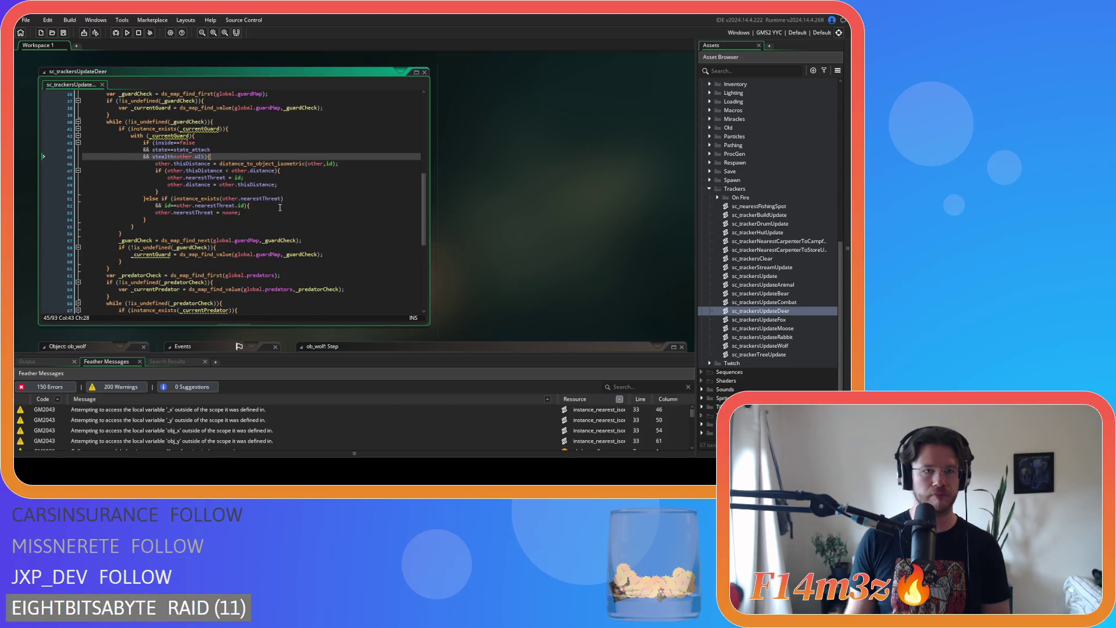
In sc_trackersUpdateDeer, remove the spaces around == in the inside check on line 69.
scroll(279, 208, up, 10)
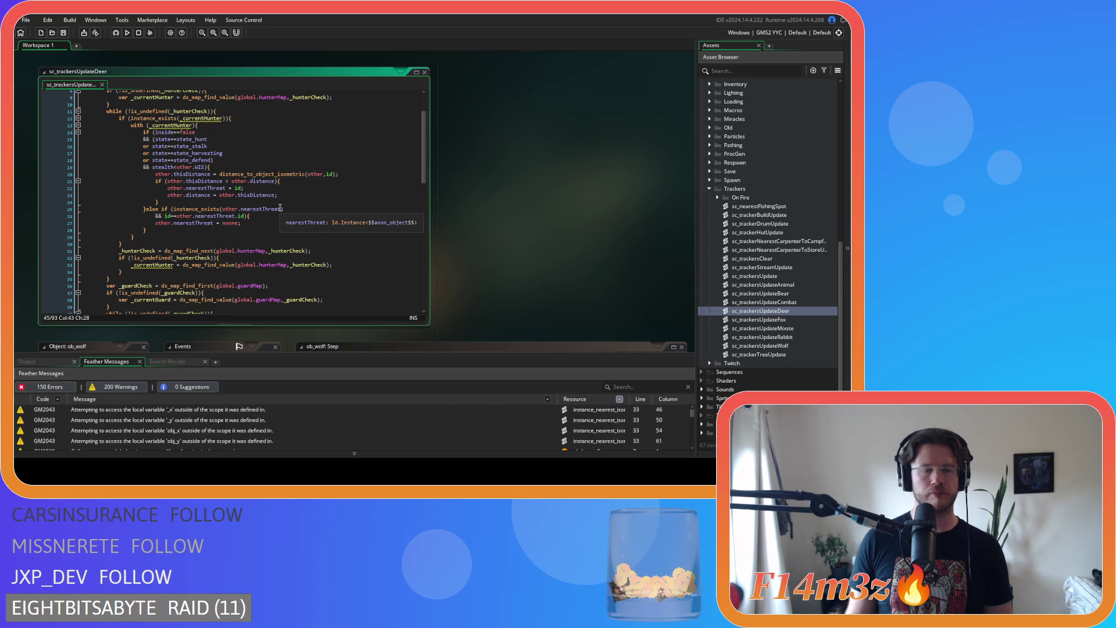
scroll(279, 207, down, 6)
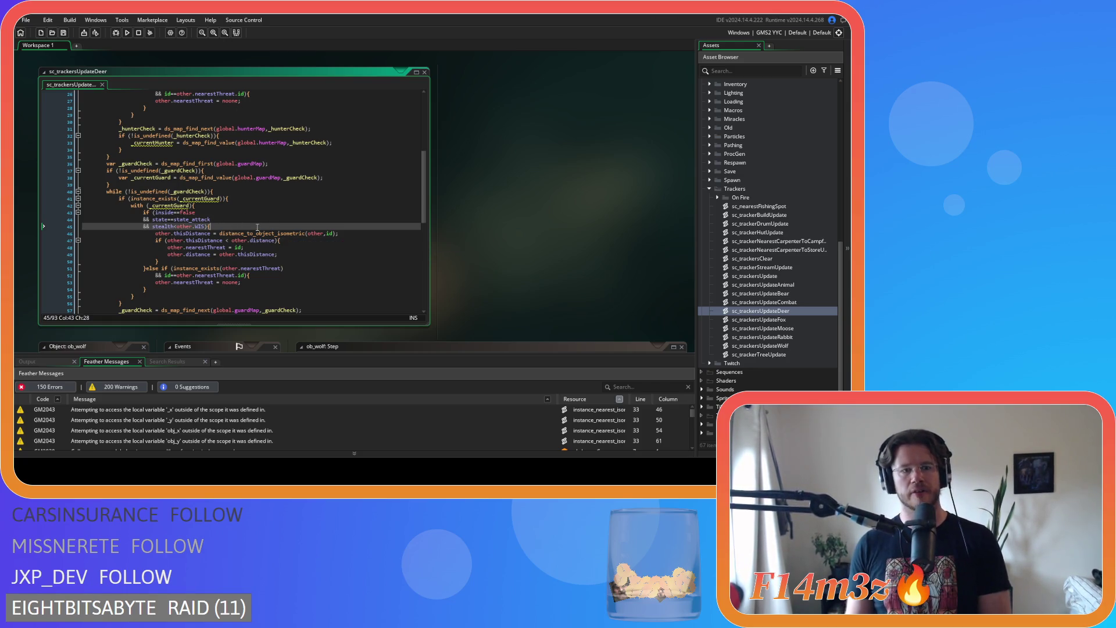
scroll(233, 228, up, 2)
scroll(250, 218, down, 4)
scroll(262, 207, up, 3)
scroll(262, 207, down, 3)
scroll(263, 208, up, 2)
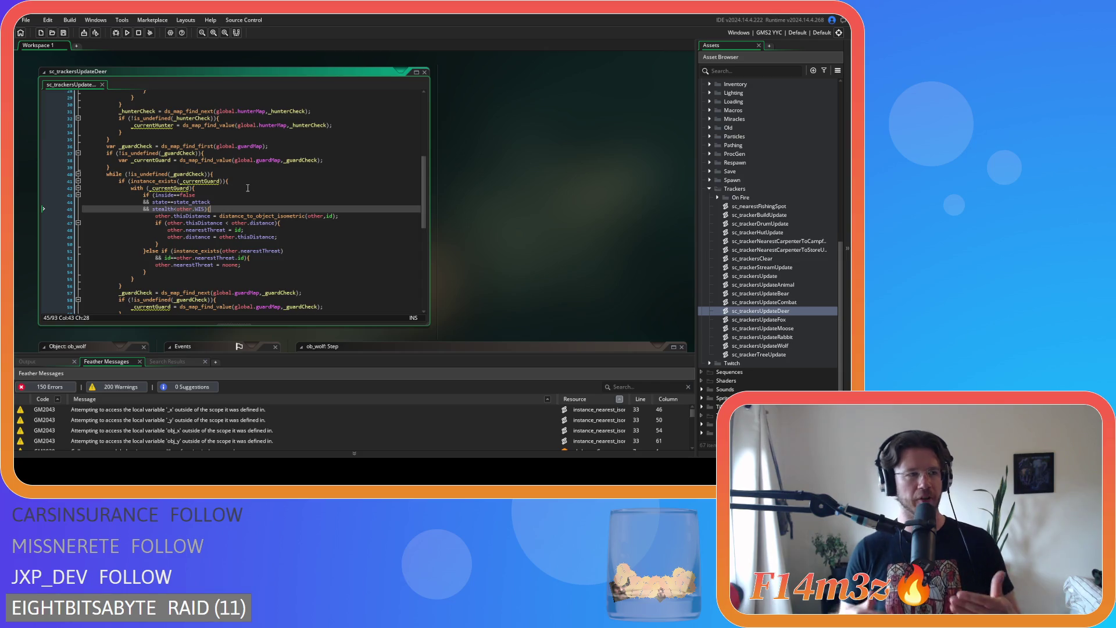
click(213, 230)
click(237, 201)
click(236, 207)
scroll(236, 206, up, 5)
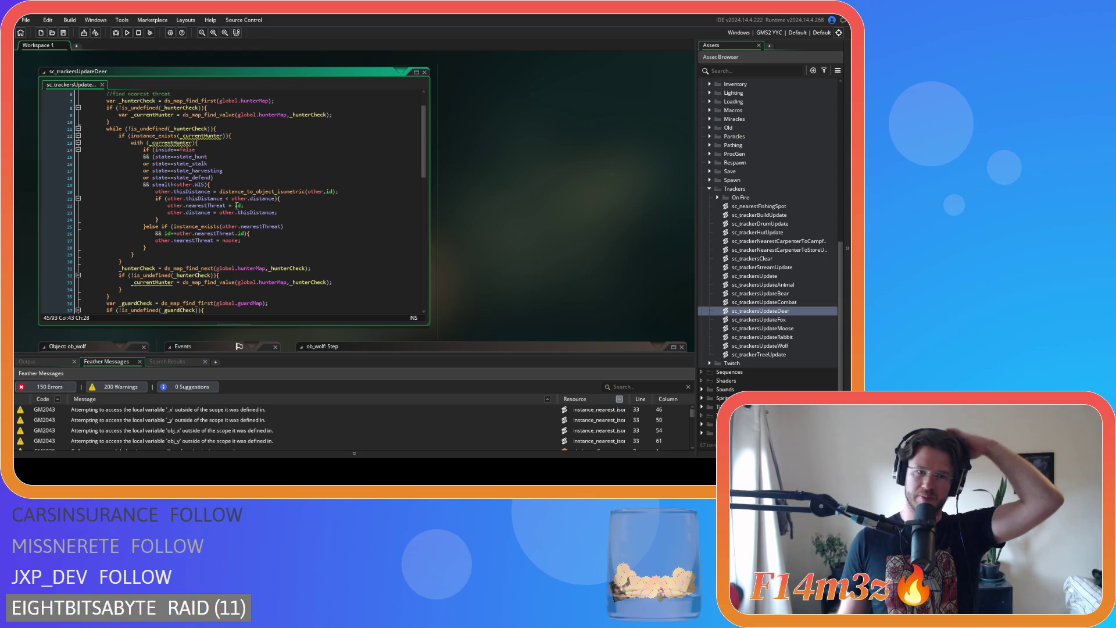
mouse_move(230, 212)
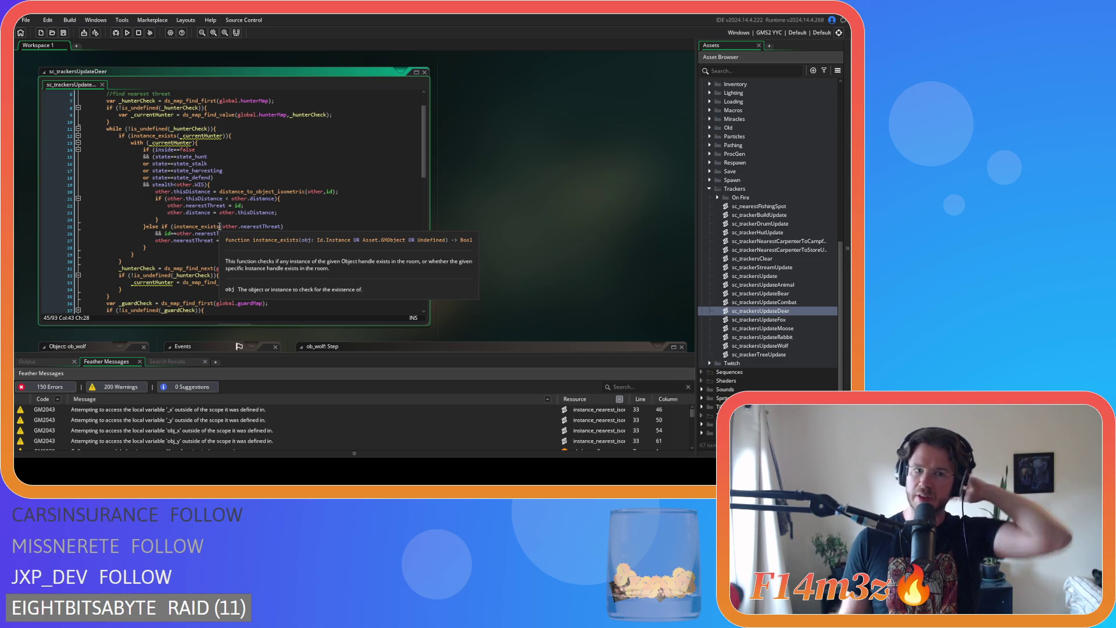
scroll(220, 226, down, 7)
key(Up)
scroll(230, 226, down, 3)
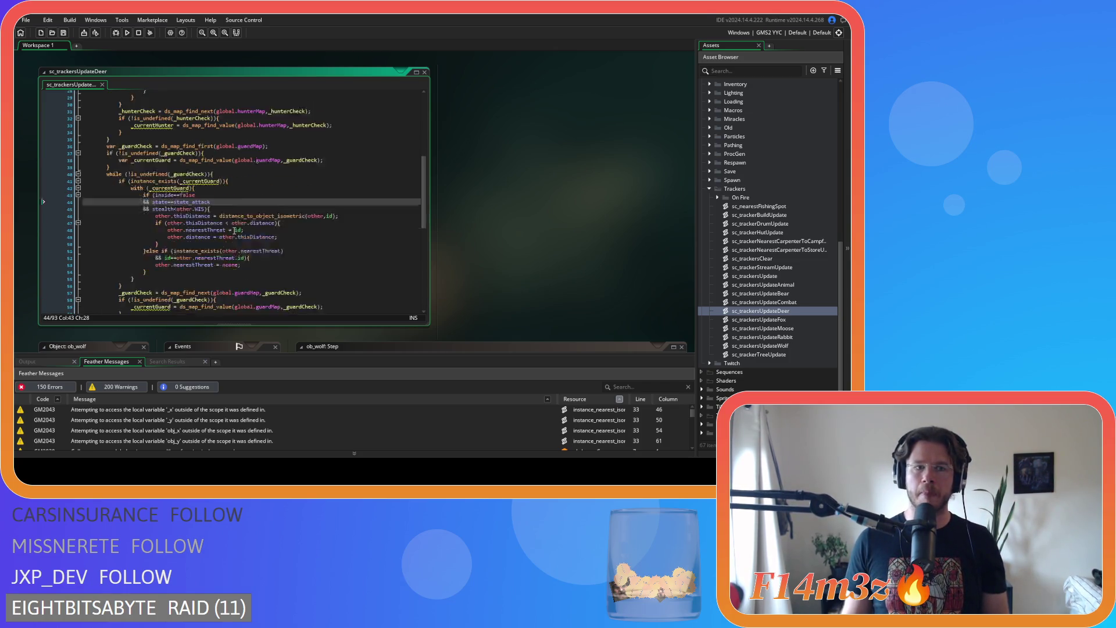
scroll(250, 215, up, 3)
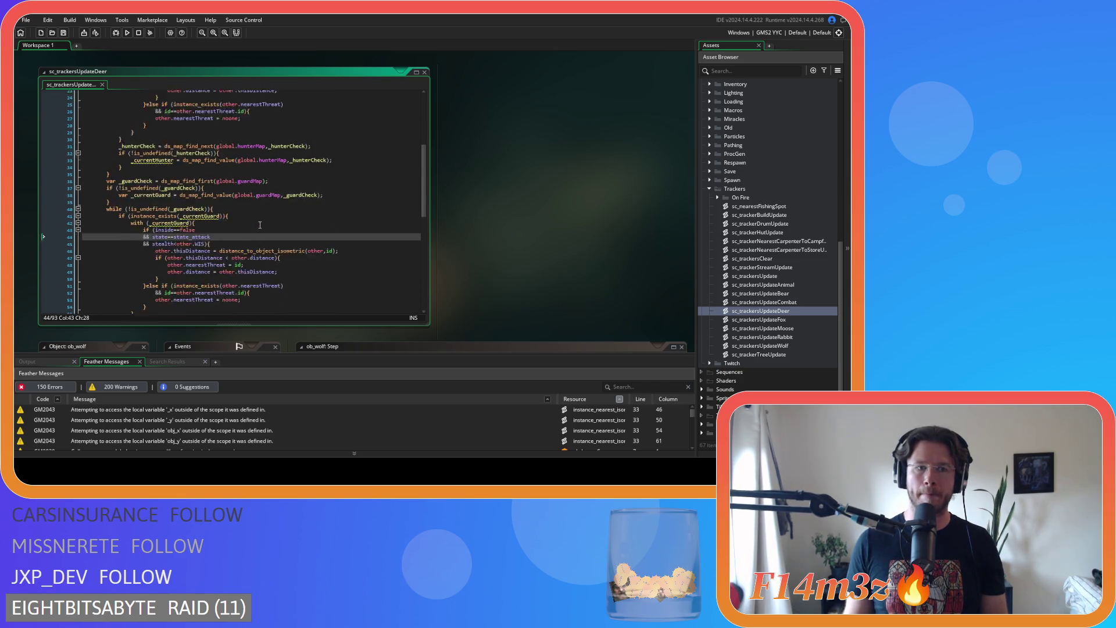
scroll(260, 225, up, 8)
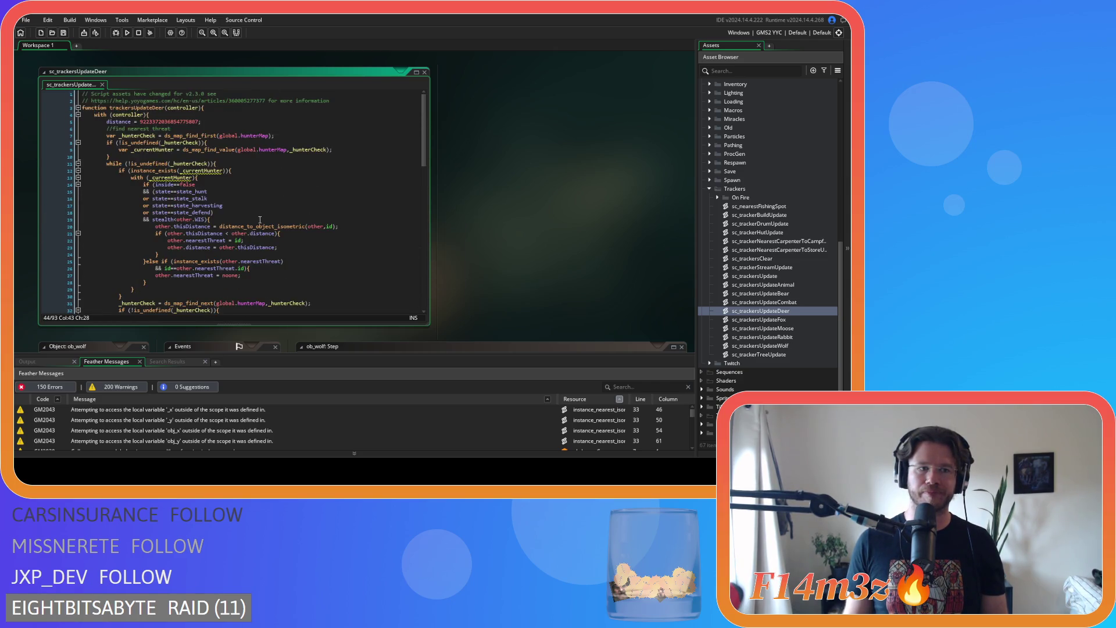
scroll(260, 219, down, 3)
scroll(261, 215, up, 3)
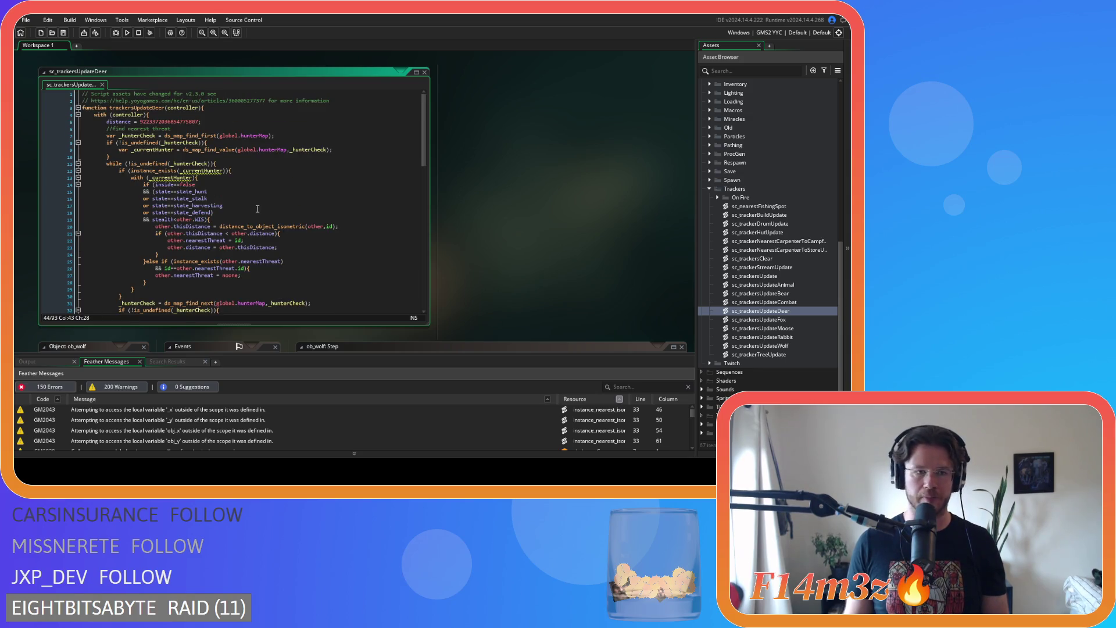
scroll(259, 177, down, 8)
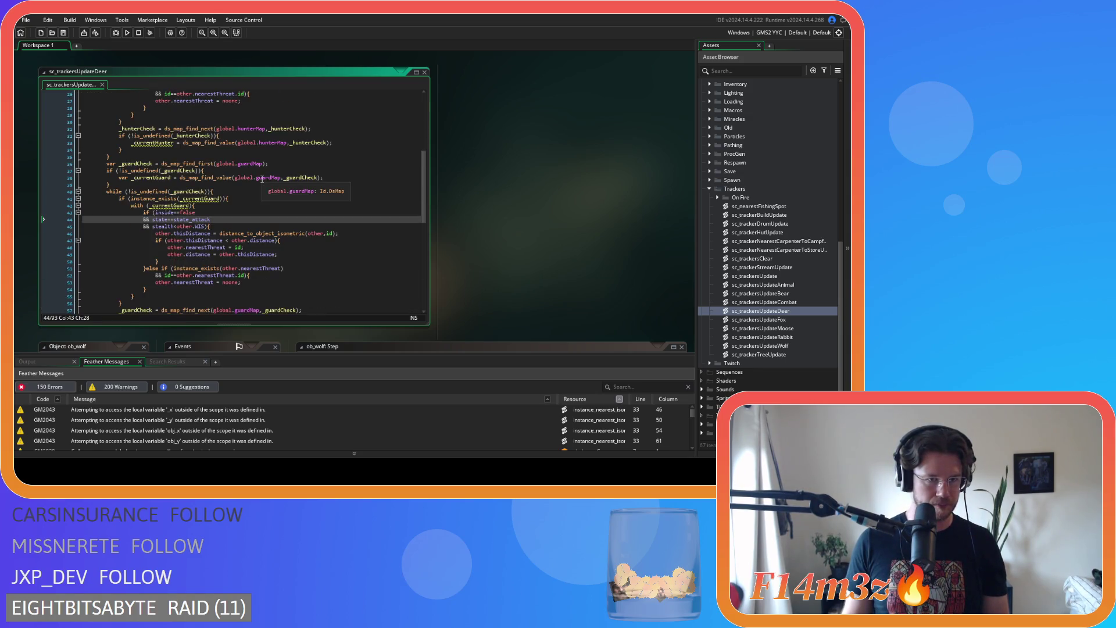
scroll(262, 178, down, 8)
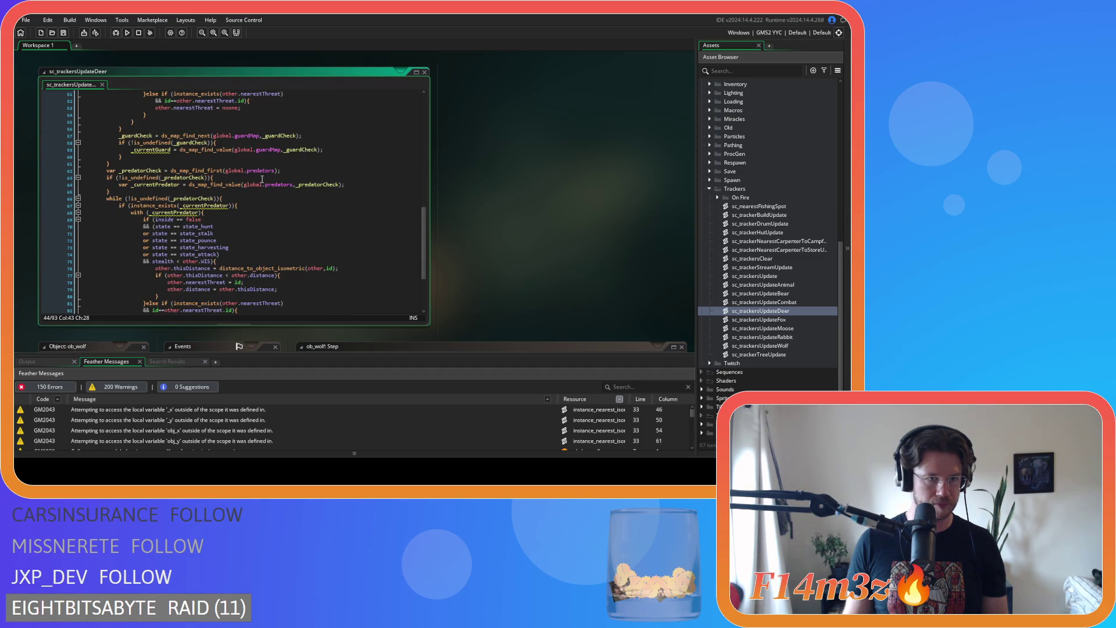
scroll(262, 179, down, 4)
click(175, 132)
key(Delete)
key(Right)
key(Right)
key(Delete)
key(Down)
key(Left)
key(Left)
key(BackSpace)
key(Right)
Tighten the state_hunt, state_stalk and state_pounce comparisons so they have no spaces.
key(Right)
key(Delete)
key(Down)
key(Left)
key(Left)
key(BackSpace)
key(Right)
key(Right)
key(Delete)
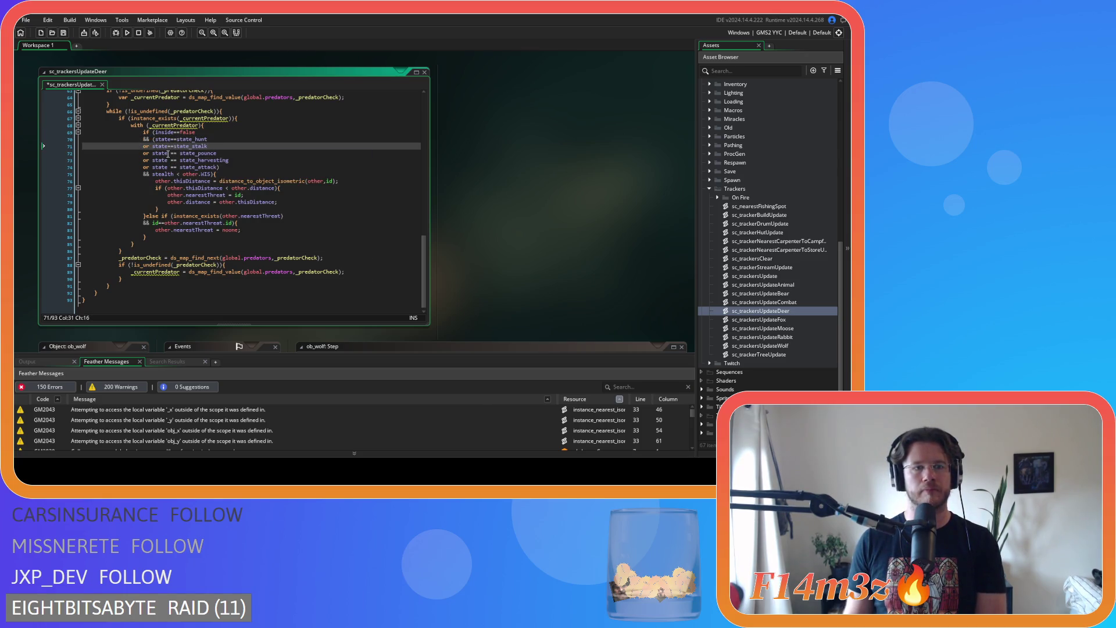
key(Down)
key(Left)
key(BackSpace)
Remove spaces in the state_harvesting and state_attack comparisons and around < in the stealth check.
key(Right)
key(Right)
key(Delete)
key(Down)
key(Left)
key(Left)
key(Delete)
key(Right)
key(Right)
key(Delete)
key(Down)
key(Left)
key(Left)
key(Delete)
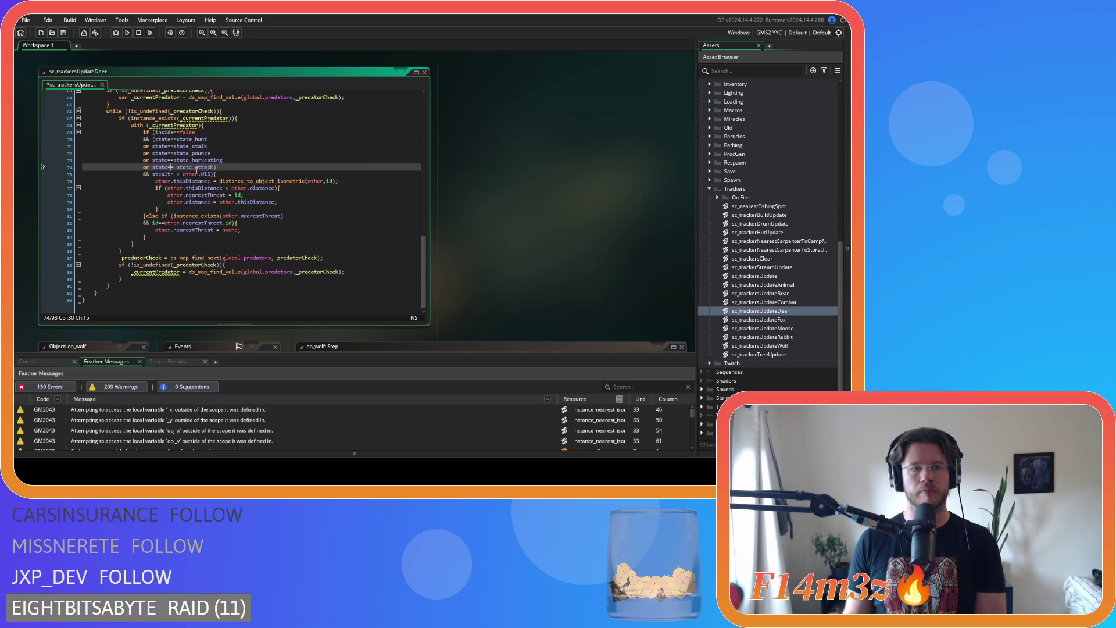
key(Right)
key(Right)
key(Delete)
key(Down)
key(BackSpace)
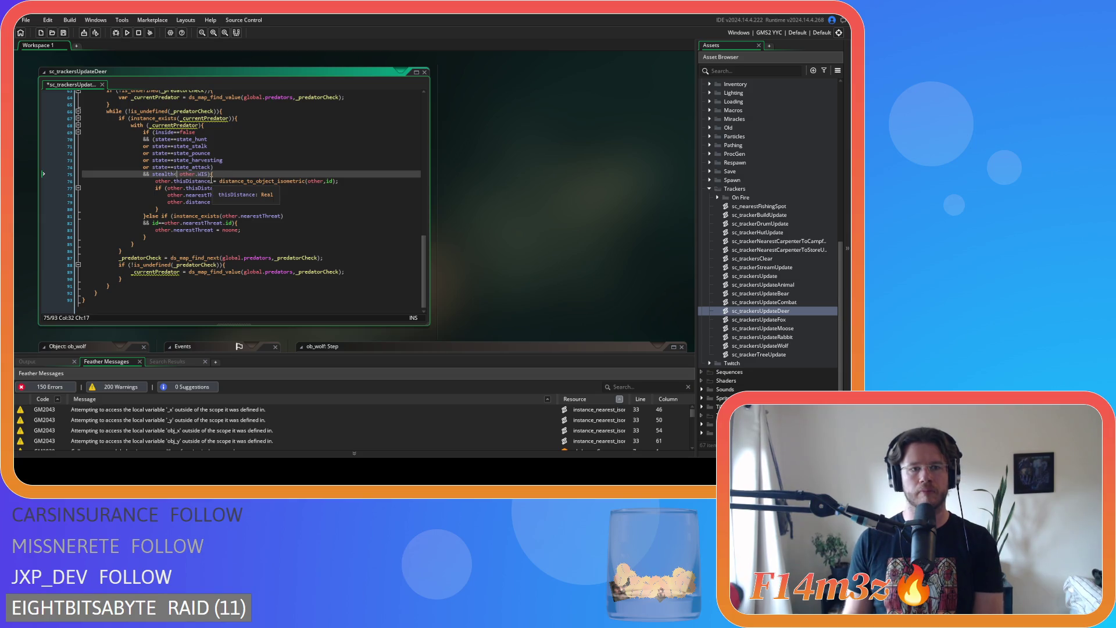
key(Delete)
Save the deer tracker script and close its tab.
scroll(234, 194, down, 1)
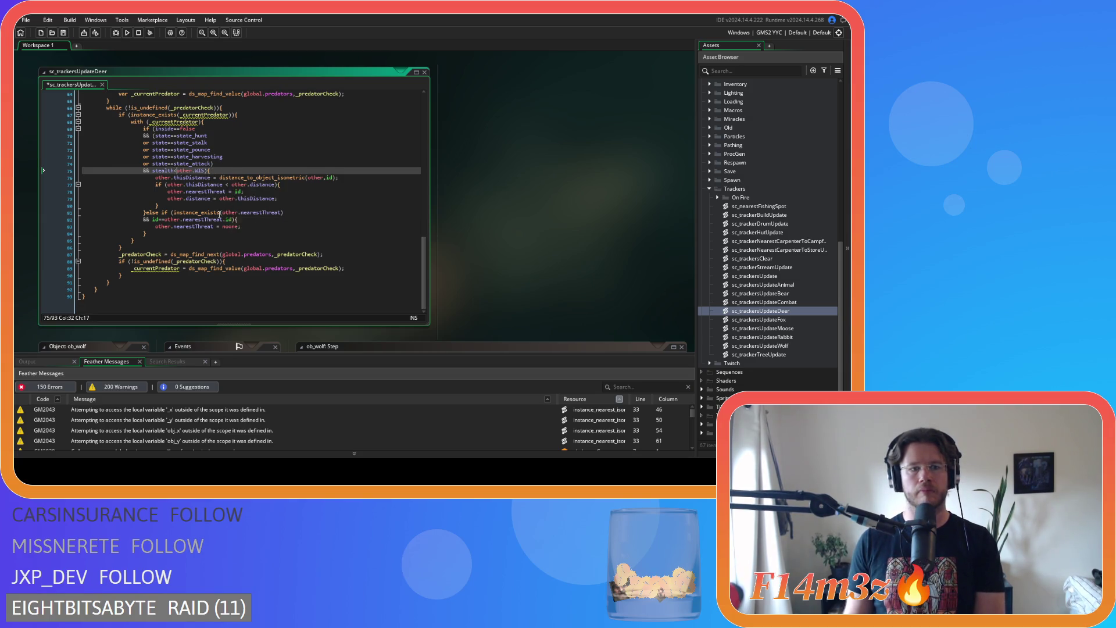
scroll(271, 198, up, 15)
key(ctrl+s)
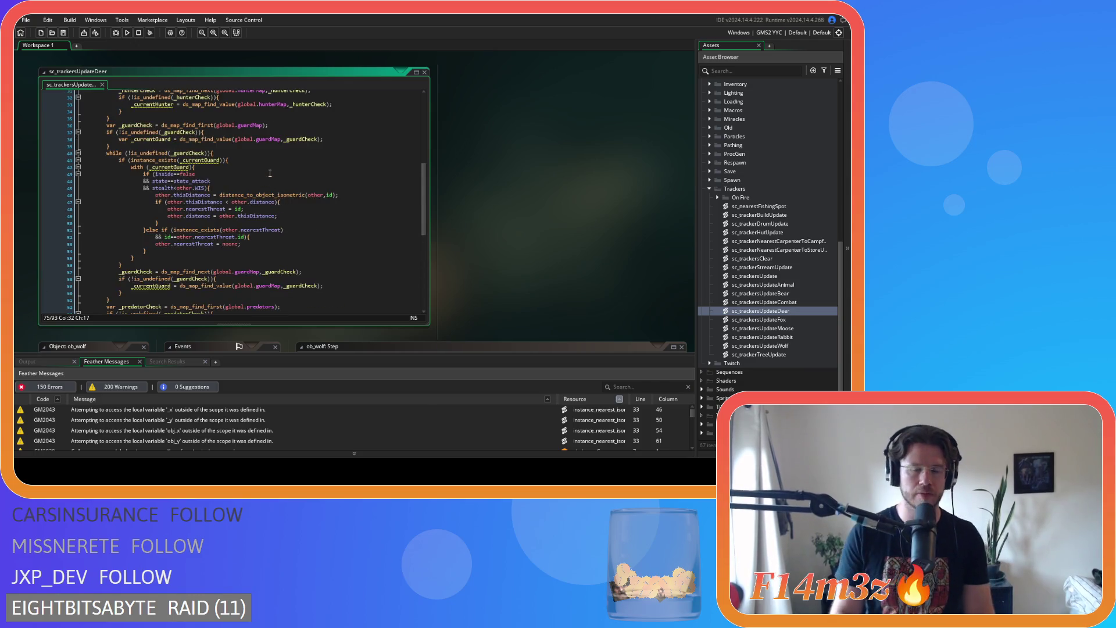
scroll(279, 187, up, 3)
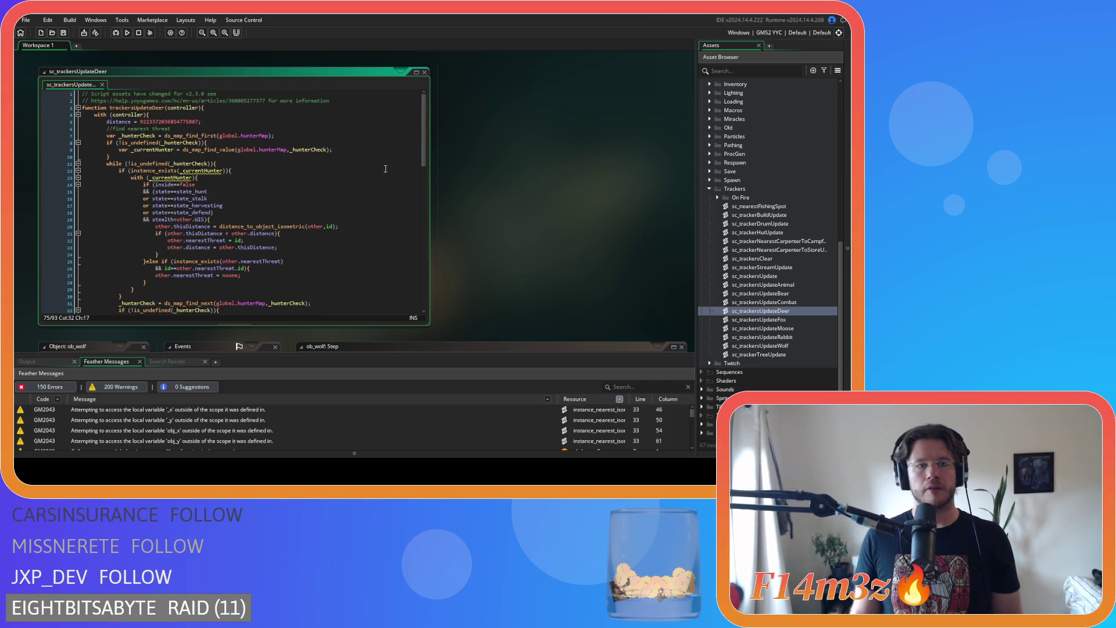
click(424, 72)
In sc_trackersUpdateFox, remove spaces around != on line 17 and > in the hp check.
click(787, 322)
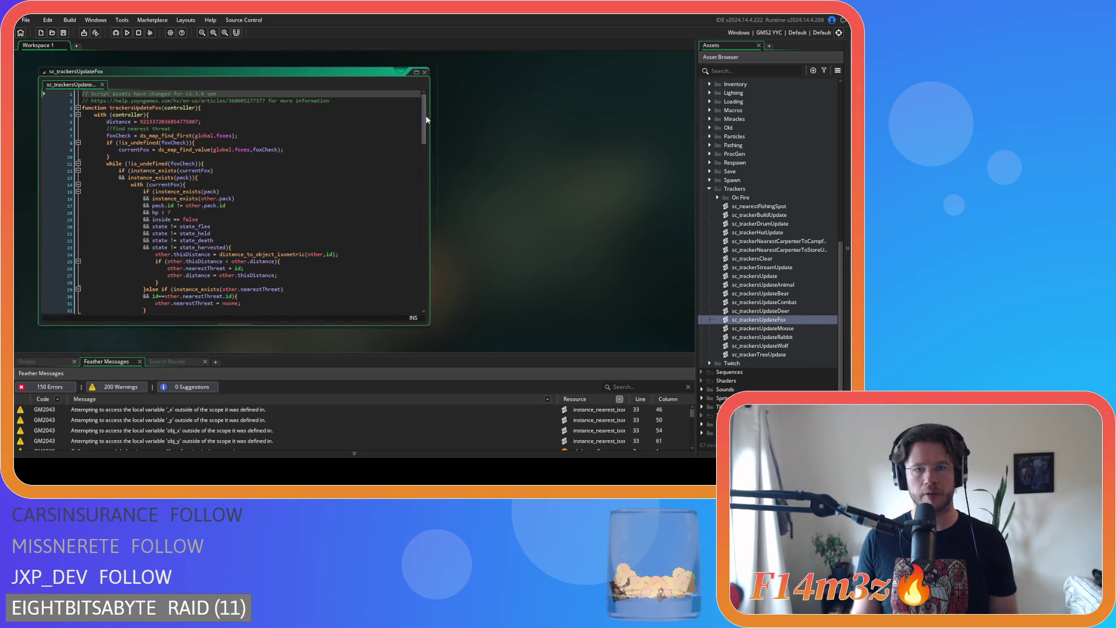
drag(427, 119, 427, 125)
click(182, 183)
key(Delete)
key(Left)
key(Left)
key(BackSpace)
key(Right)
key(Right)
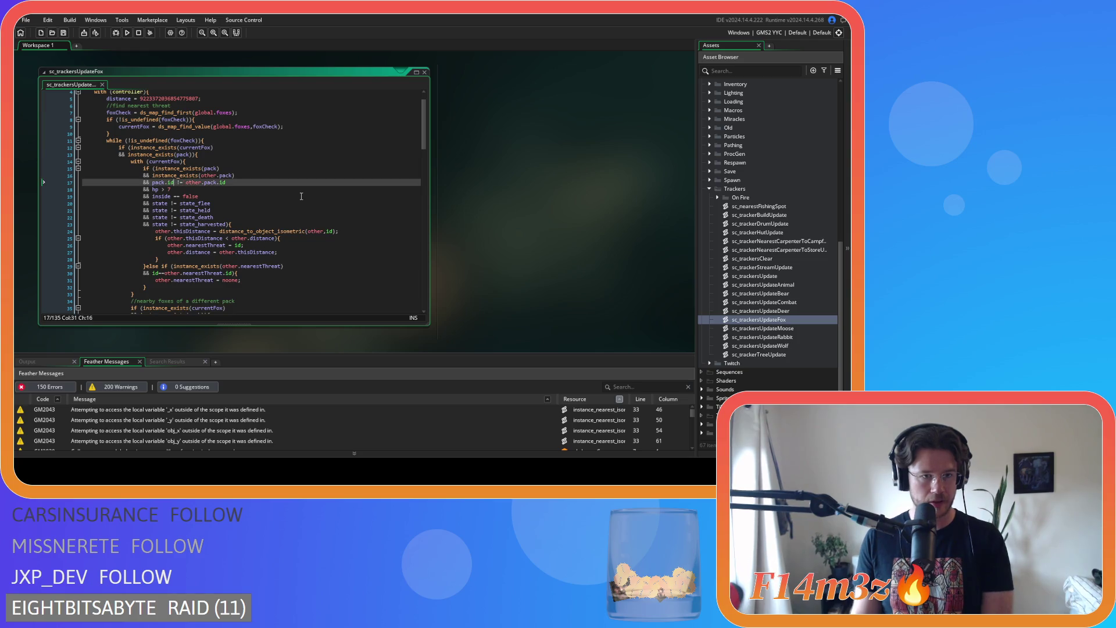
click(166, 190)
key(BackSpace)
key(Left)
key(BackSpace)
key(Right)
Remove the spaces around != in the state_flee check on line 20.
click(174, 197)
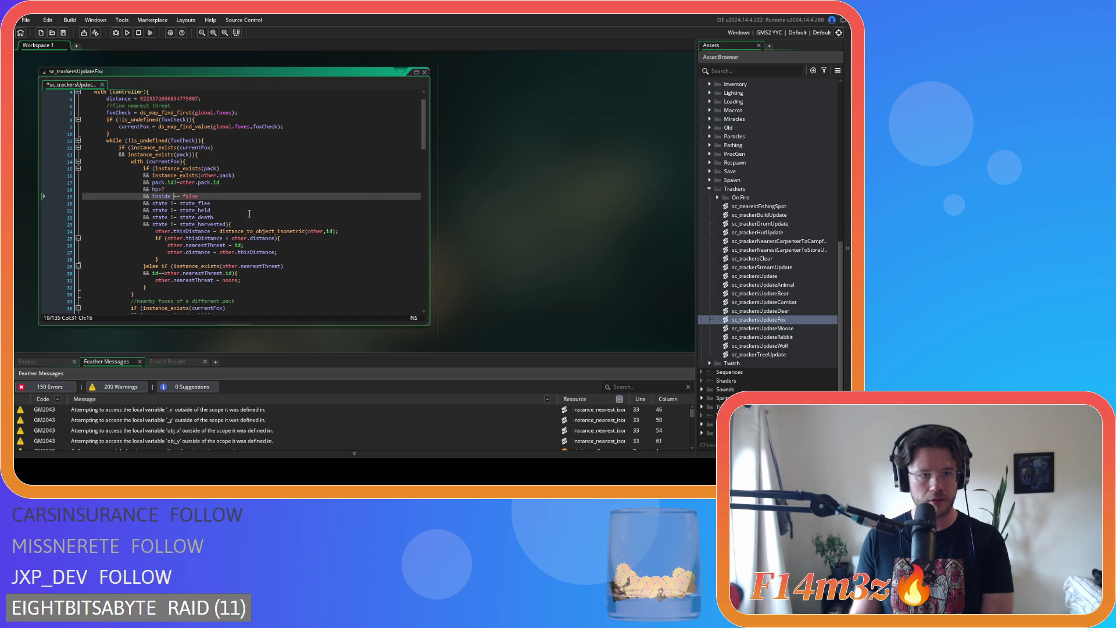
click(175, 204)
key(BackSpace)
key(Right)
key(Right)
key(Delete)
key(Left)
key(Left)
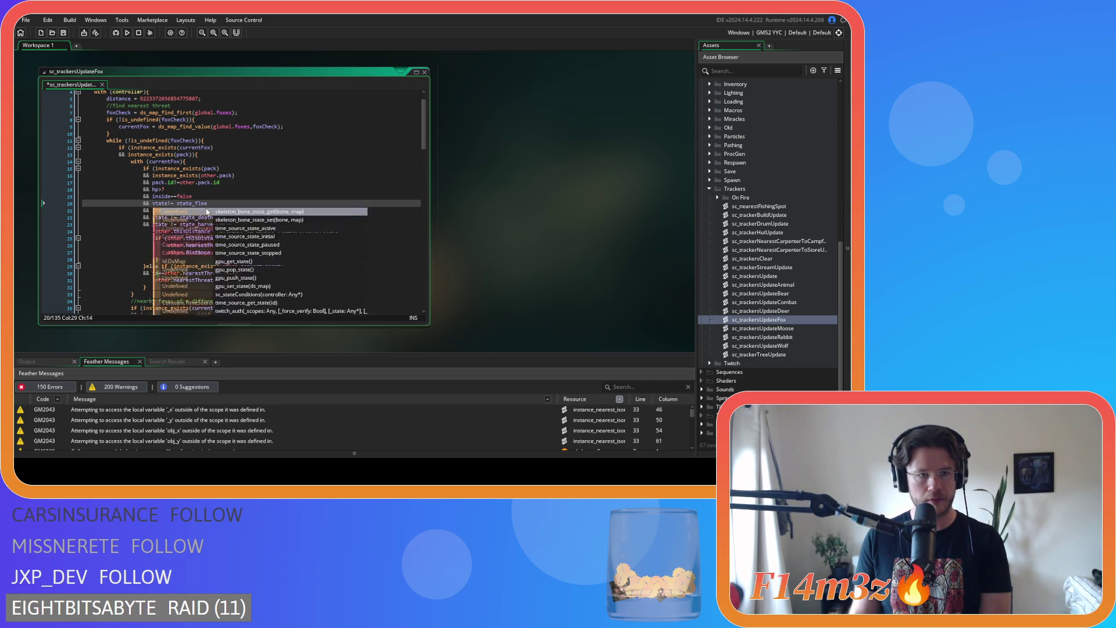
Remove spaces in the state_held check and after != on lines 22 and 23.
click(168, 210)
key(Right)
key(Right)
key(Delete)
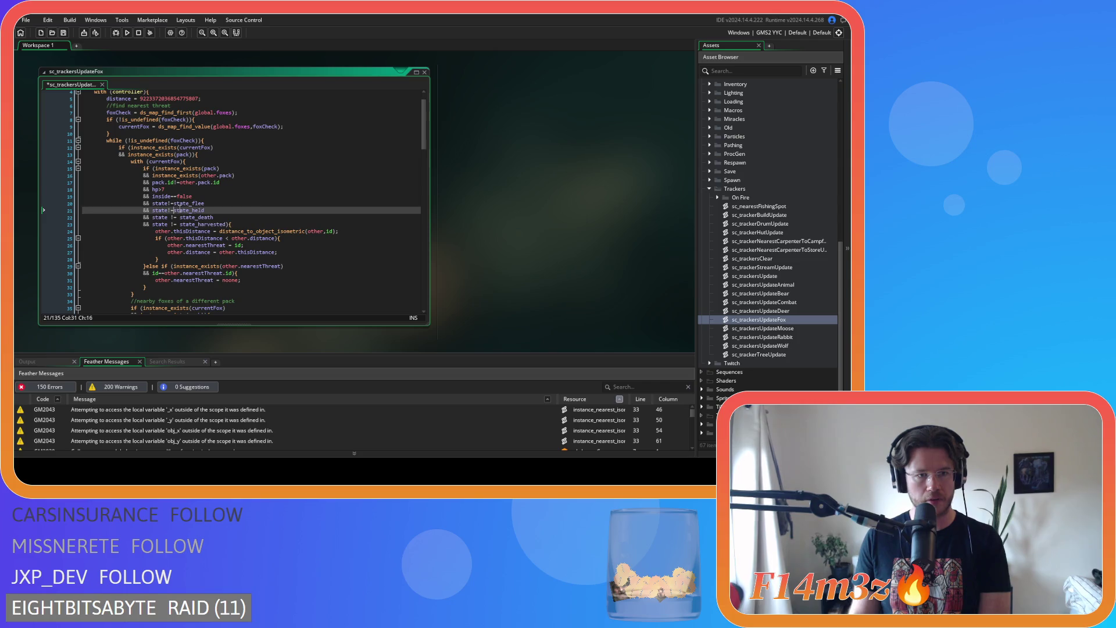
key(Down)
key(Left)
key(Left)
key(ctrl+space)
key(Escape)
key(Right)
key(Right)
key(Delete)
key(Down)
key(Delete)
Save the fox tracker script.
click(323, 218)
key(ctrl+s)
scroll(221, 203, down, 7)
Tighten the pack id, hp, state_flee and state_held comparisons on lines 40–43.
click(190, 203)
key(BackSpace)
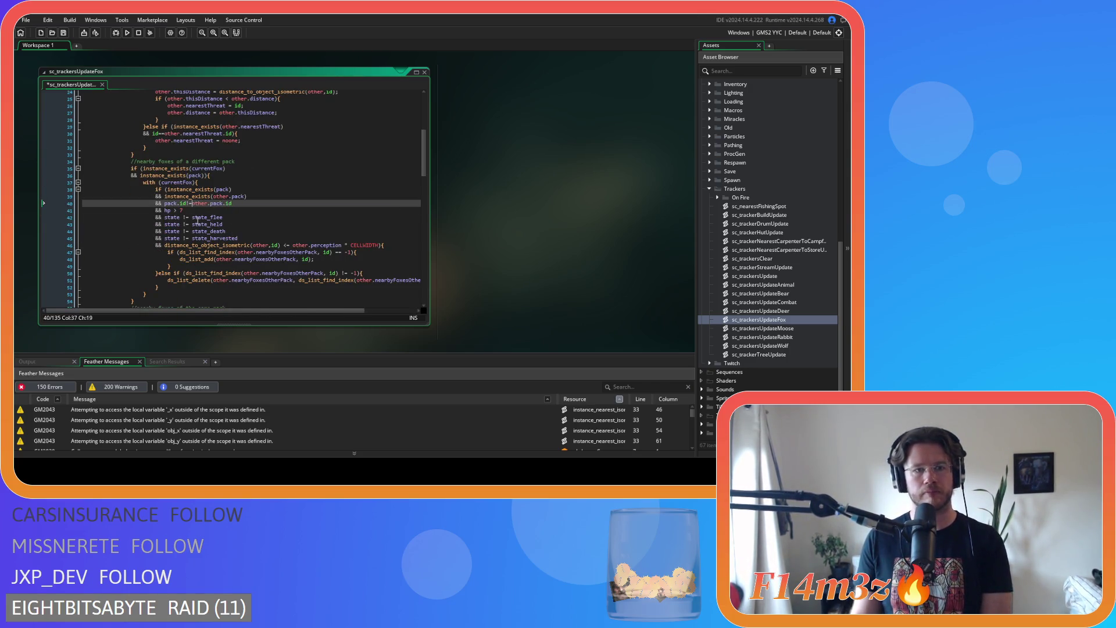
click(173, 211)
key(Delete)
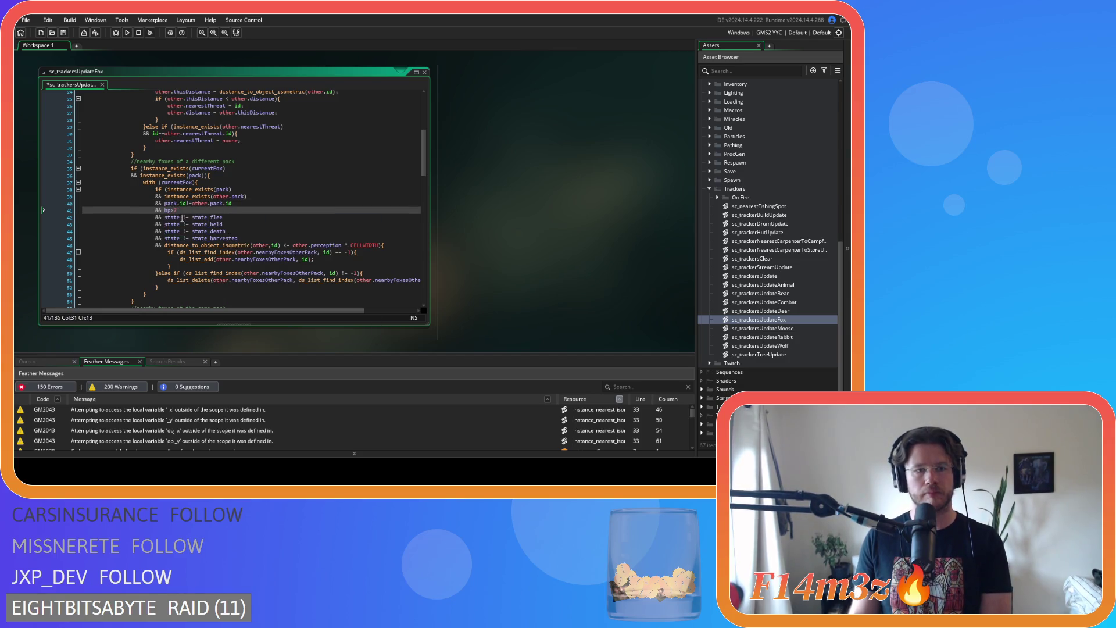
click(182, 217)
key(Delete)
key(Right)
key(Right)
key(Delete)
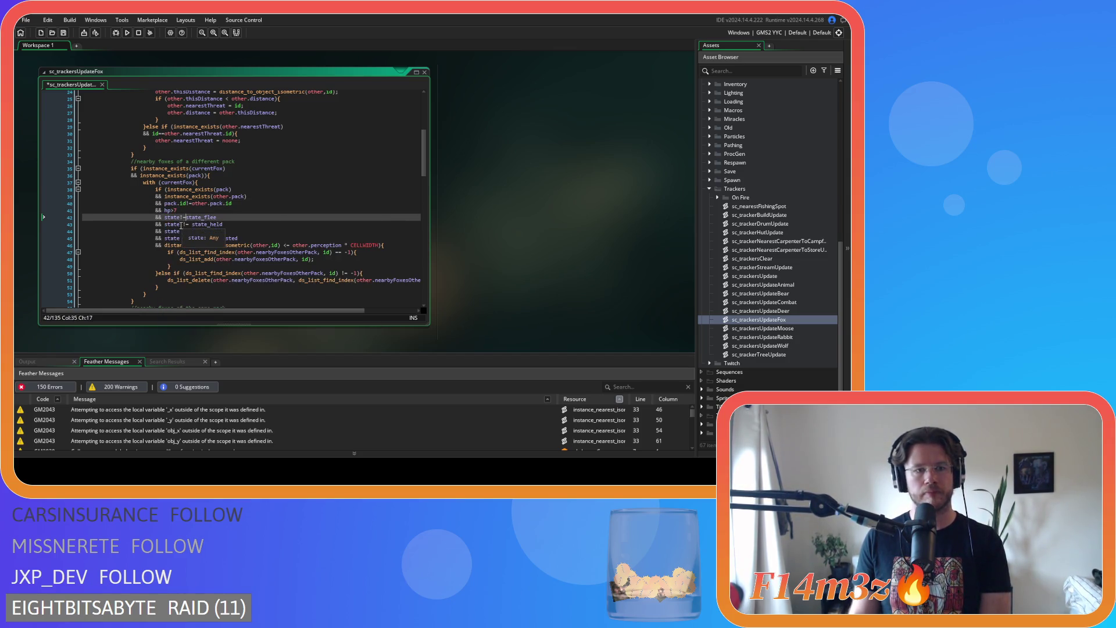
click(181, 224)
key(Delete)
key(Right)
key(Right)
key(Delete)
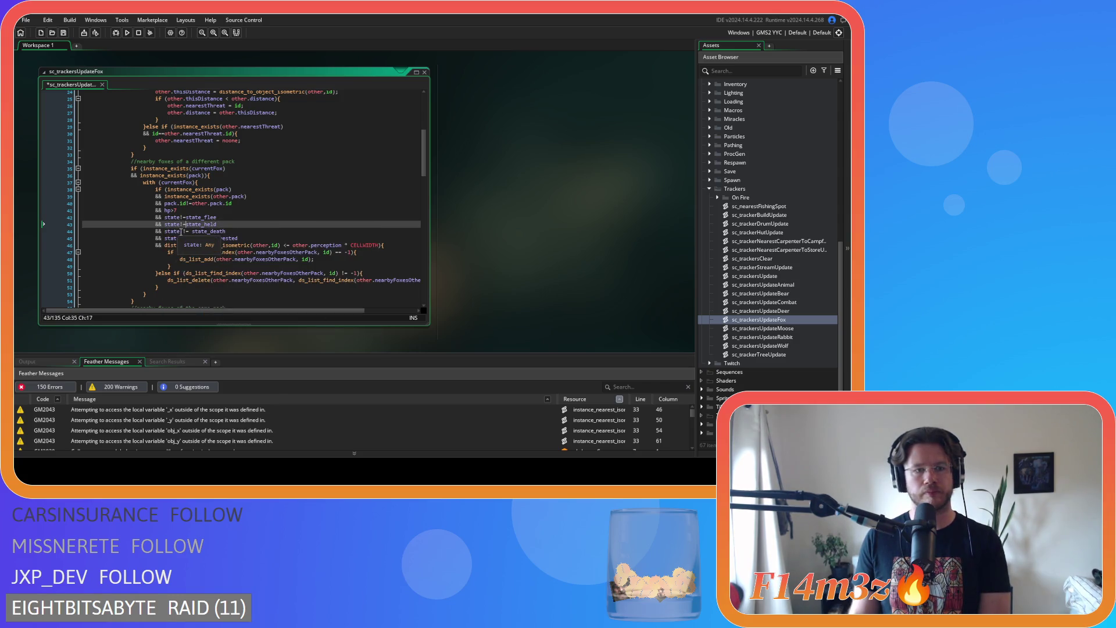
Tighten the state_death, state_harvested and perception*CELLWIDTH distance checks on lines 44–46, then save.
click(181, 231)
key(Delete)
click(181, 238)
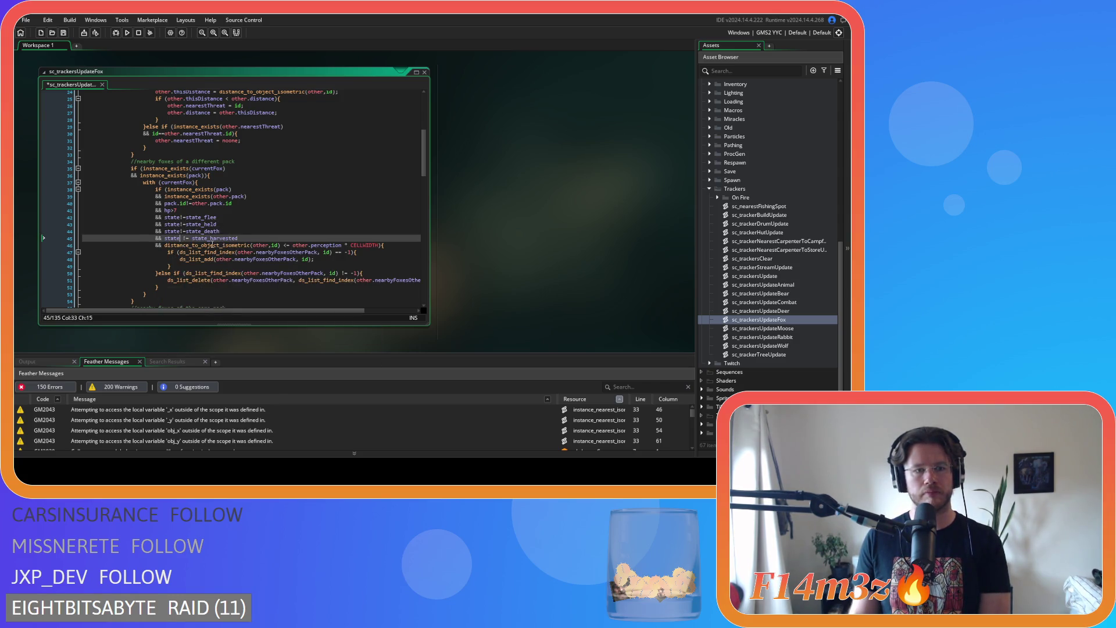
key(Delete)
key(Right)
key(Right)
key(Delete)
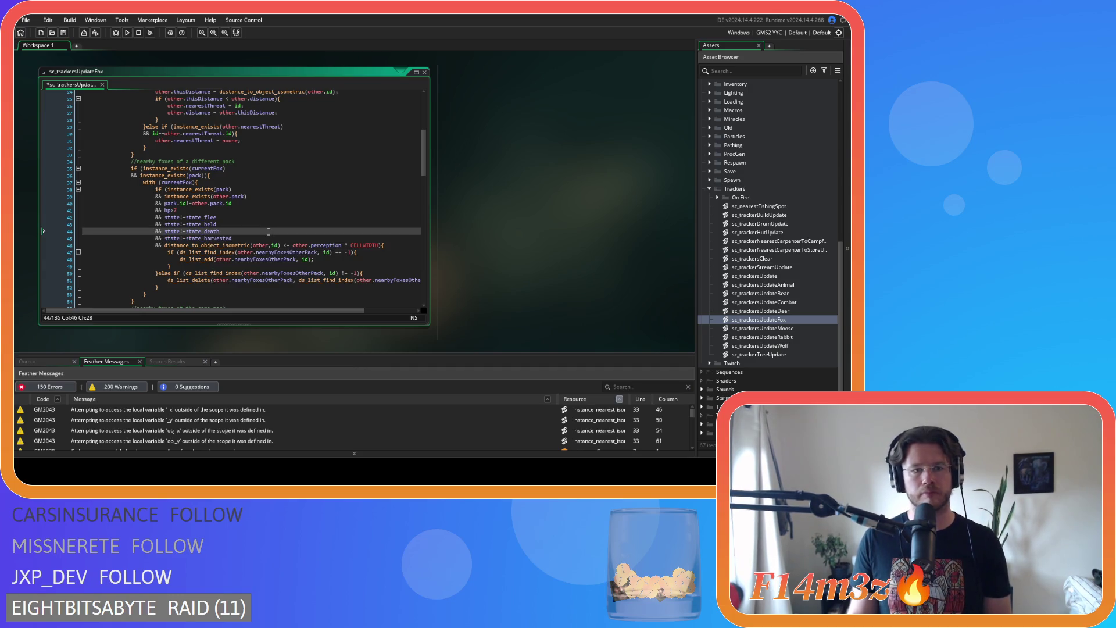
click(281, 245)
key(Delete)
key(Delete)
key(Delete)
key(Delete)
key(Right)
key(Delete)
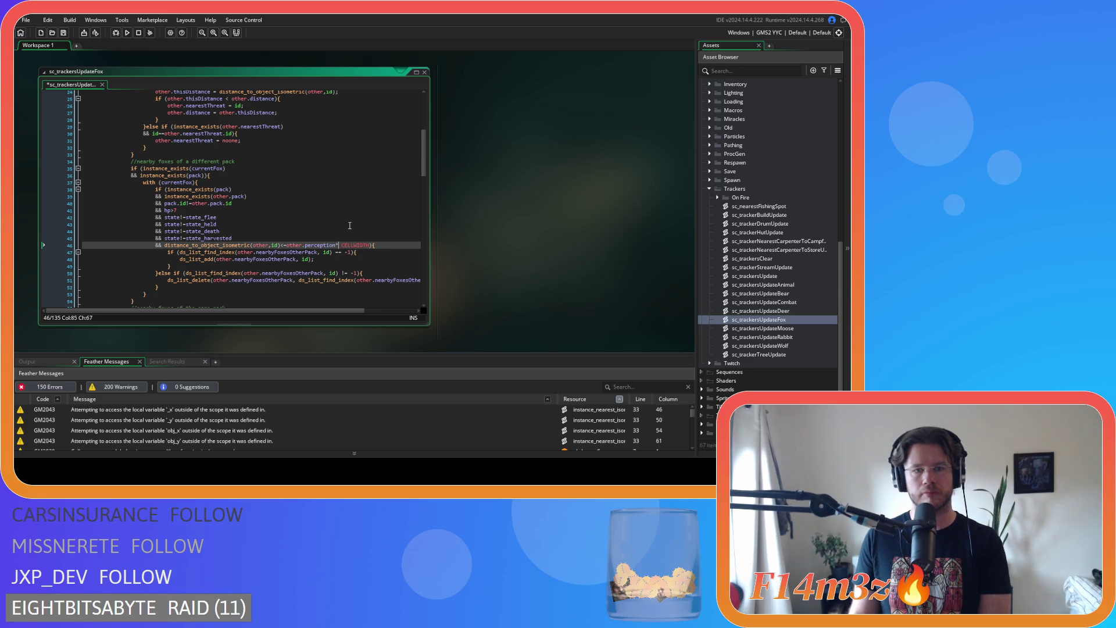
key(ctrl+s)
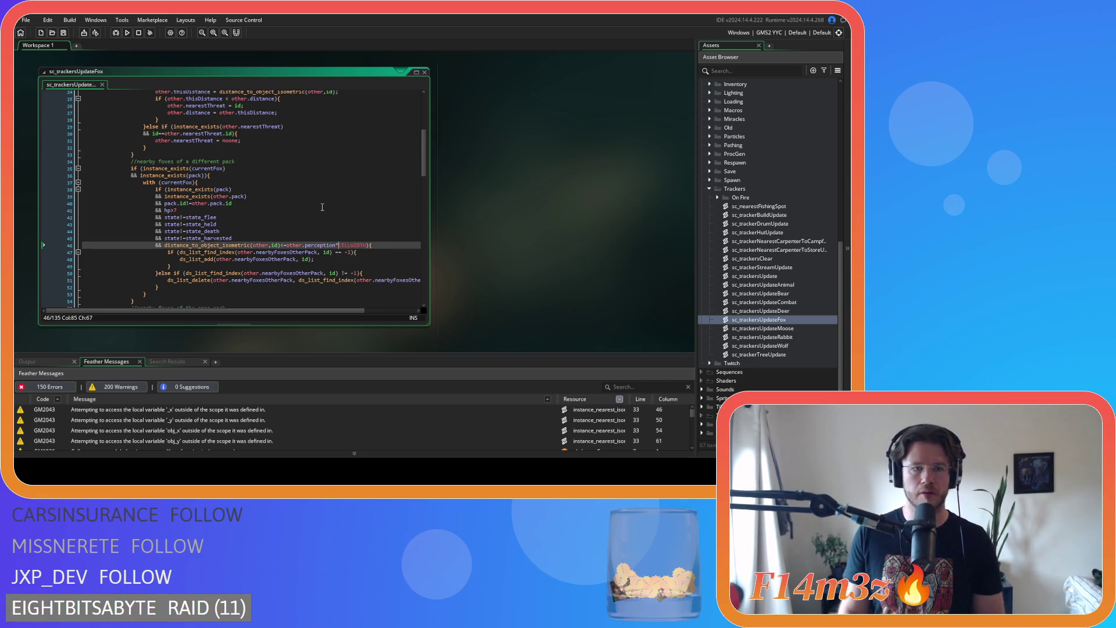
scroll(323, 208, down, 8)
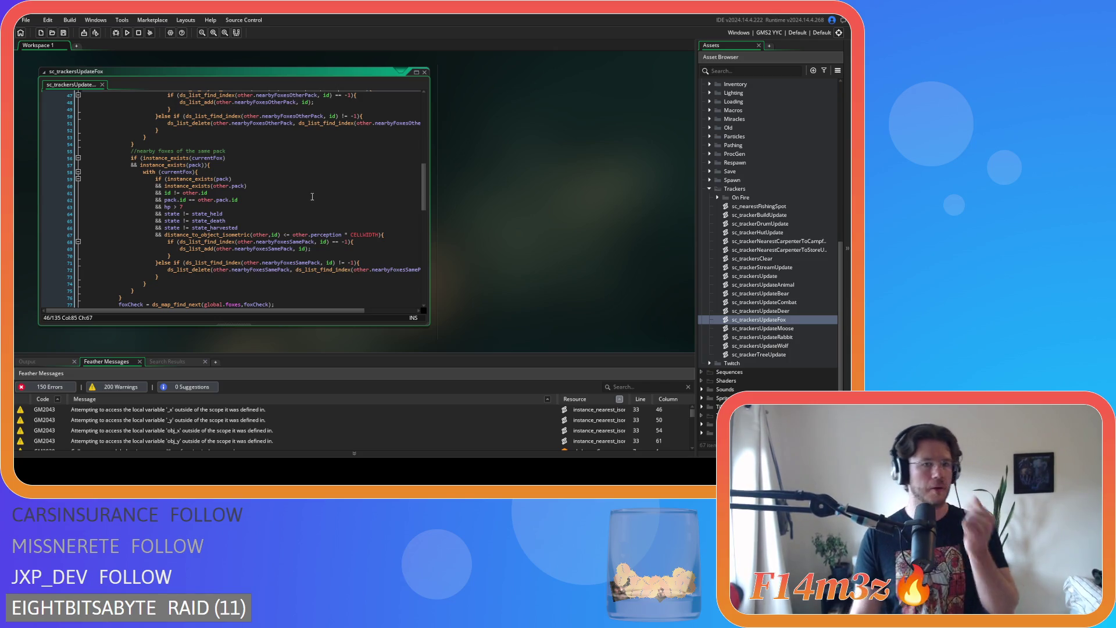
Remove spaces around !=, ==, > and != in the id, pack id, hp and state_held comparisons (lines 61–64).
click(177, 194)
key(BackSpace)
key(Right)
key(Right)
key(Delete)
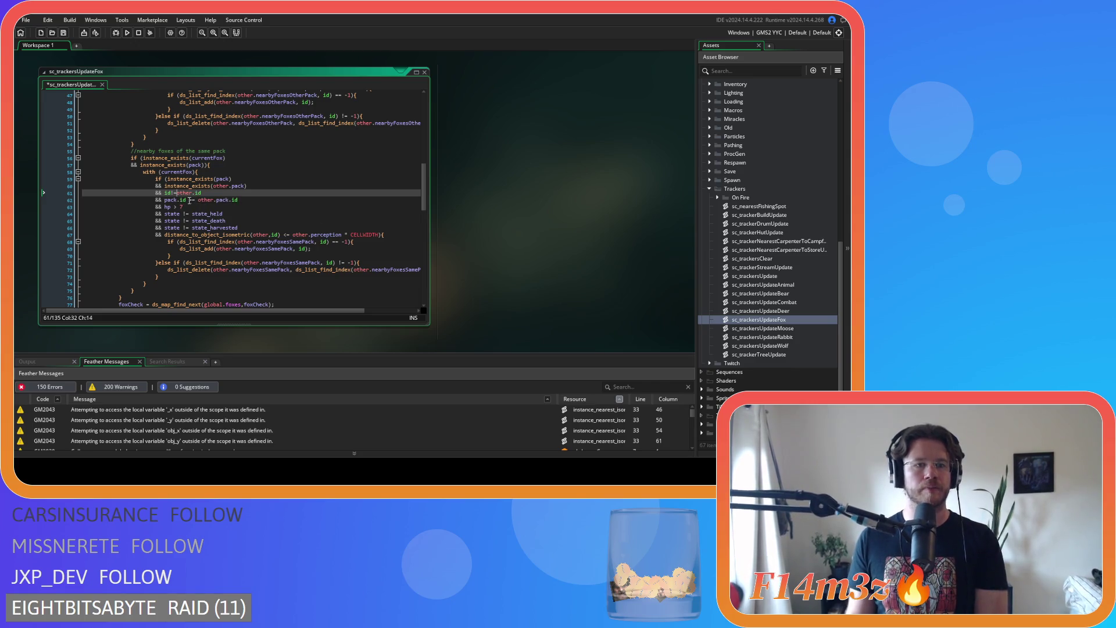
click(184, 200)
key(BackSpace)
key(Right)
key(Right)
key(Delete)
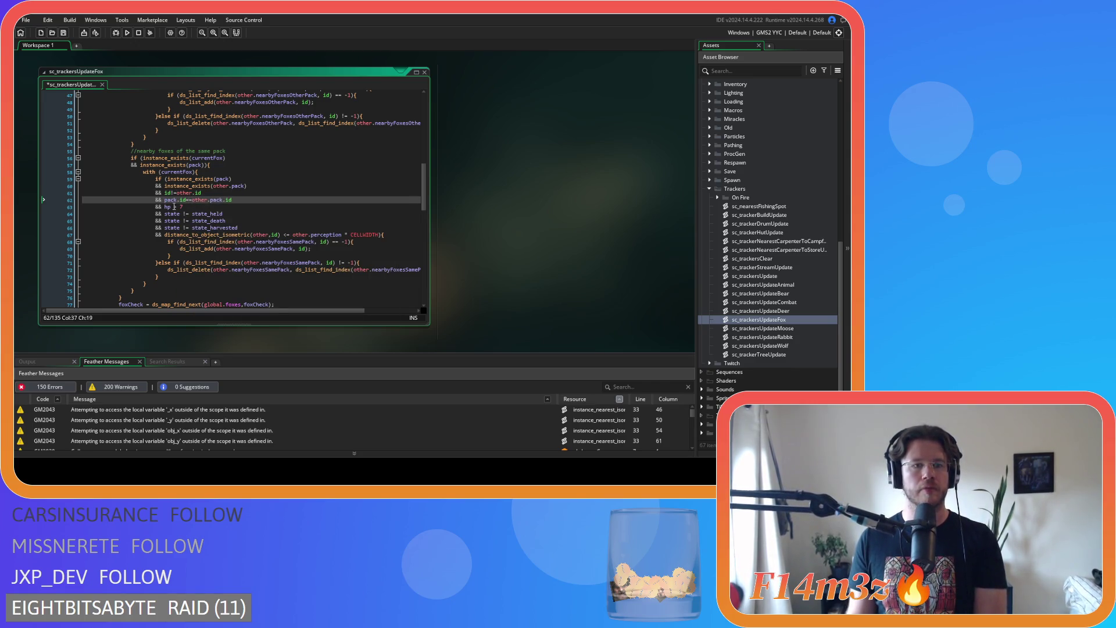
click(174, 207)
key(BackSpace)
click(184, 214)
key(BackSpace)
key(Right)
key(Right)
key(Delete)
Tighten the state_death, state_harvested and <= perception*CELLWIDTH checks on lines 65–67, then save.
click(184, 221)
key(BackSpace)
key(Right)
key(Right)
key(Delete)
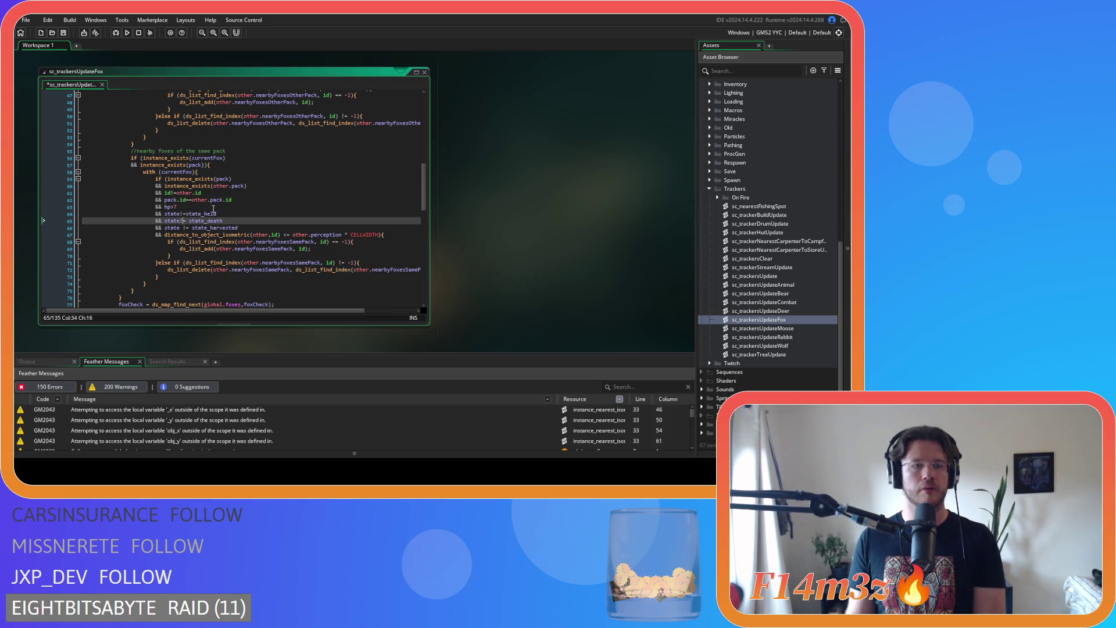
click(181, 228)
key(Delete)
key(Right)
key(Right)
key(Delete)
click(283, 235)
key(BackSpace)
key(Right)
key(Right)
key(Delete)
key(Delete)
key(Right)
key(Delete)
click(393, 232)
key(ctrl+s)
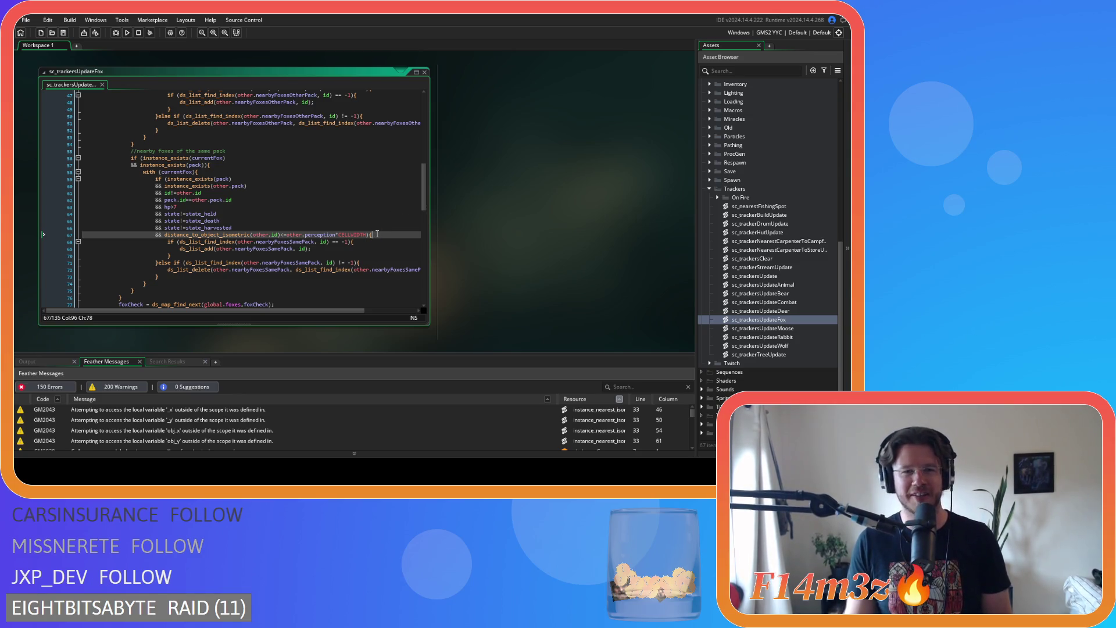
Review the line endings of lines 60–67 in the fox tracker script.
click(258, 222)
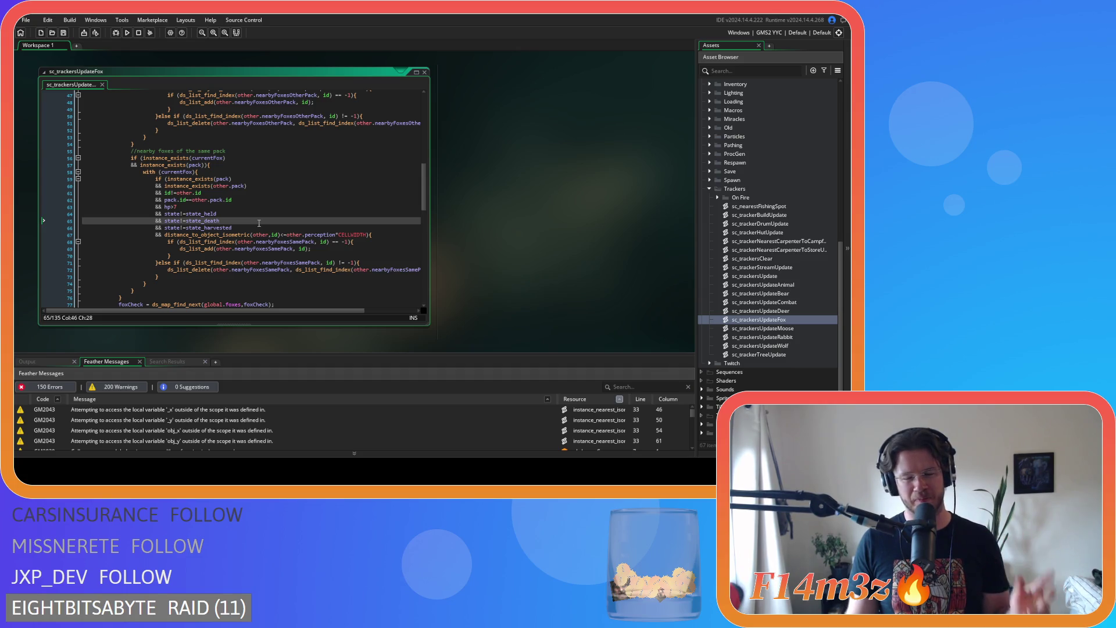
click(279, 229)
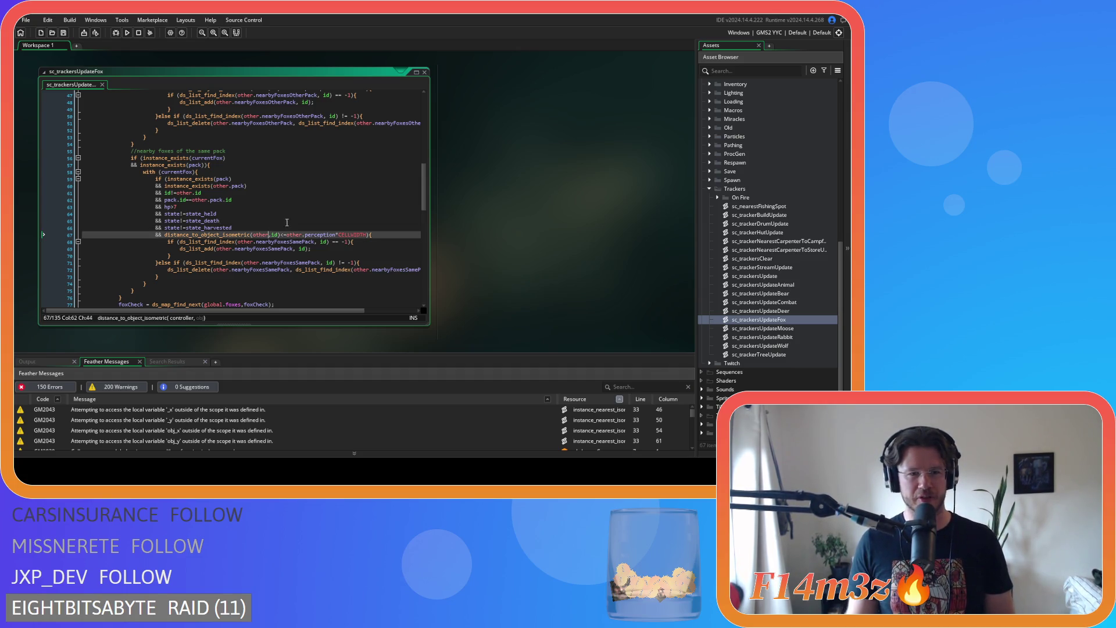
click(378, 236)
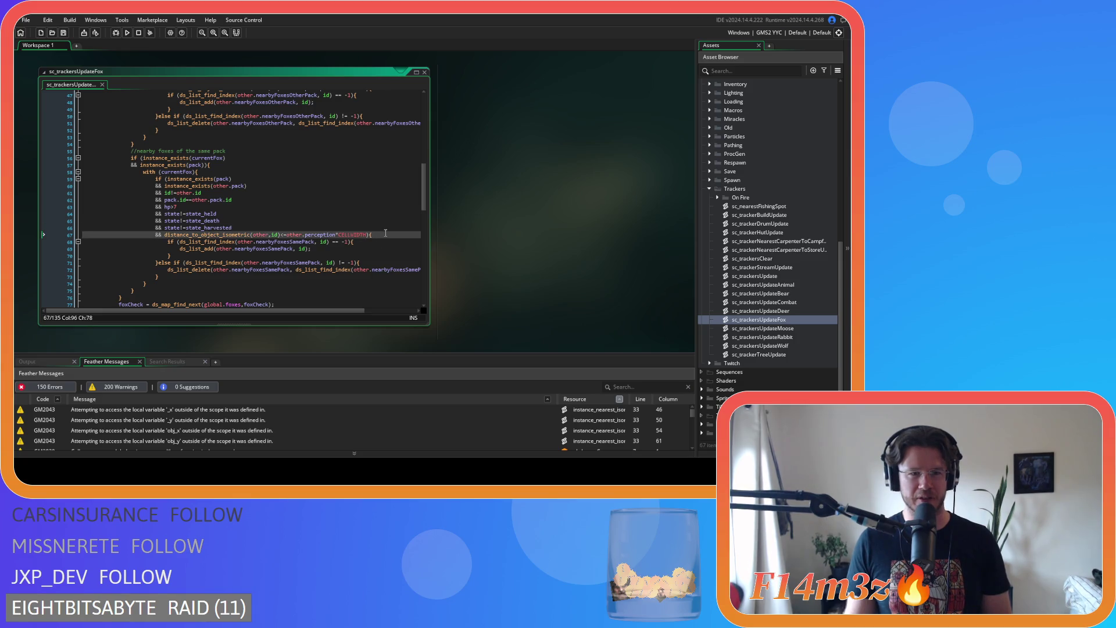
click(290, 221)
click(304, 183)
scroll(378, 231, down, 3)
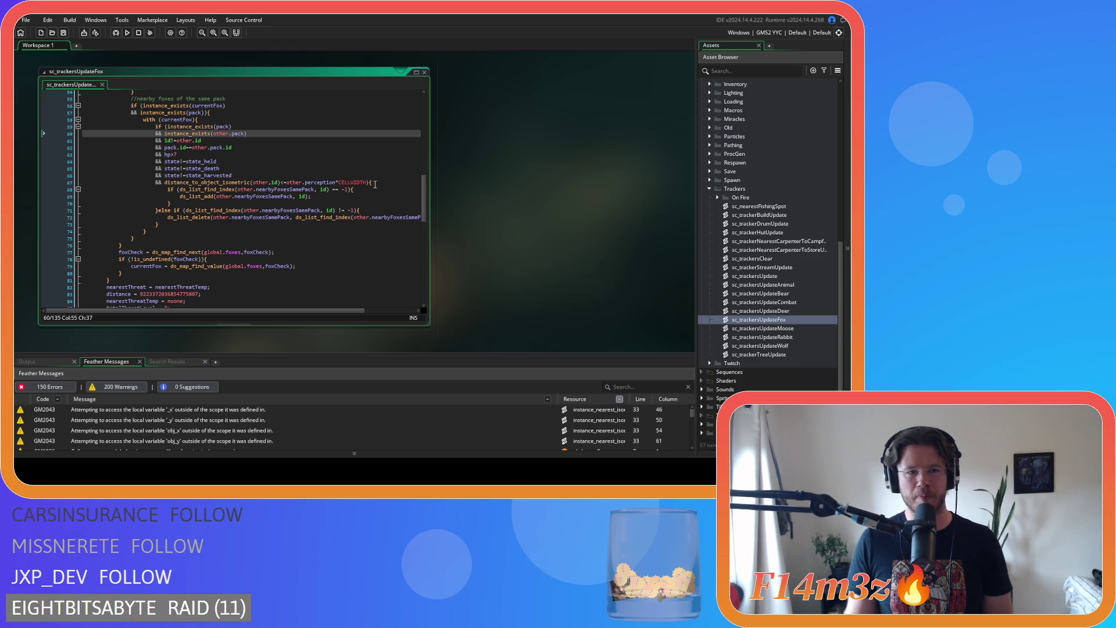
scroll(375, 184, down, 15)
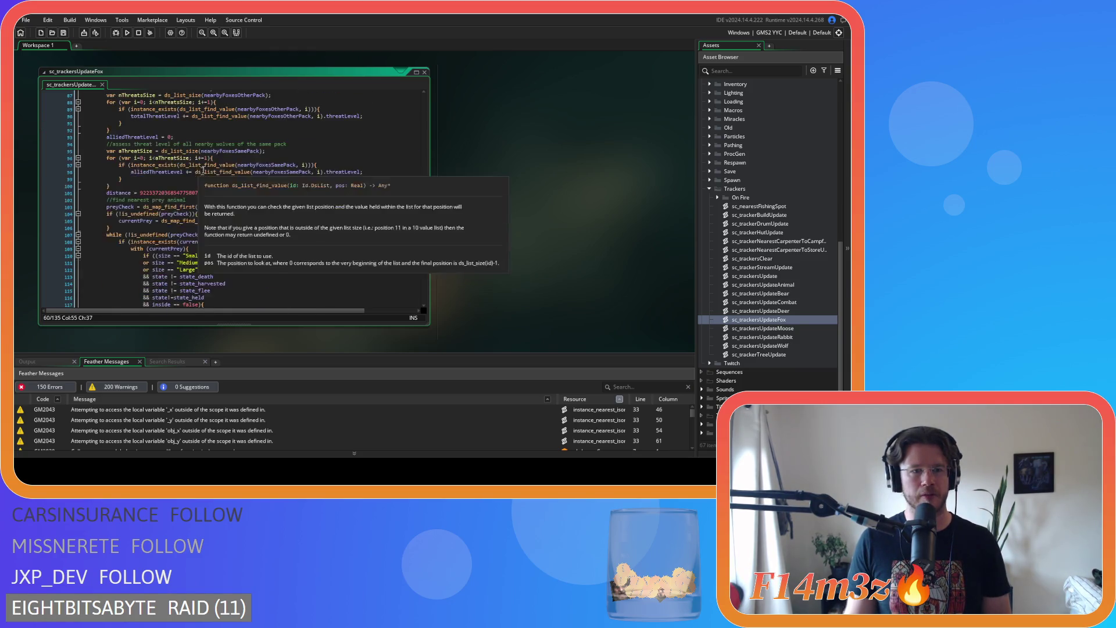
Remove the spaces around == in the Small, Medium and Large size comparisons on lines 110–112.
click(174, 169)
key(BackSpace)
key(Right)
key(Right)
key(Delete)
click(167, 175)
key(BackSpace)
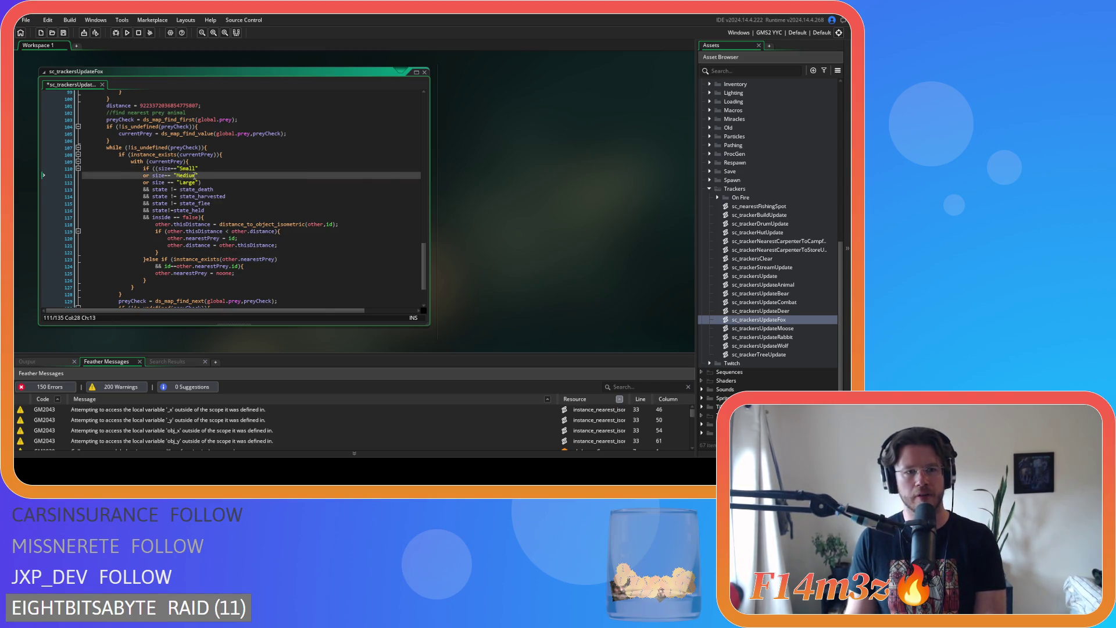
key(Delete)
click(163, 182)
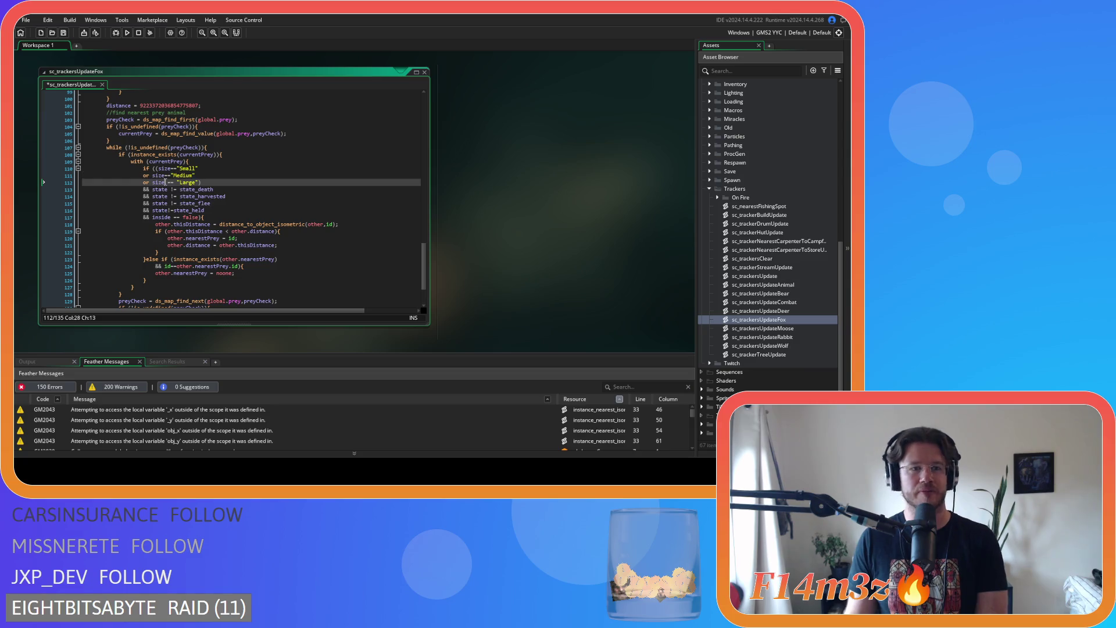
key(Delete)
key(Right)
key(Right)
Remove the spaces around != in the state checks on lines 113 and 114.
key(Delete)
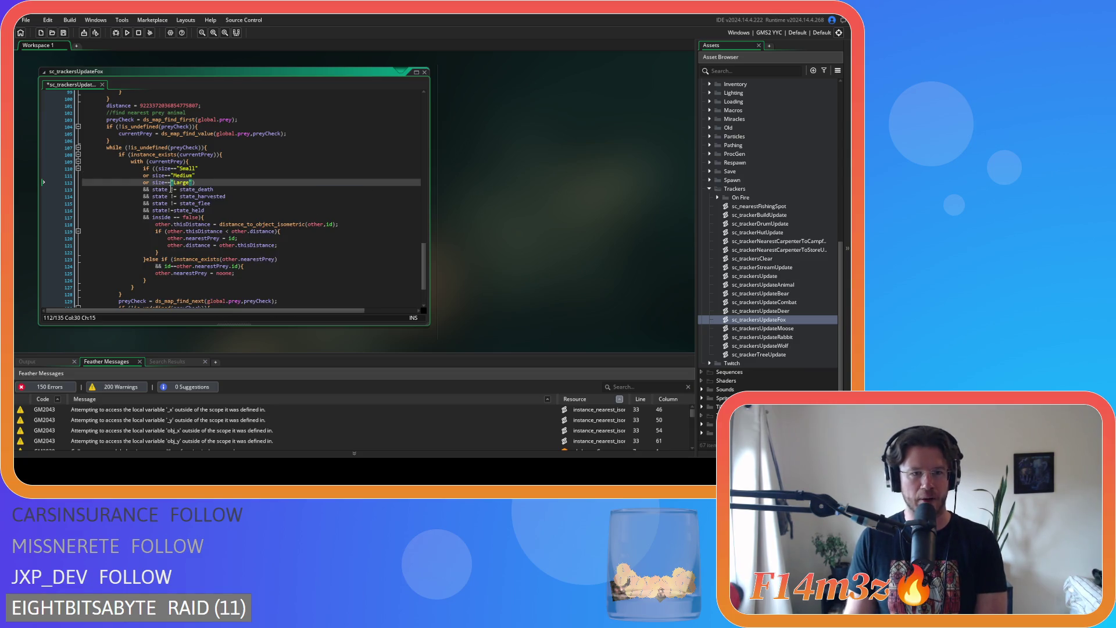
key(Down)
key(BackSpace)
key(Delete)
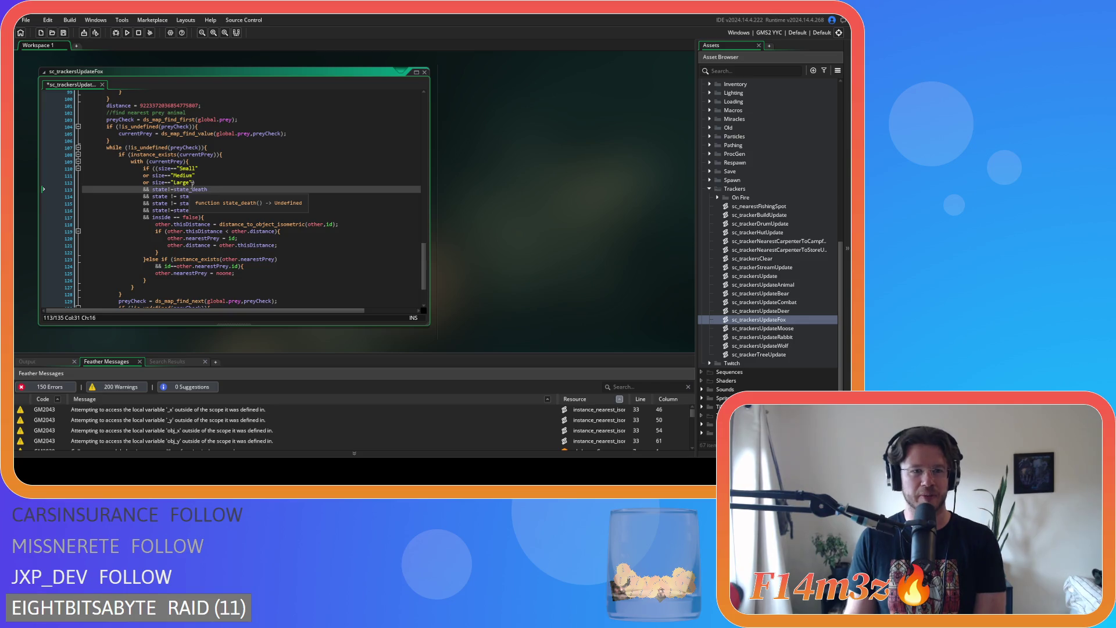
key(Down)
key(Left)
key(BackSpace)
key(Delete)
key(Down)
Tighten line 115's != check and inside==false, then save the fox tracker script.
key(Delete)
key(Right)
key(Right)
key(Delete)
key(Down)
key(Down)
key(Delete)
key(Right)
key(Right)
key(Delete)
key(ctrl+s)
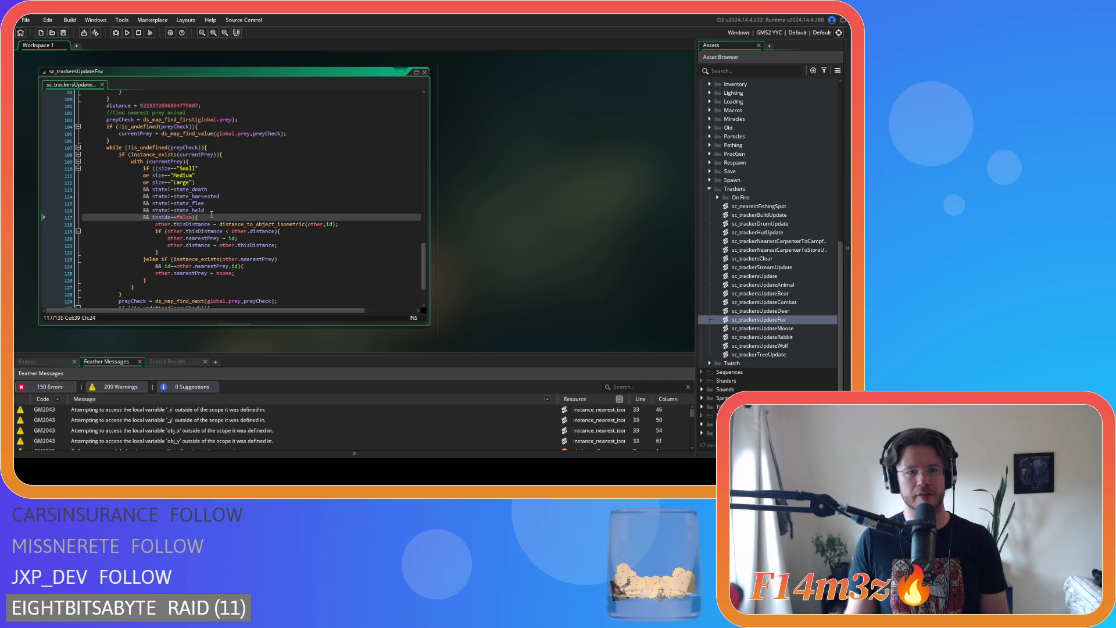
scroll(251, 199, up, 20)
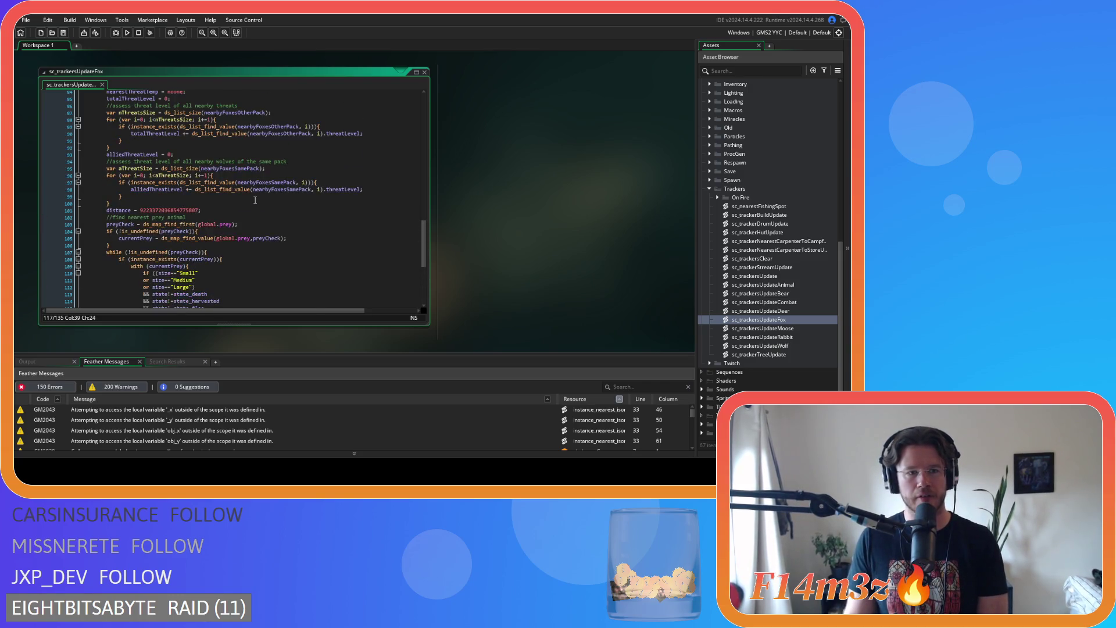
Cut the distance condition from line 46 of the Fox tracker script.
scroll(428, 186, down, 5)
scroll(428, 188, up, 2)
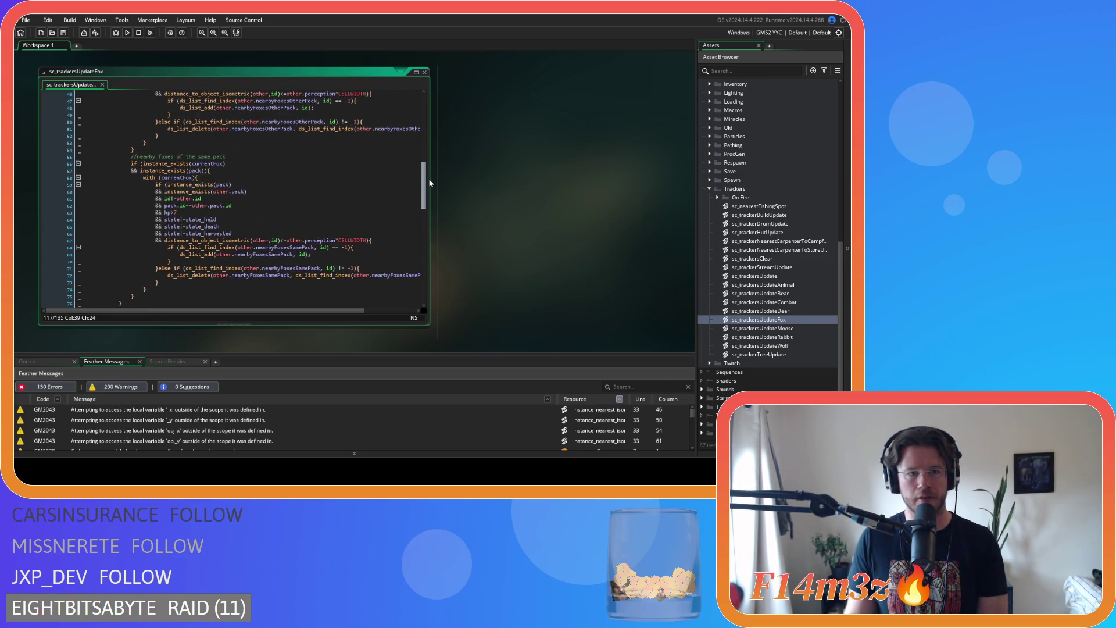
scroll(430, 174, down, 3)
mouse_move(432, 194)
mouse_down()
mouse_move(438, 127)
mouse_move(439, 157)
mouse_up()
scroll(433, 113, up, 4)
scroll(433, 111, down, 7)
click(202, 154)
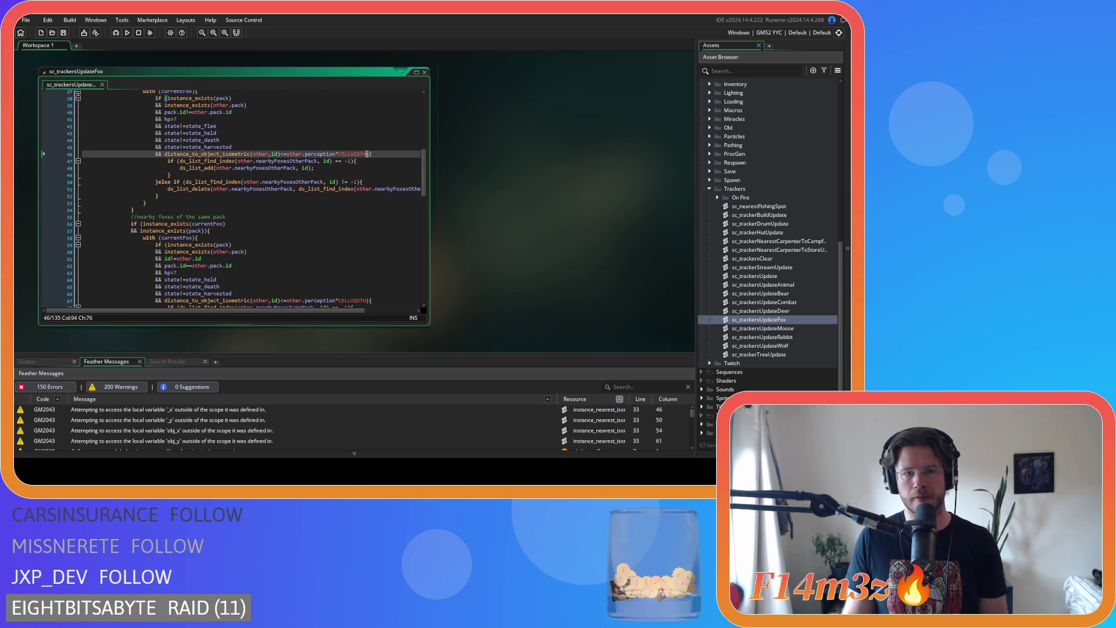
click(166, 155)
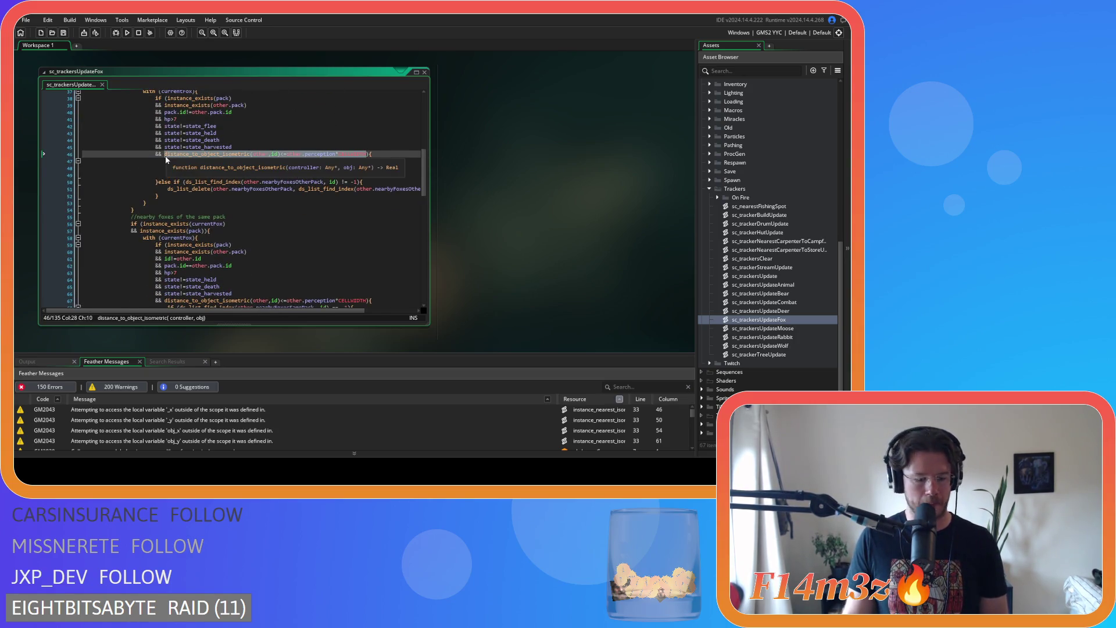
key(Delete)
drag(167, 154, 84, 154)
key(BackSpace)
key(BackSpace)
On line 38, put instance_exists(pack) on a new && line and paste the distance check first.
scroll(213, 167, up, 3)
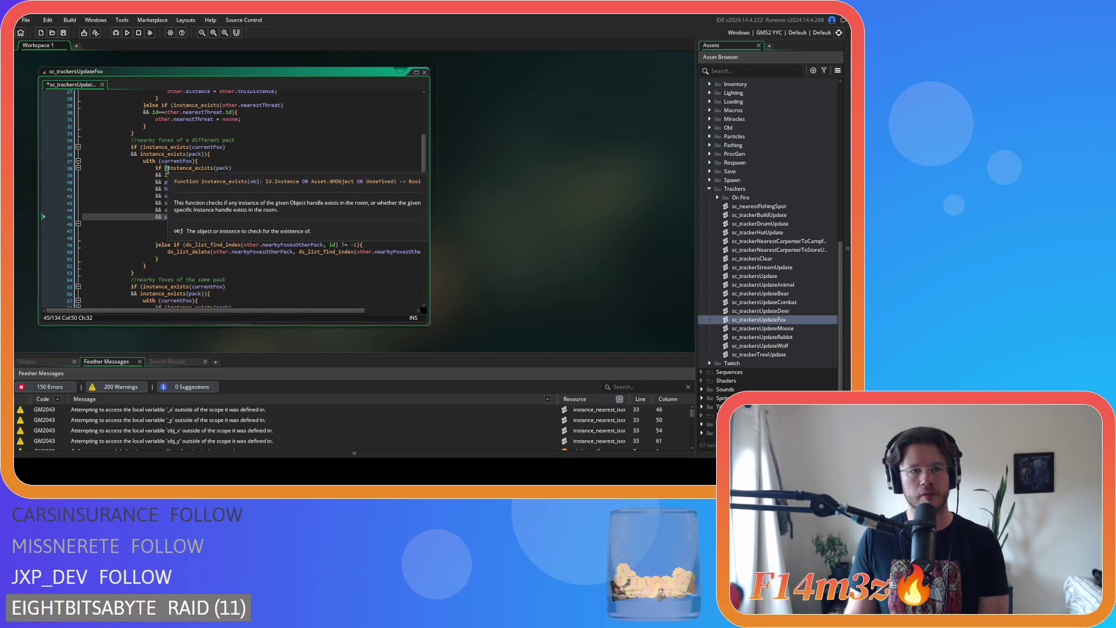
click(165, 168)
click(172, 169)
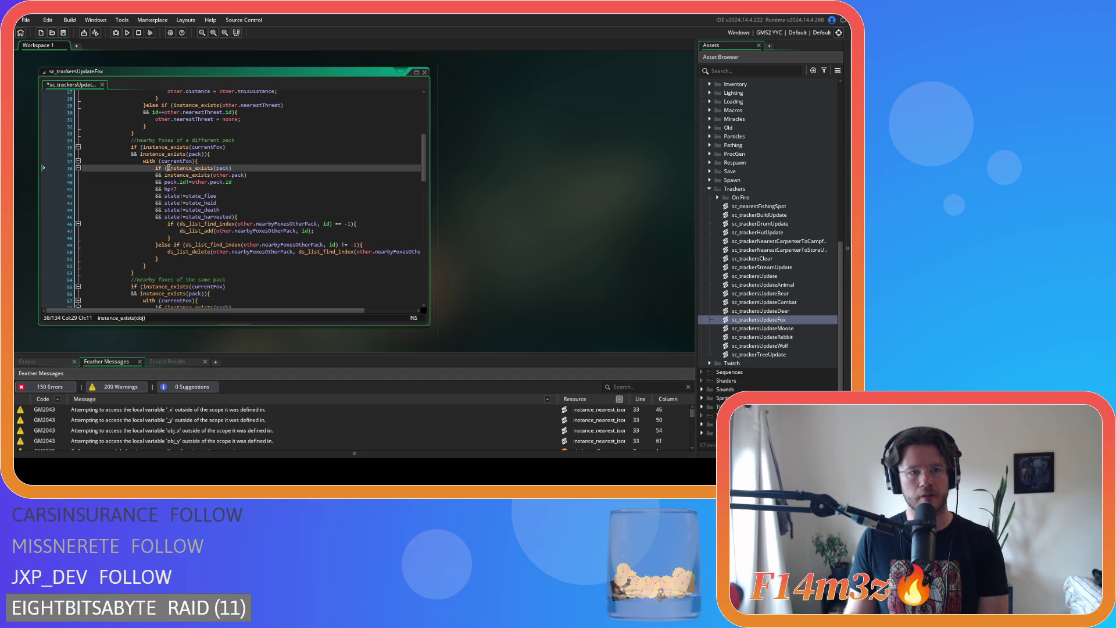
key(Return)
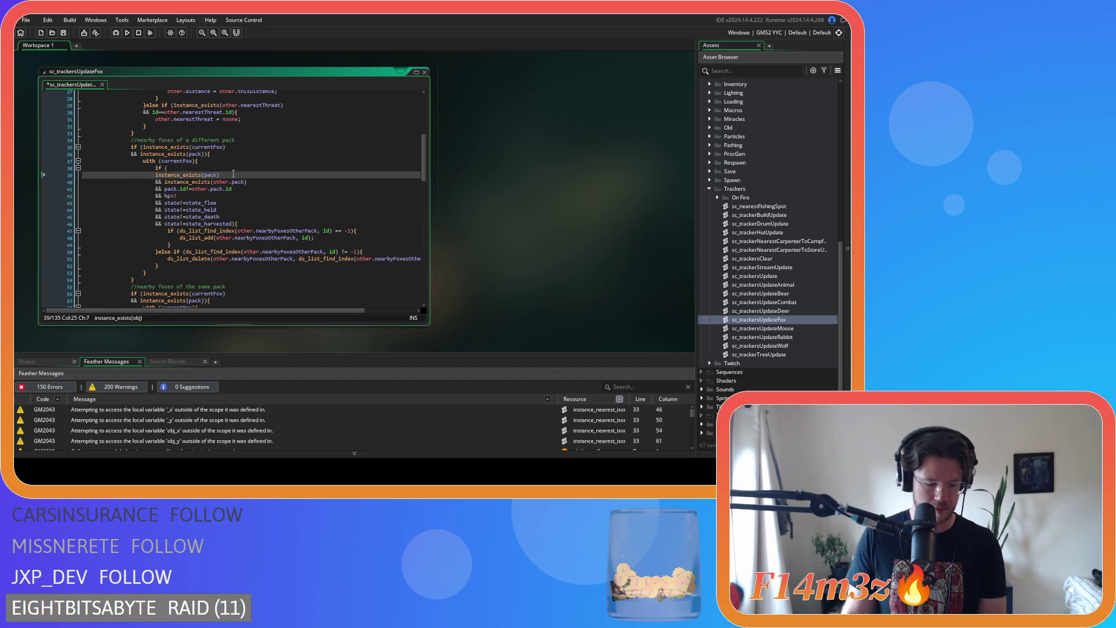
text(&&)
click(185, 167)
text(distance_to_object_isometric(other,id)<=other.perception*CELLWIDTH)
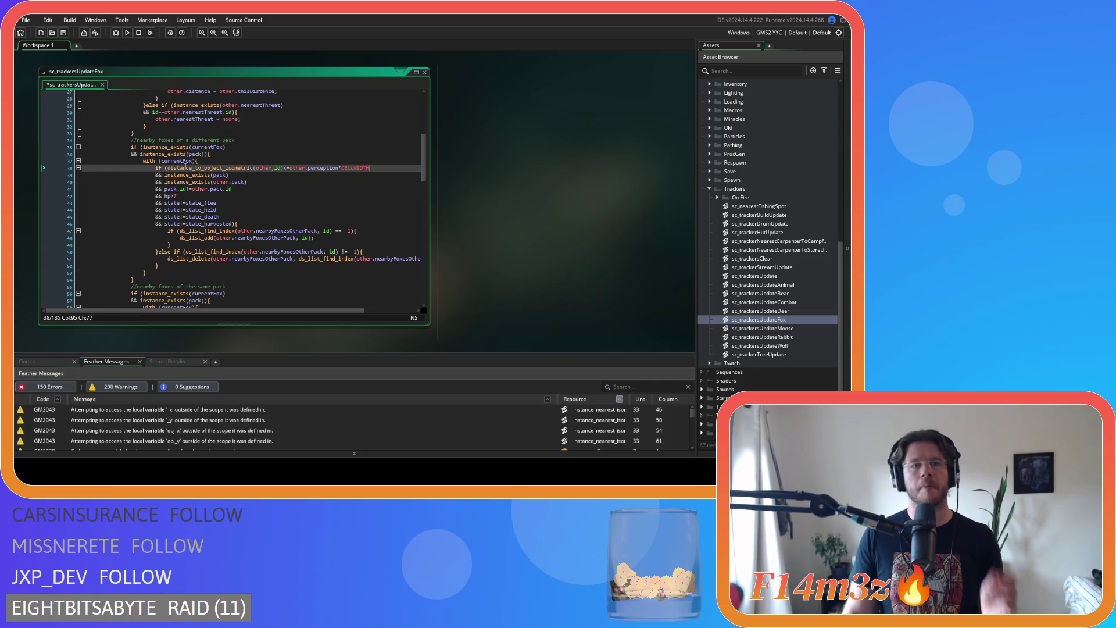
Delete the same-pack distance condition on line 67 and join the closing brace onto line 66.
scroll(349, 201, down, 8)
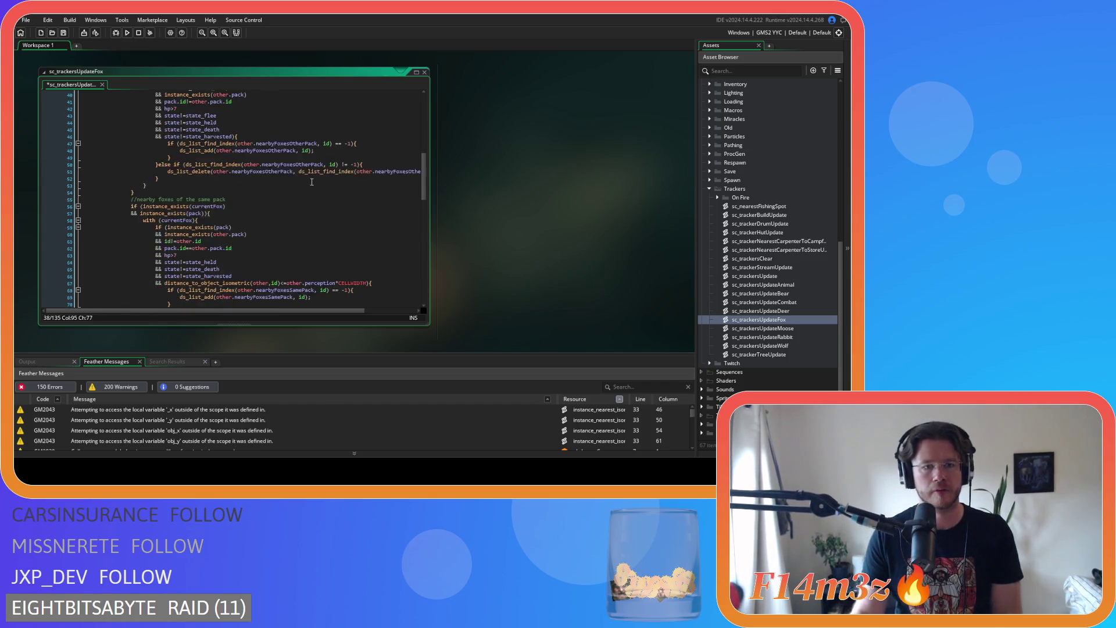
click(357, 214)
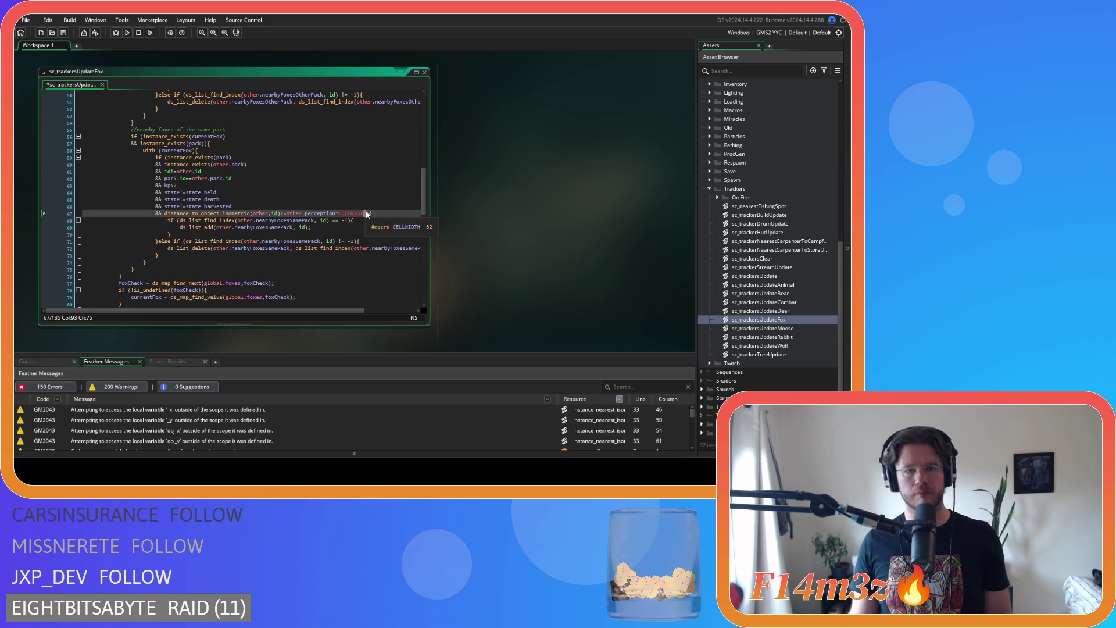
drag(358, 215, 165, 215)
key(ctrl+c)
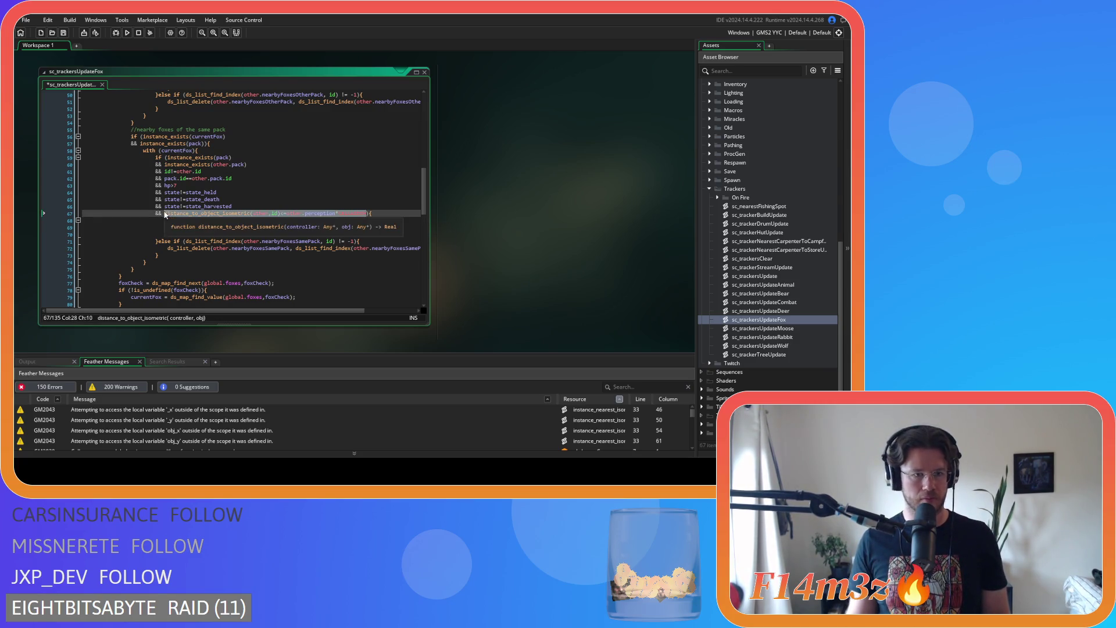
key(BackSpace)
key(shift+Home)
key(shift+Home)
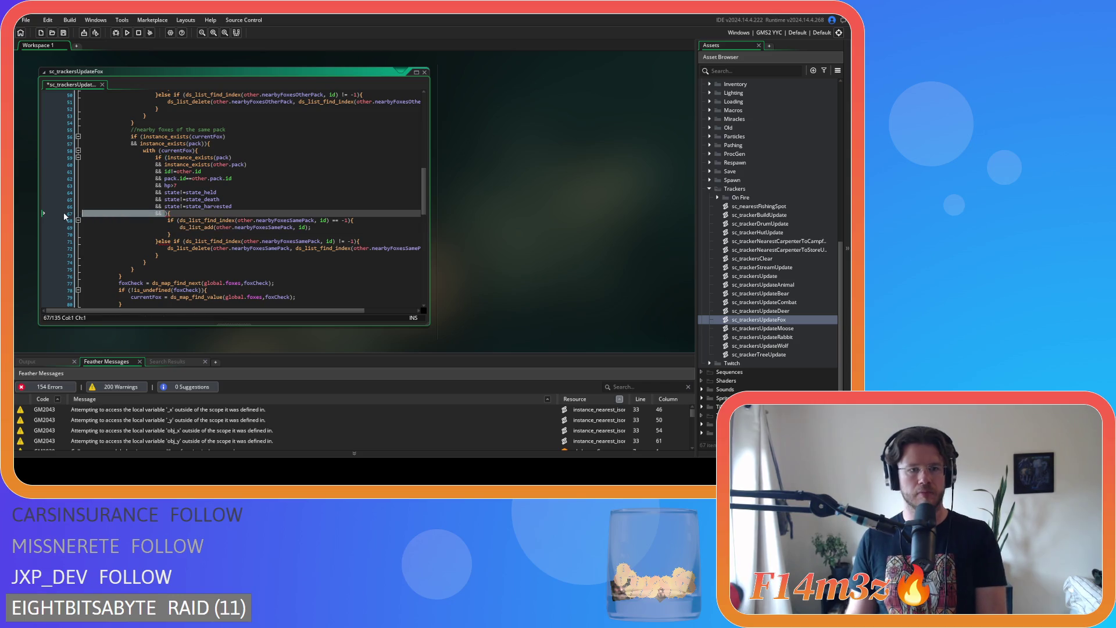
key(BackSpace)
key(BackSpace)
Make the perception distance check the first condition of the pack check, then save.
click(165, 157)
key(Return)
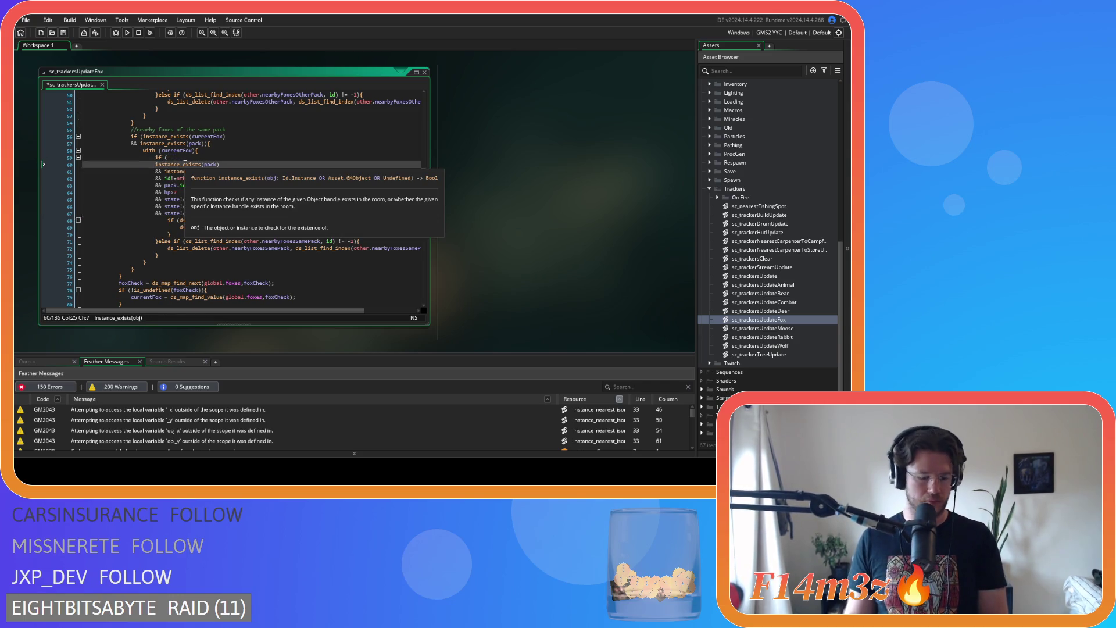
text(&&)
click(194, 158)
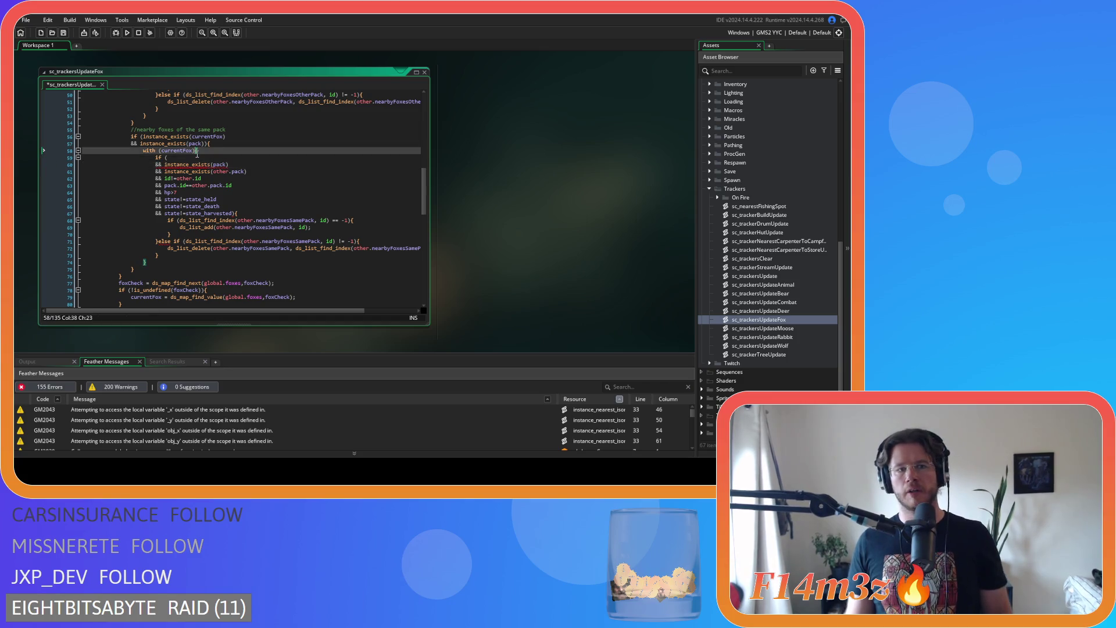
key(ctrl+v)
key(ctrl+s)
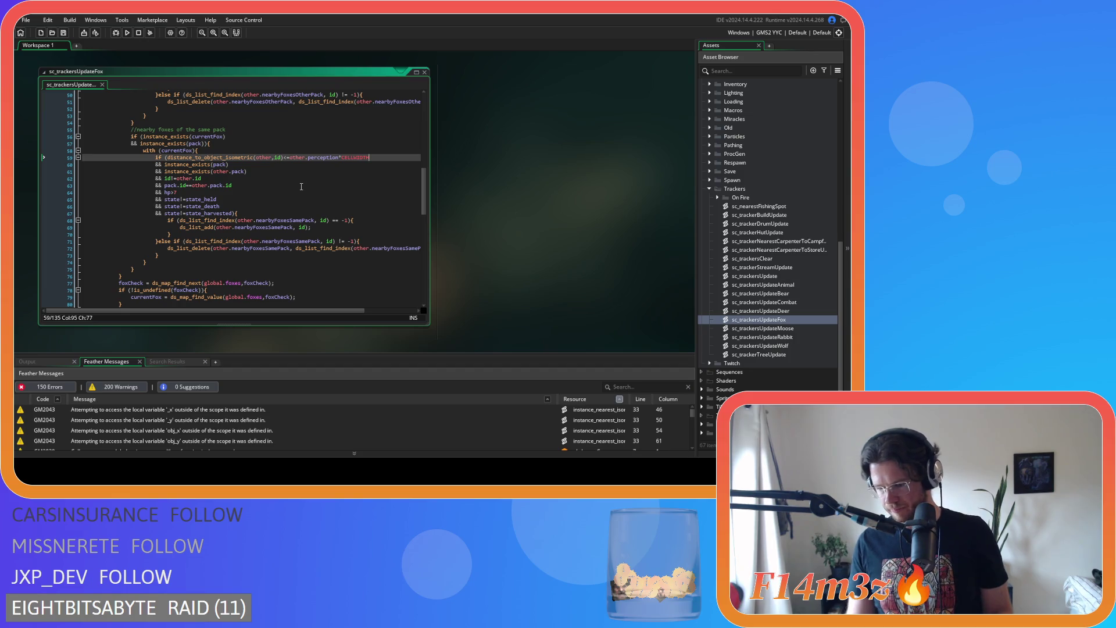
Review the hp>7 and instance_exists(other.pack) conditions and the prey search code below.
click(309, 190)
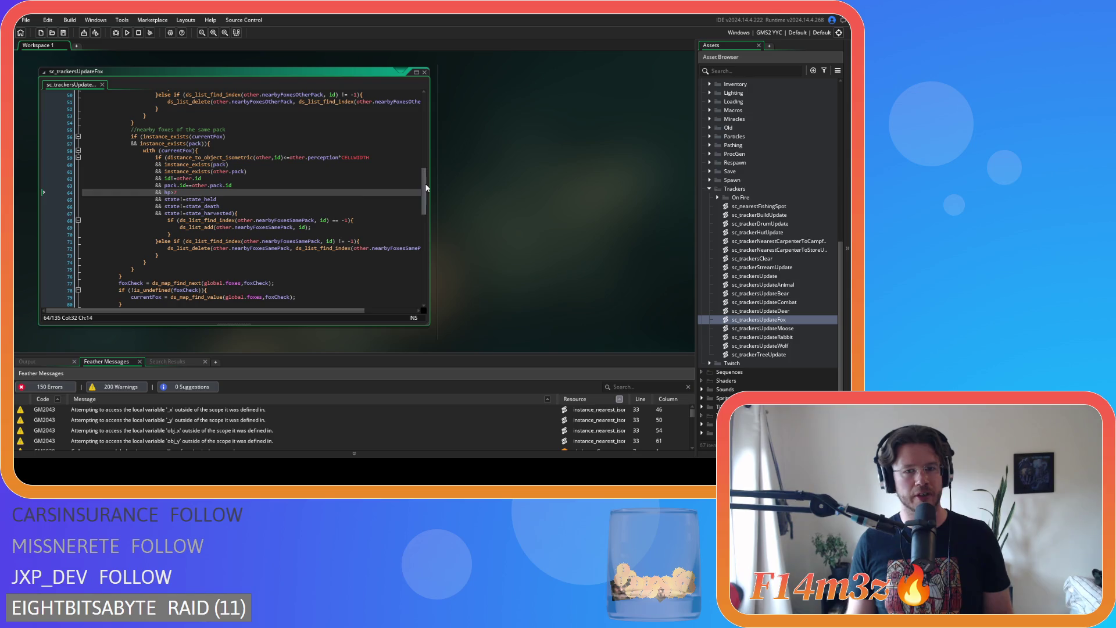
click(349, 171)
scroll(419, 193, down, 2)
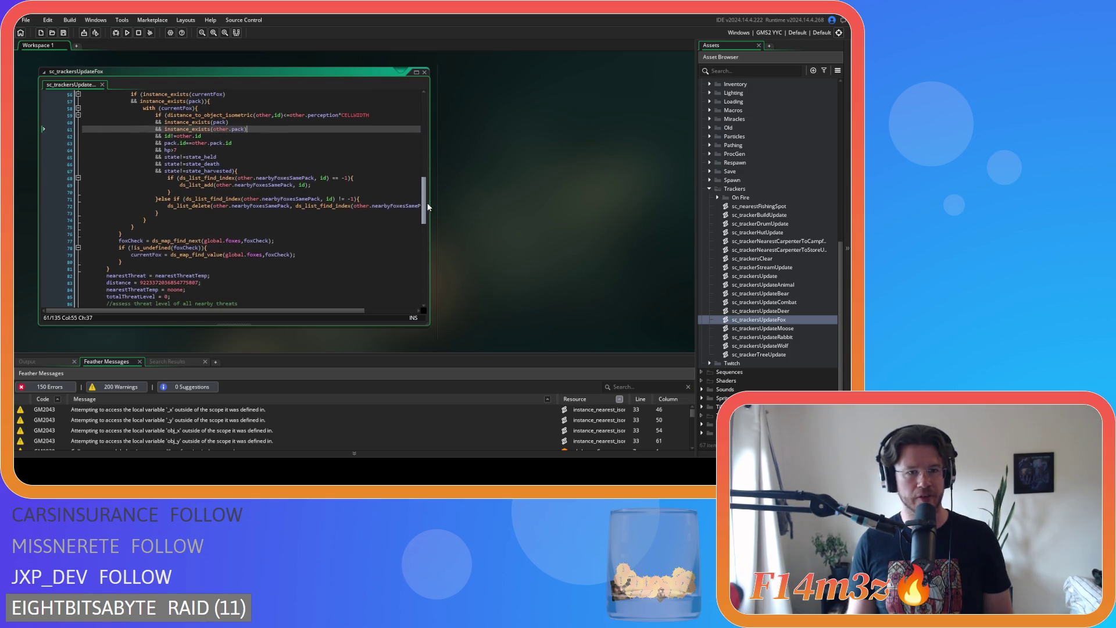
click(259, 213)
scroll(260, 213, down, 7)
scroll(260, 214, down, 7)
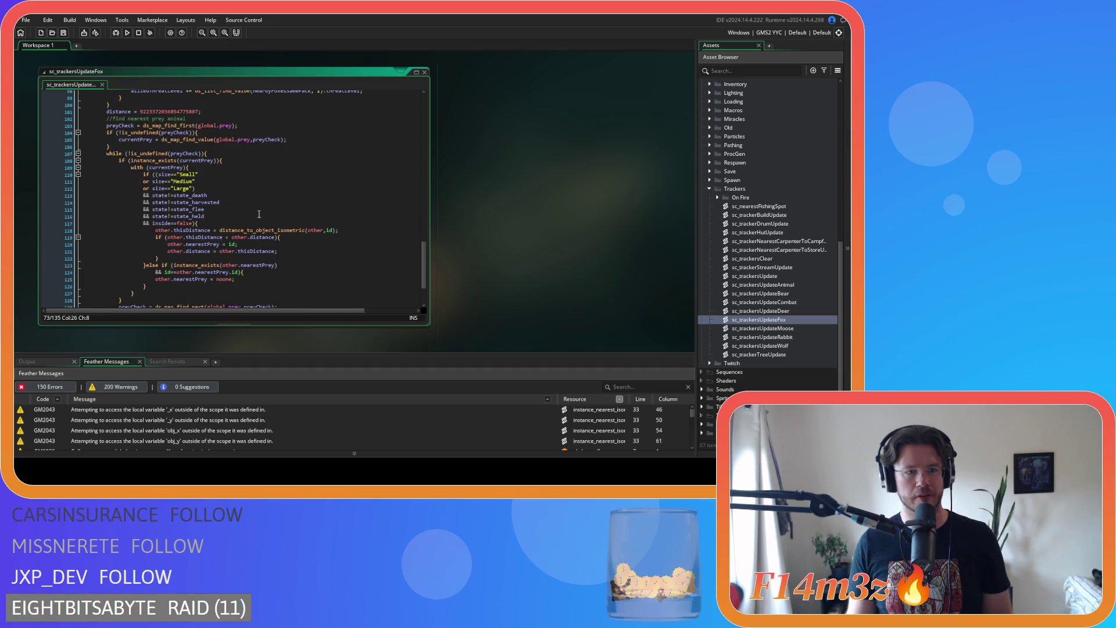
click(254, 223)
scroll(416, 251, down, 3)
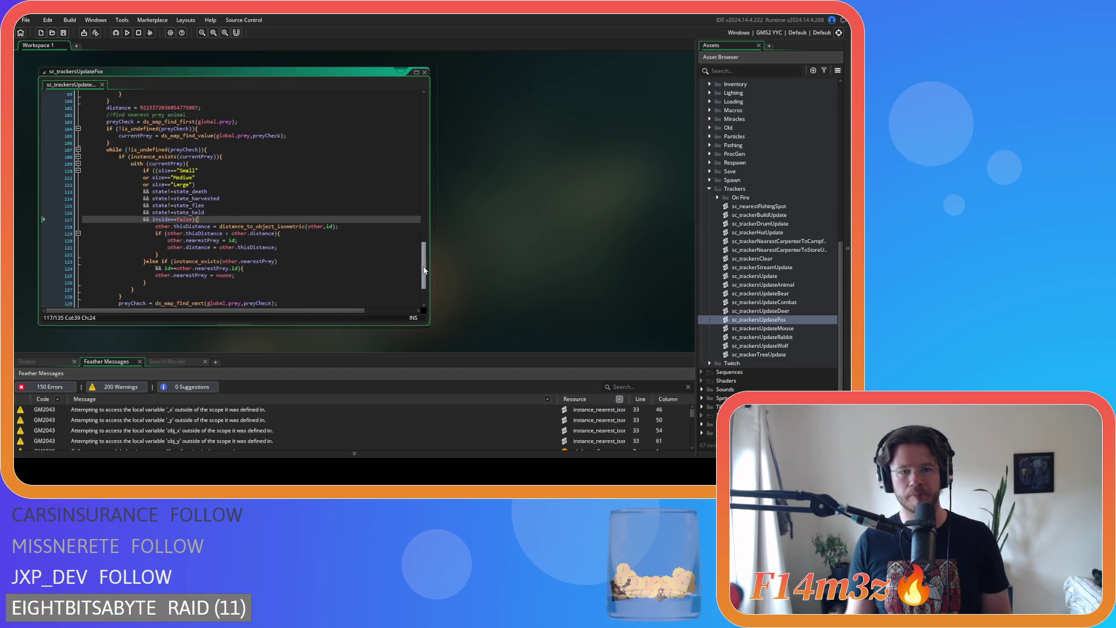
scroll(336, 250, up, 2)
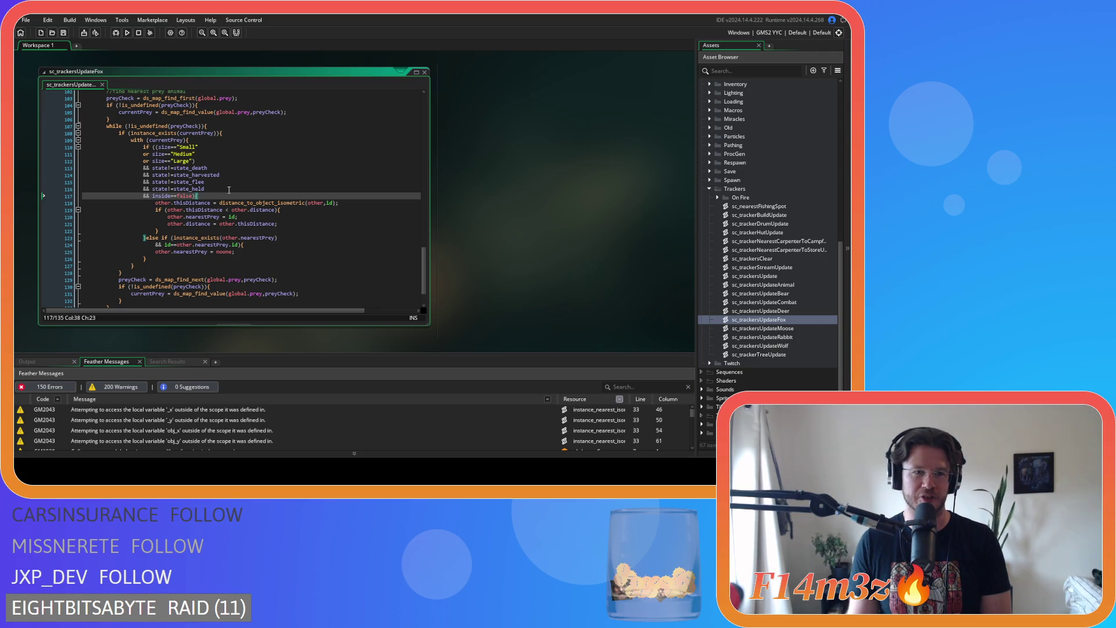
key(Right)
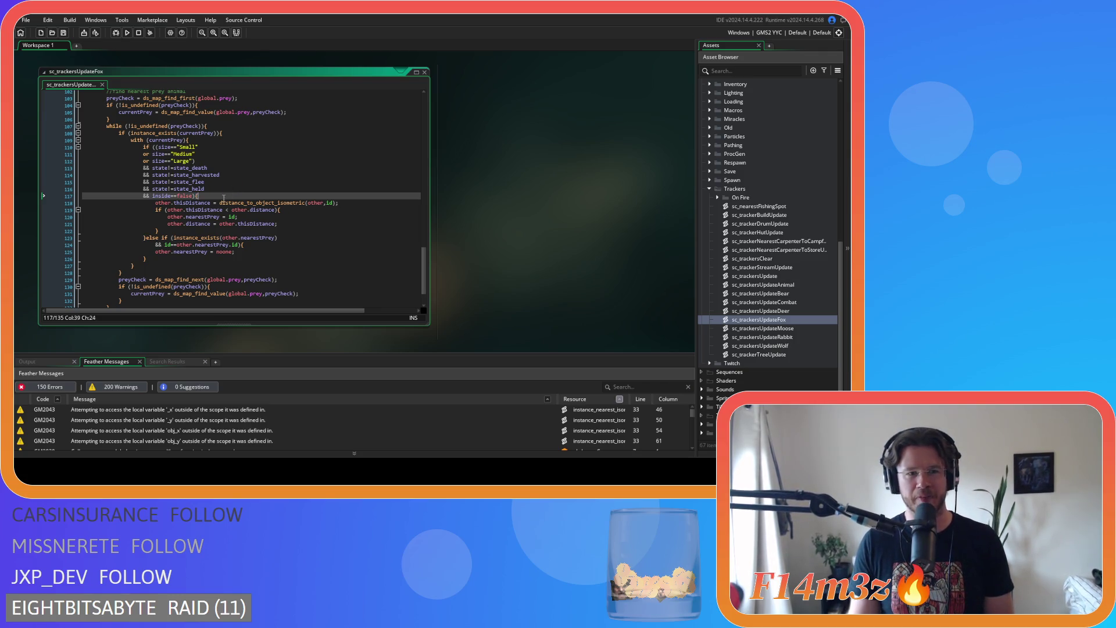
click(308, 217)
key(Down)
key(Down)
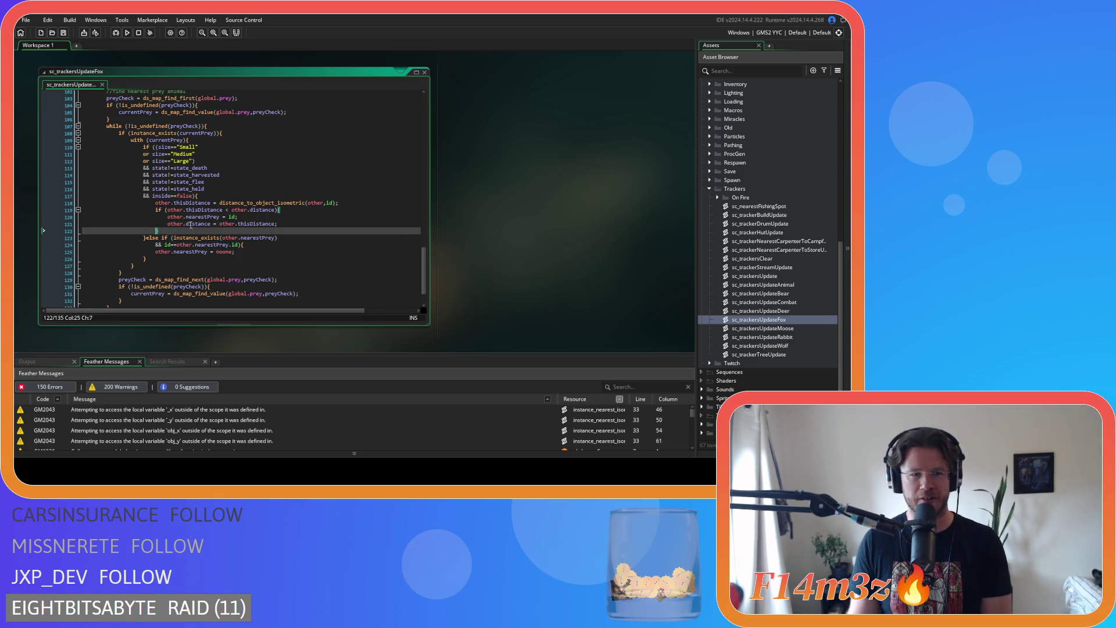
click(310, 224)
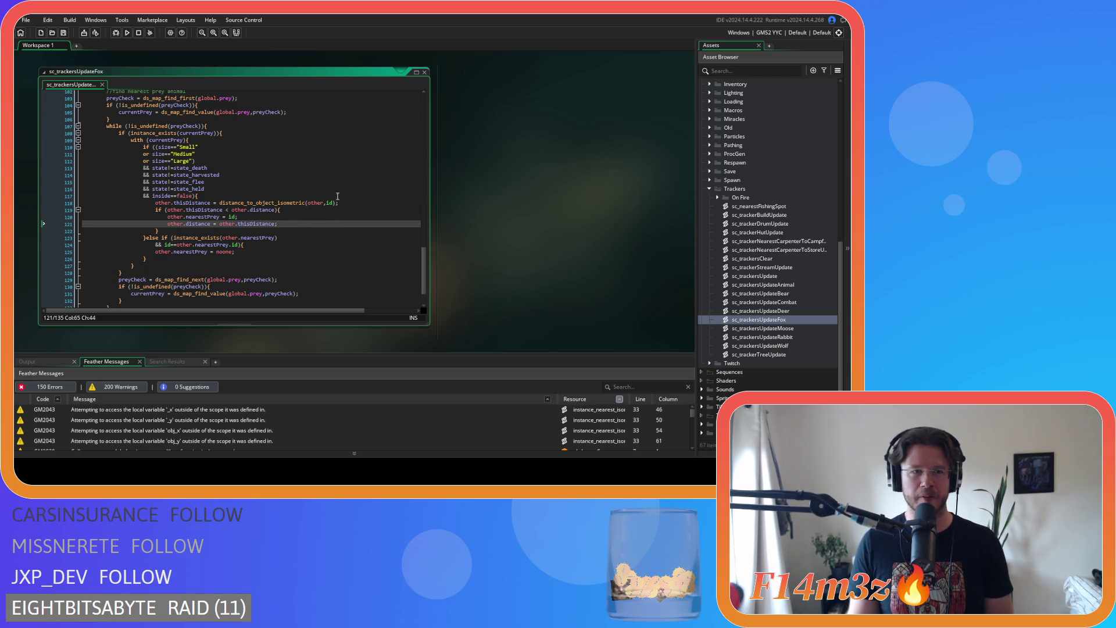
scroll(346, 195, down, 2)
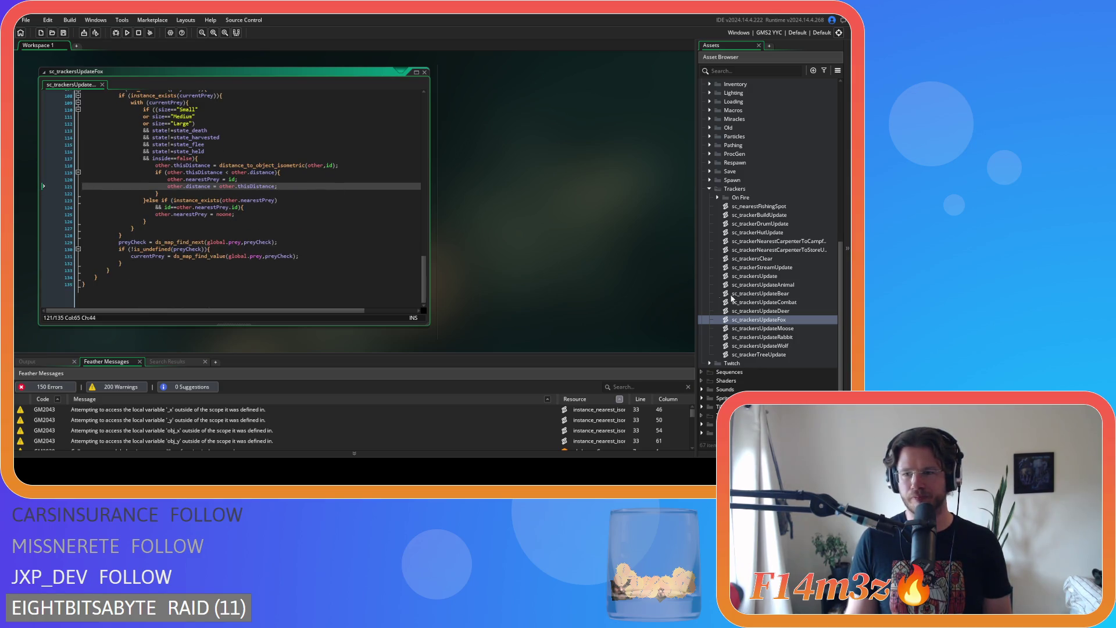
In sc_trackersUpdateMoose, tighten the first check to inside==false and state!=state_held.
double_click(784, 329)
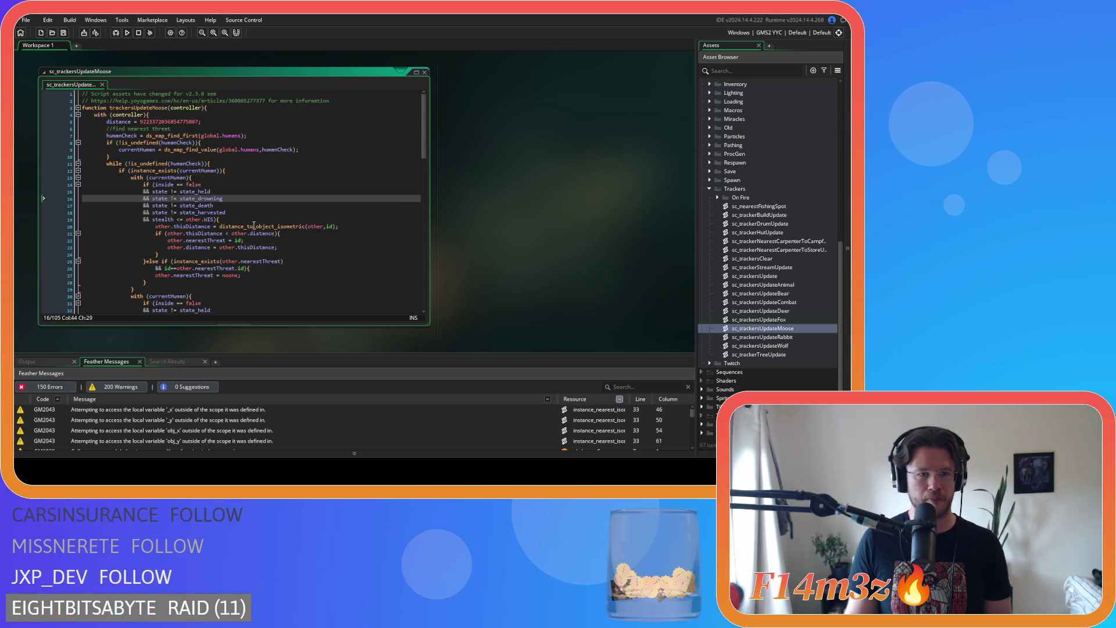
click(176, 184)
key(BackSpace)
key(Right)
key(Right)
key(Delete)
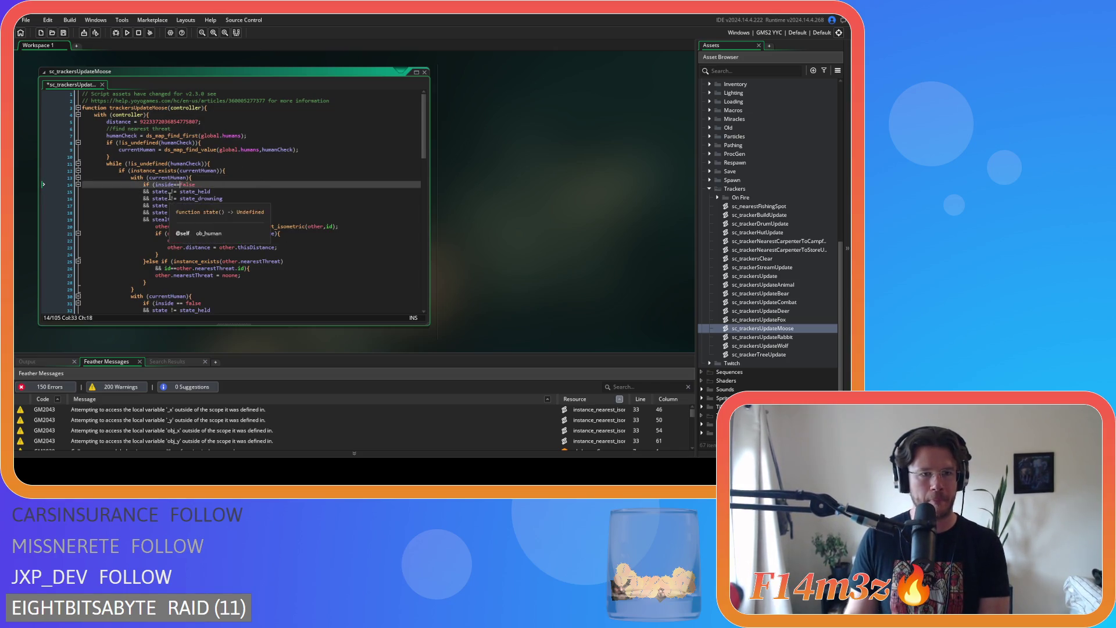
click(171, 191)
key(BackSpace)
key(Right)
key(Right)
key(Delete)
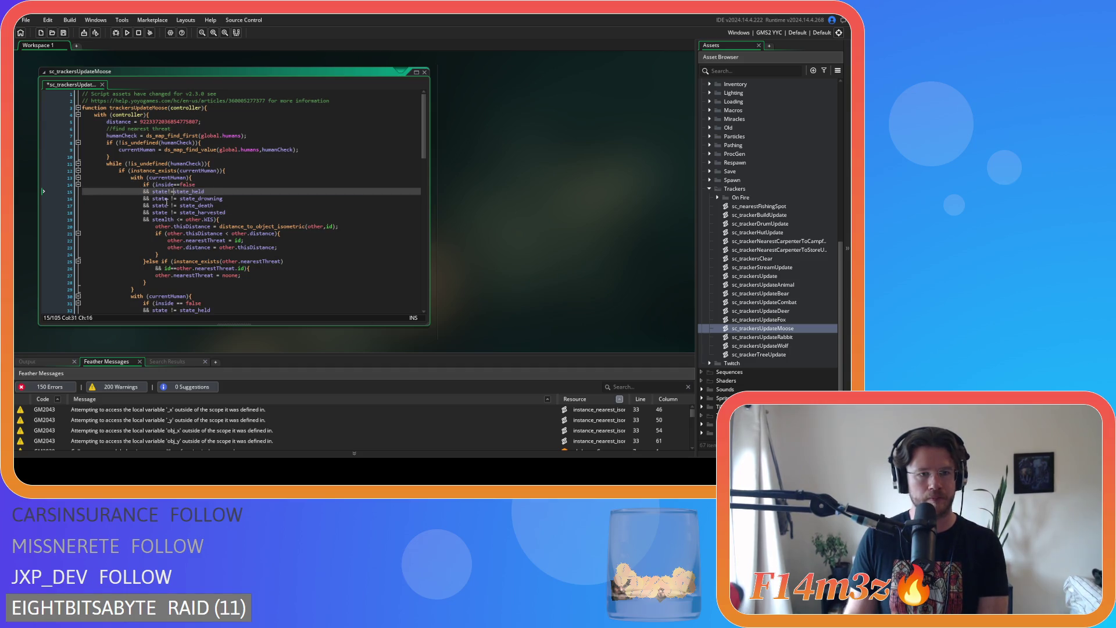
Remove the spaces in the state_drowning and state_death comparisons.
click(168, 198)
key(BackSpace)
key(Right)
key(Right)
key(Delete)
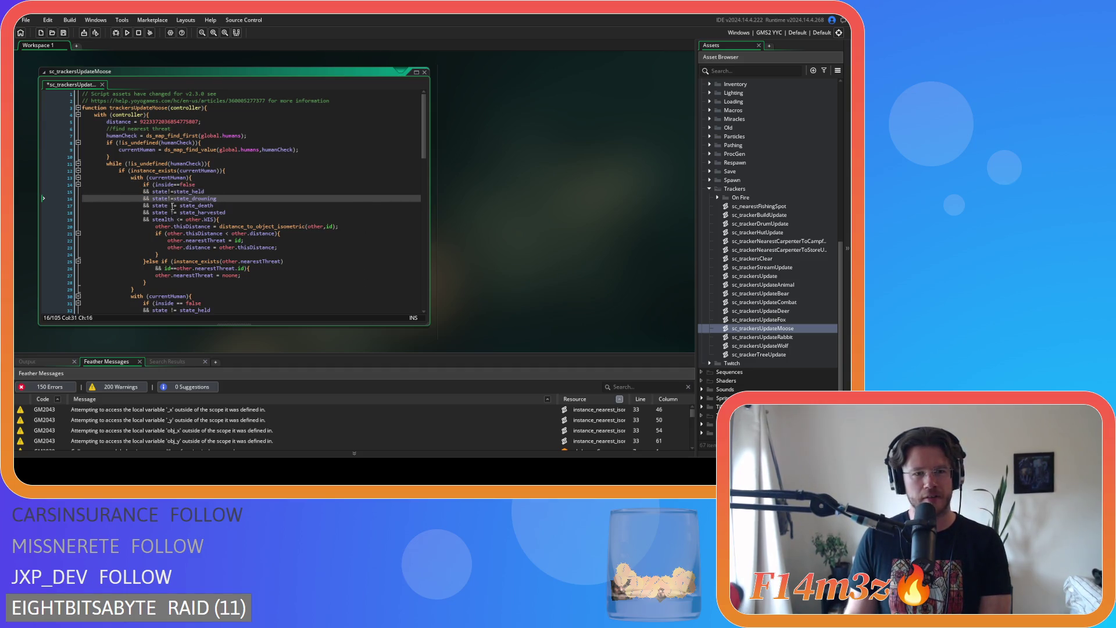
click(169, 205)
key(BackSpace)
key(Right)
key(Right)
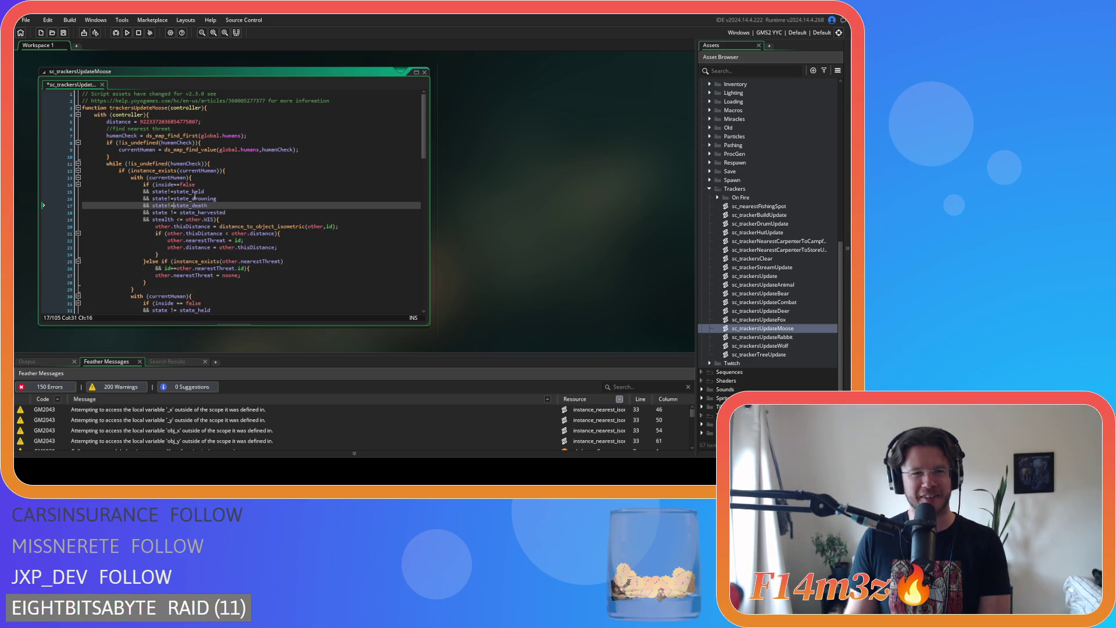
Tighten the state_harvested comparison and stealth<=other.WIS.
click(171, 213)
key(BackSpace)
key(Right)
key(Right)
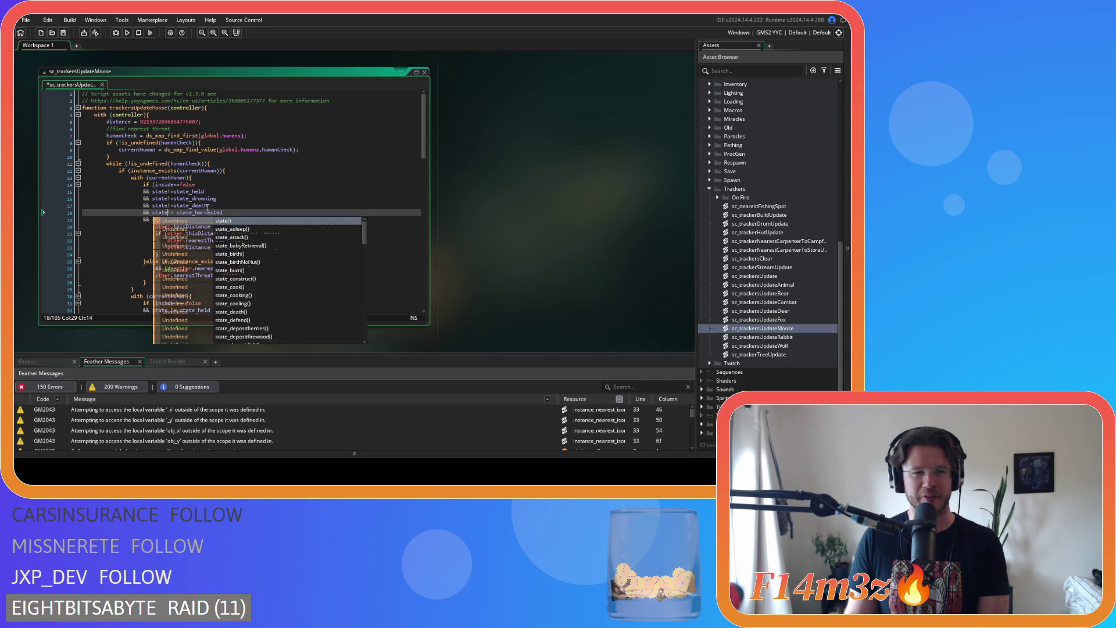
click(180, 219)
key(BackSpace)
key(Right)
key(Right)
key(Delete)
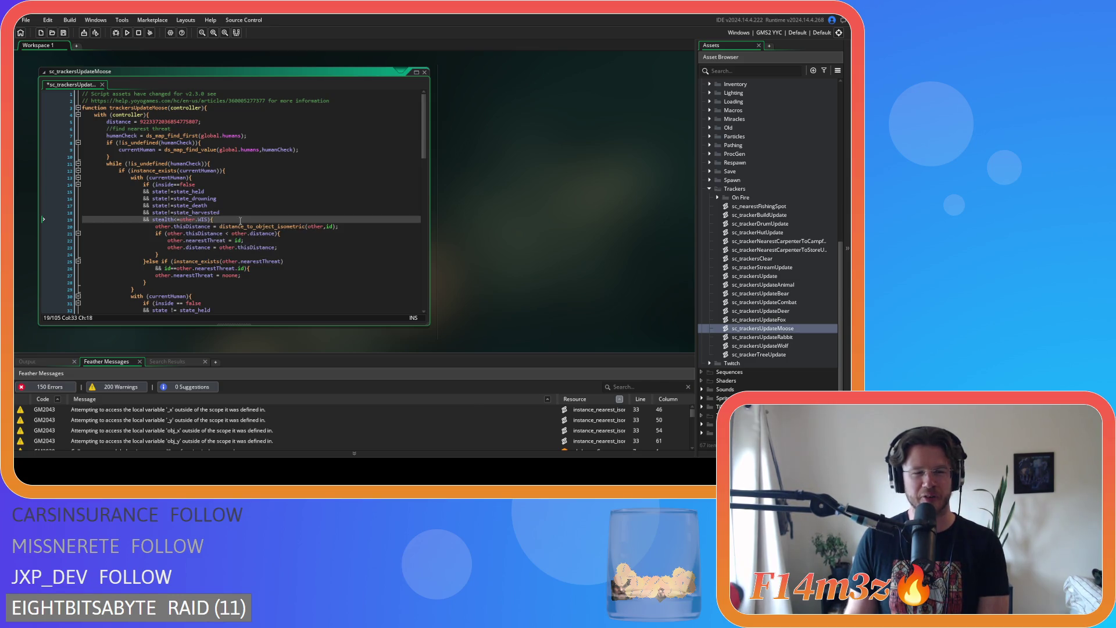
Remove the operator spaces on lines 31–33: inside==false, state!=state_held, state!=state_drowning.
scroll(172, 185, down, 5)
click(173, 182)
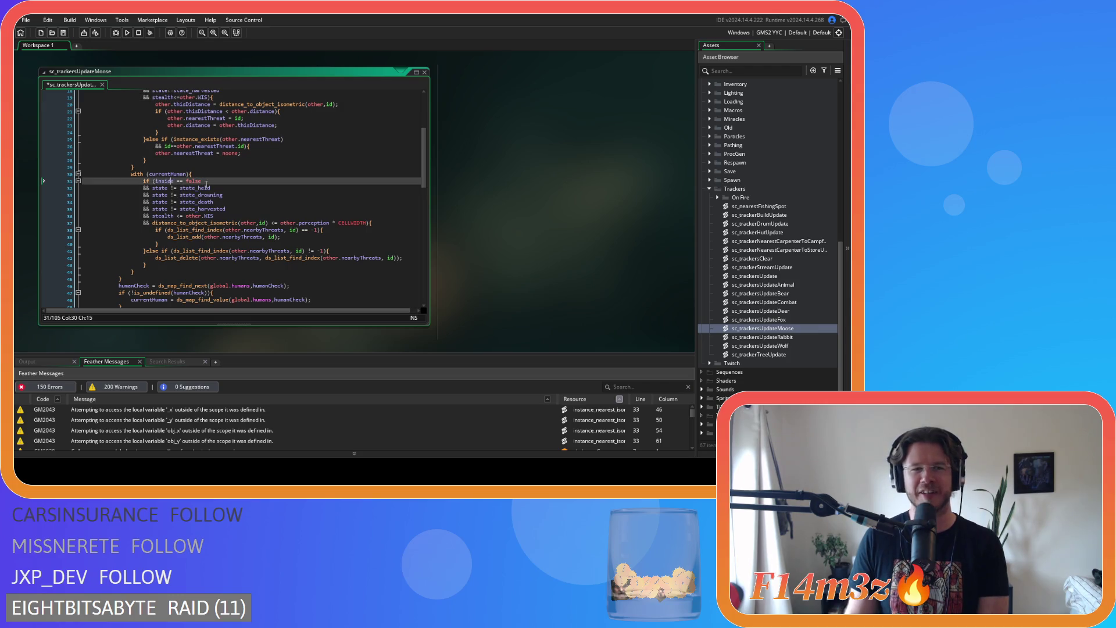
key(Delete)
key(Right)
key(Right)
key(Delete)
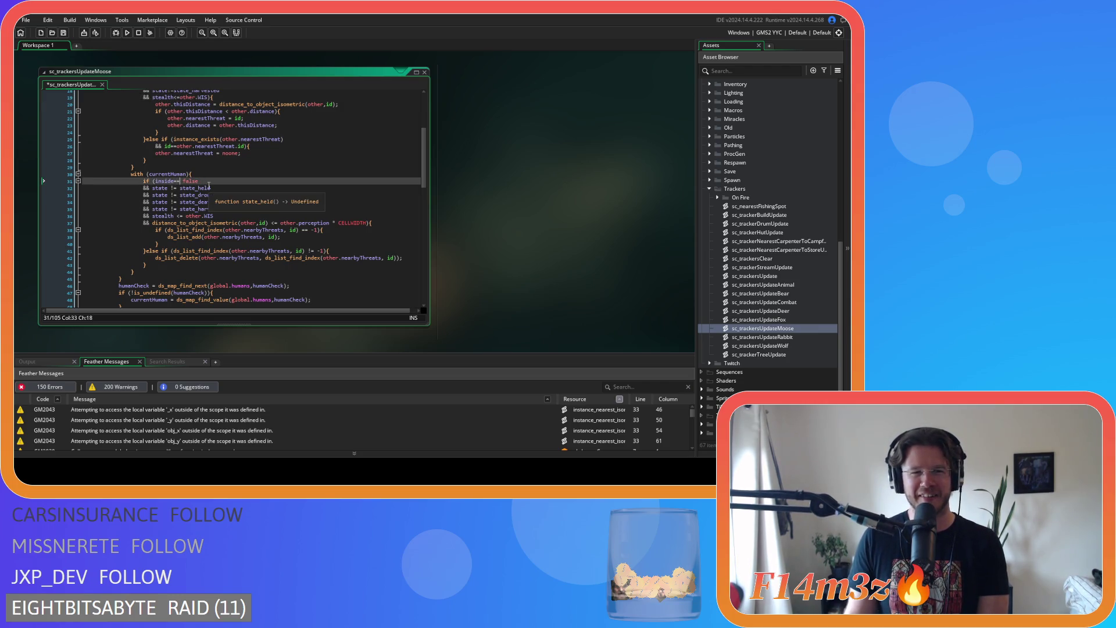
click(169, 188)
key(Delete)
key(Right)
key(Right)
key(Delete)
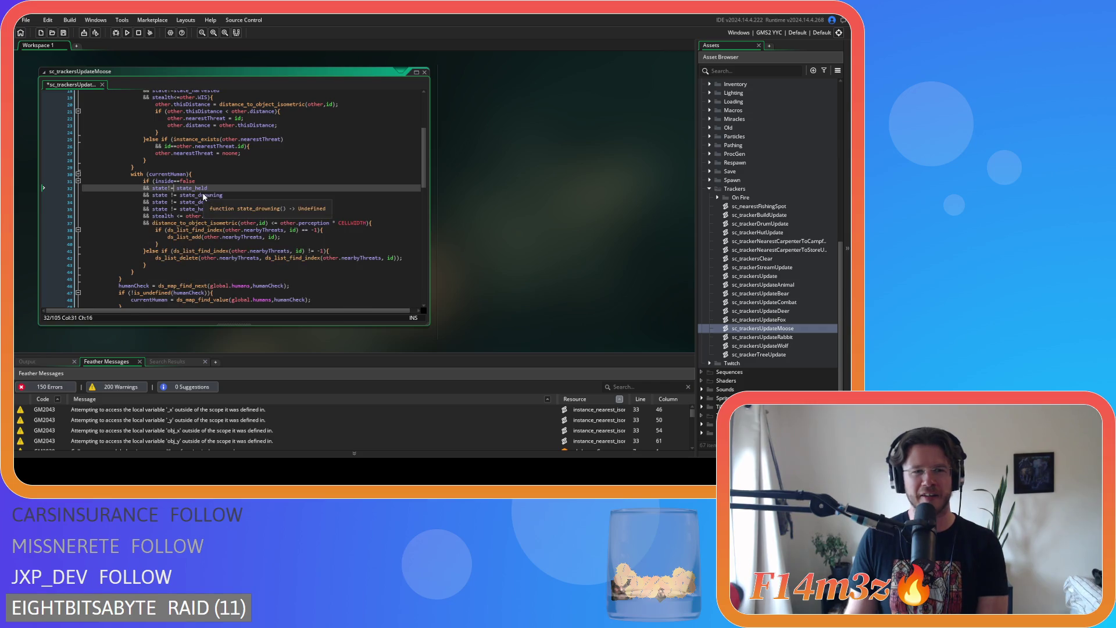
click(169, 195)
key(Delete)
key(Right)
key(Right)
key(Delete)
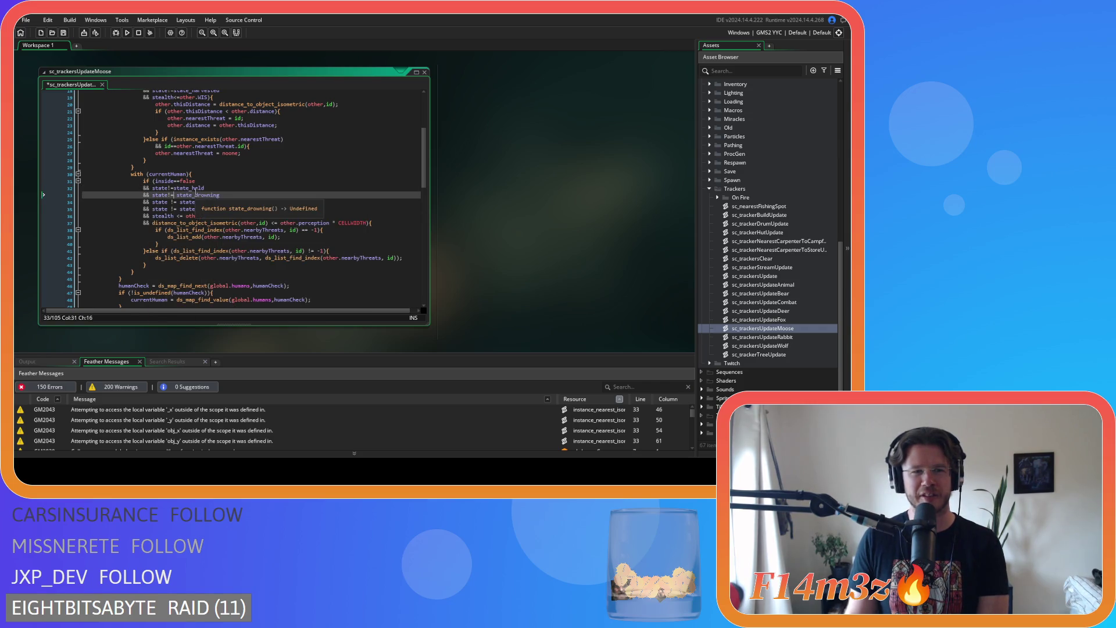
click(168, 202)
key(Delete)
Tighten the state_death, state_harvested and stealth <= comparisons on lines 34–36.
key(Right)
key(Right)
key(Delete)
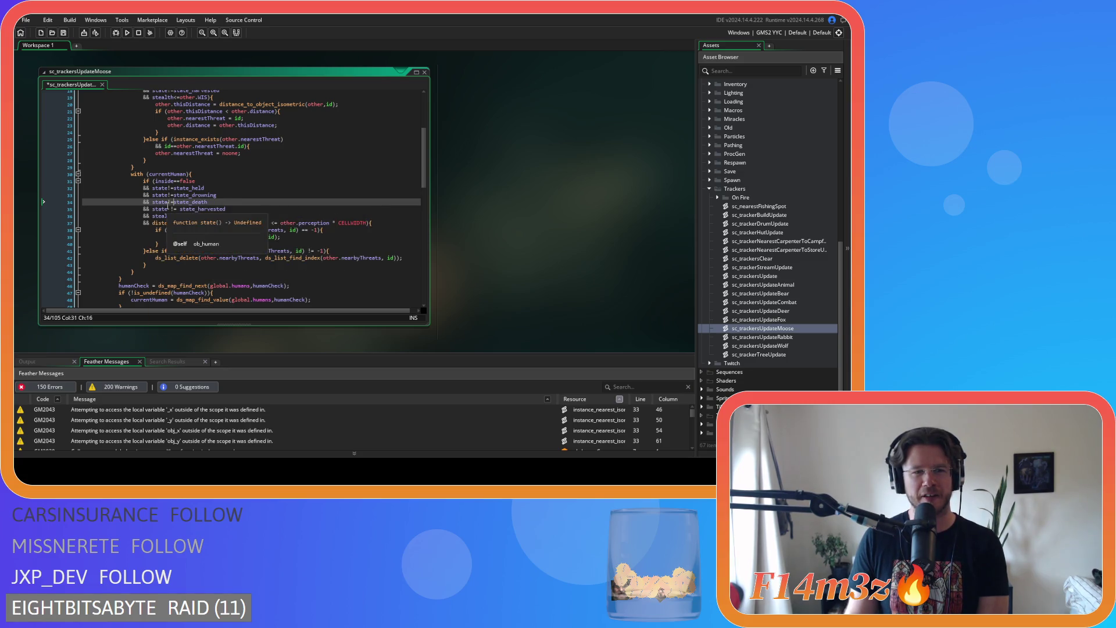
click(169, 209)
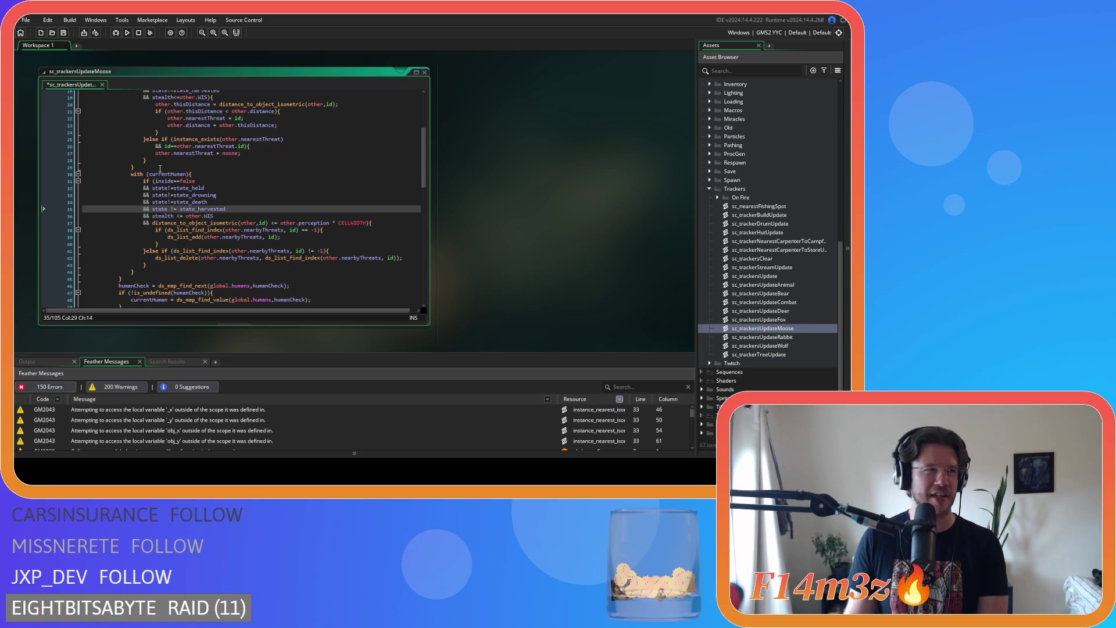
key(Delete)
key(Escape)
key(Delete)
key(Right)
key(Right)
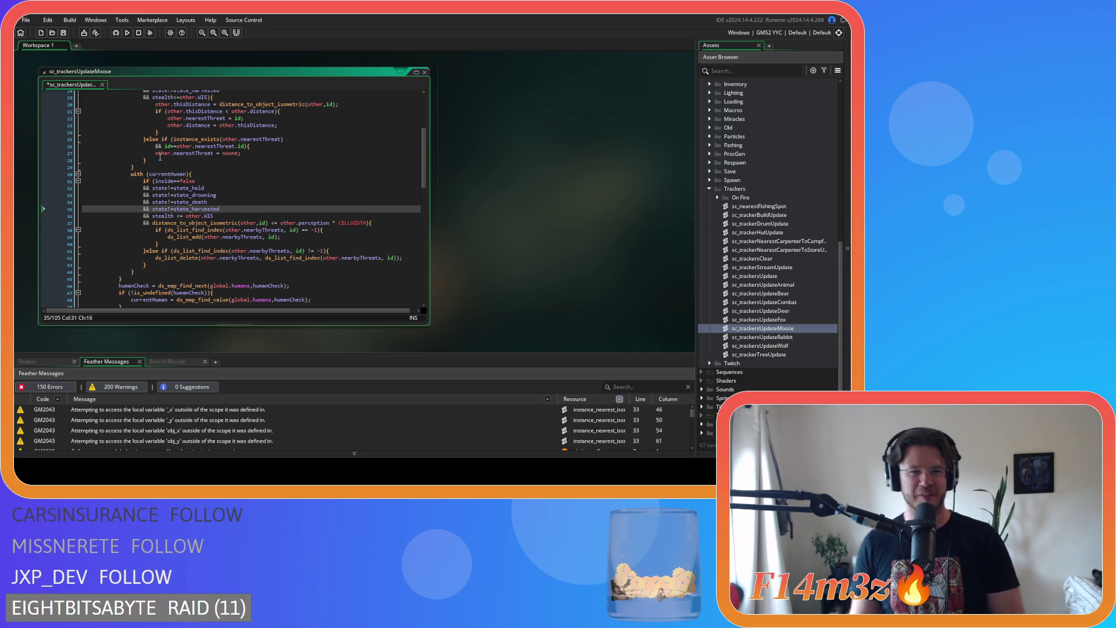
key(Down)
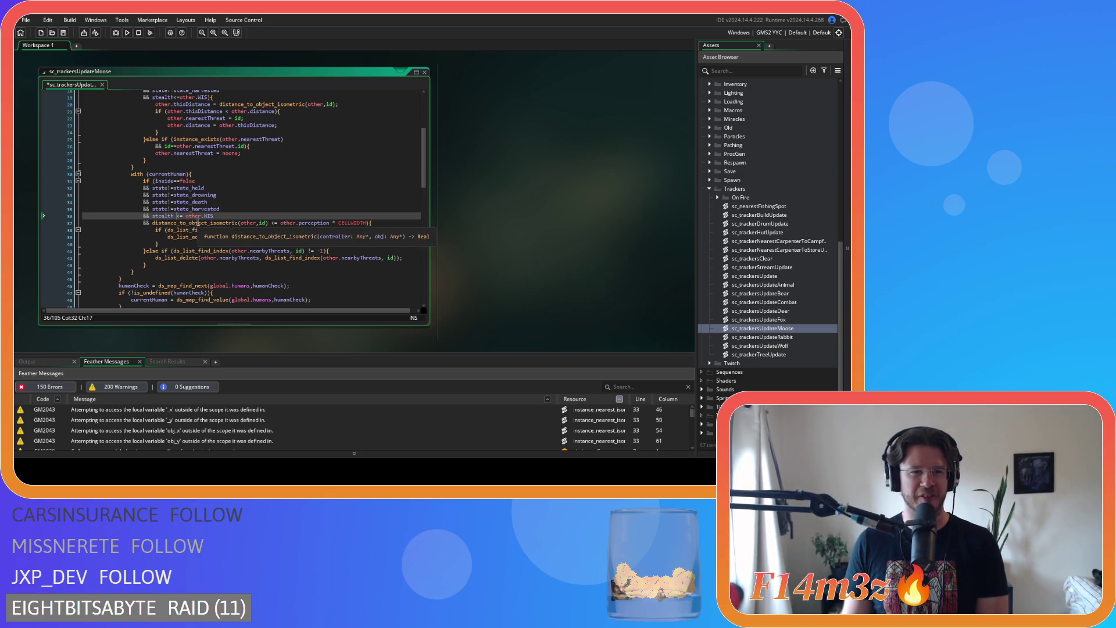
key(Right)
key(Right)
key(Delete)
key(End)
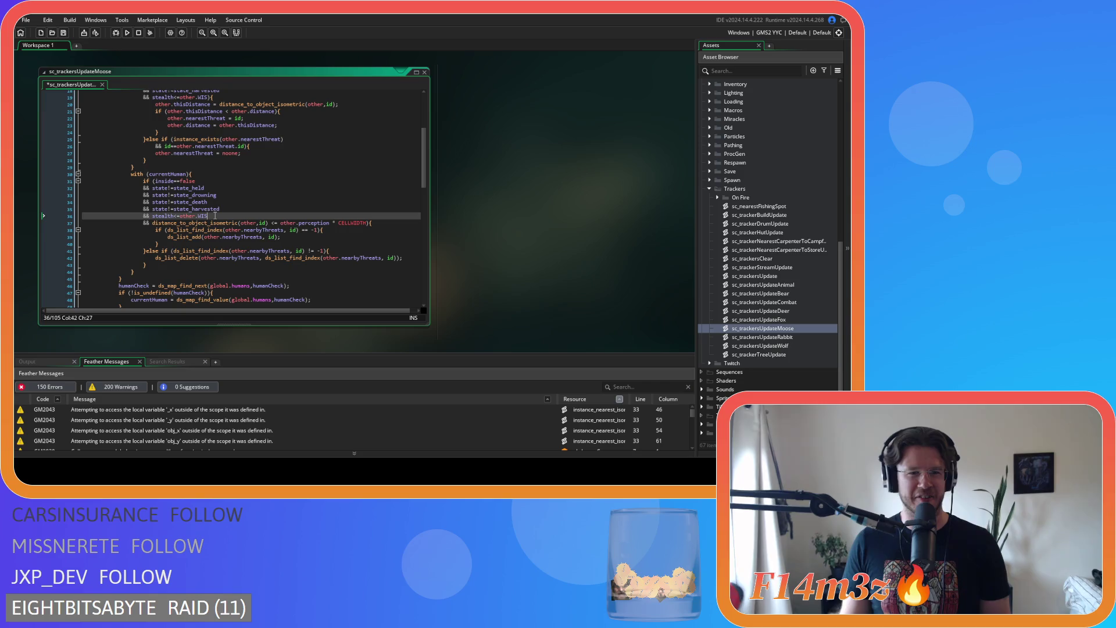
Remove spaces in line 37's distance check, then cut it along with its leading &&.
click(267, 223)
key(Delete)
key(Delete)
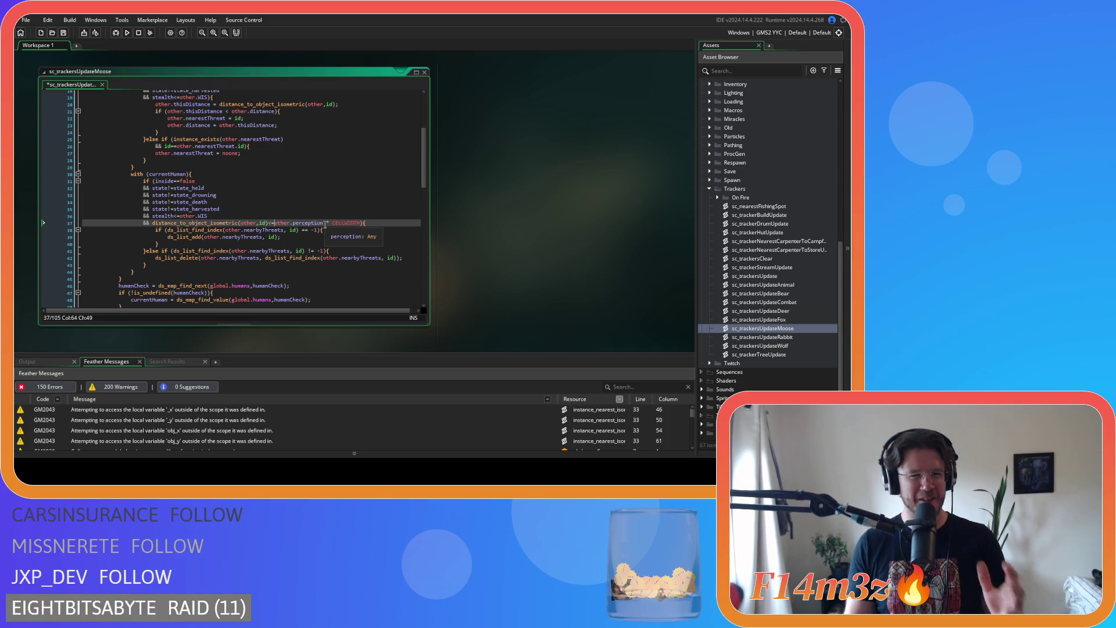
click(325, 223)
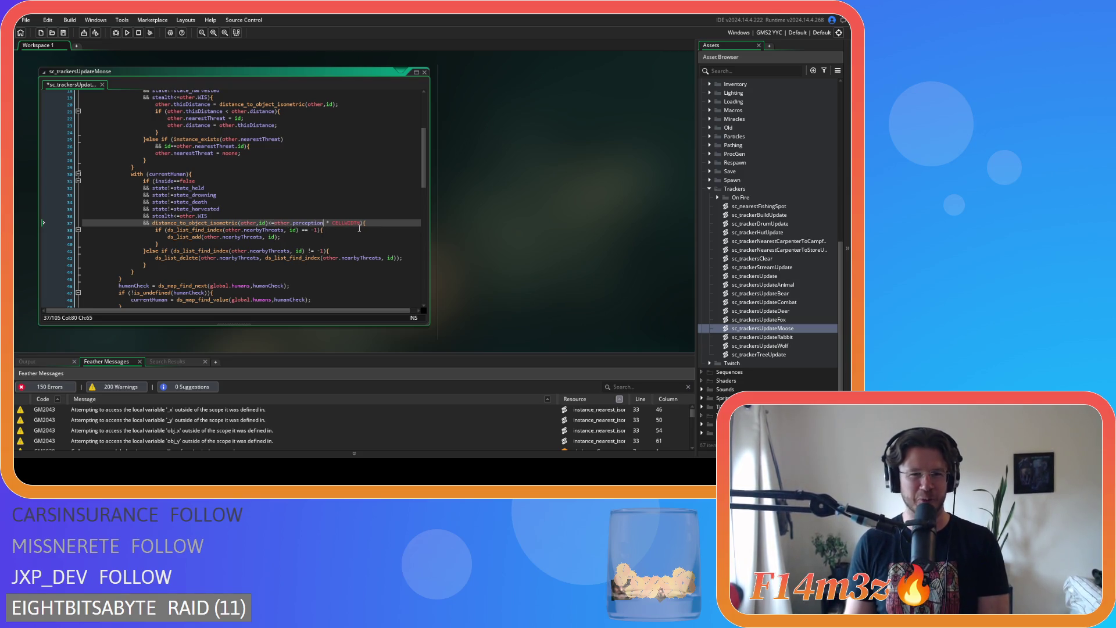
key(BackSpace)
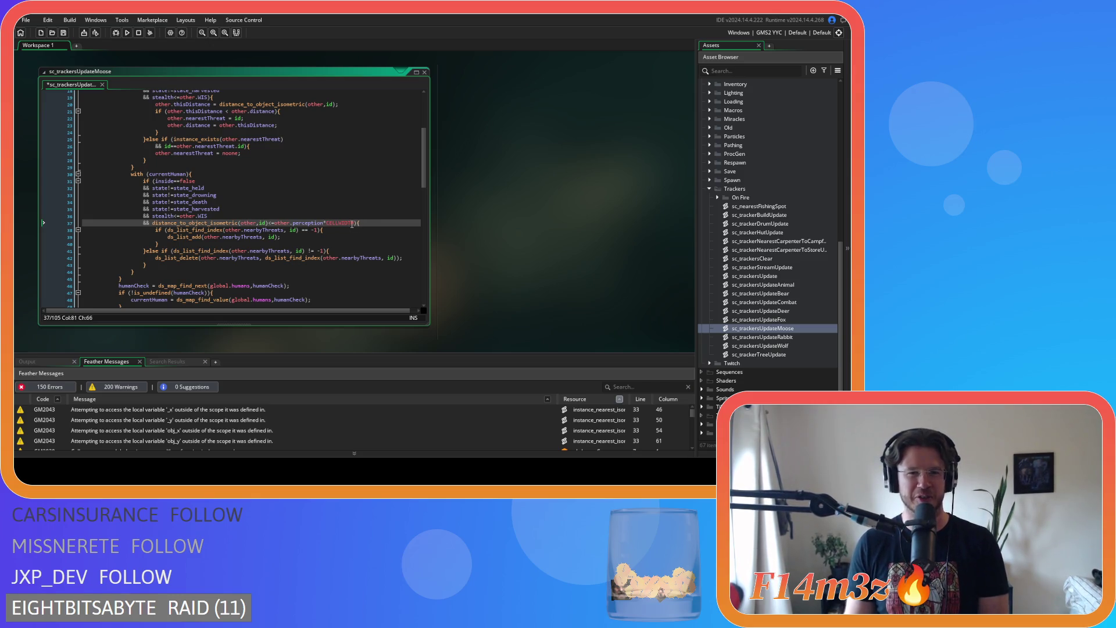
drag(354, 223, 153, 227)
key(ctrl+c)
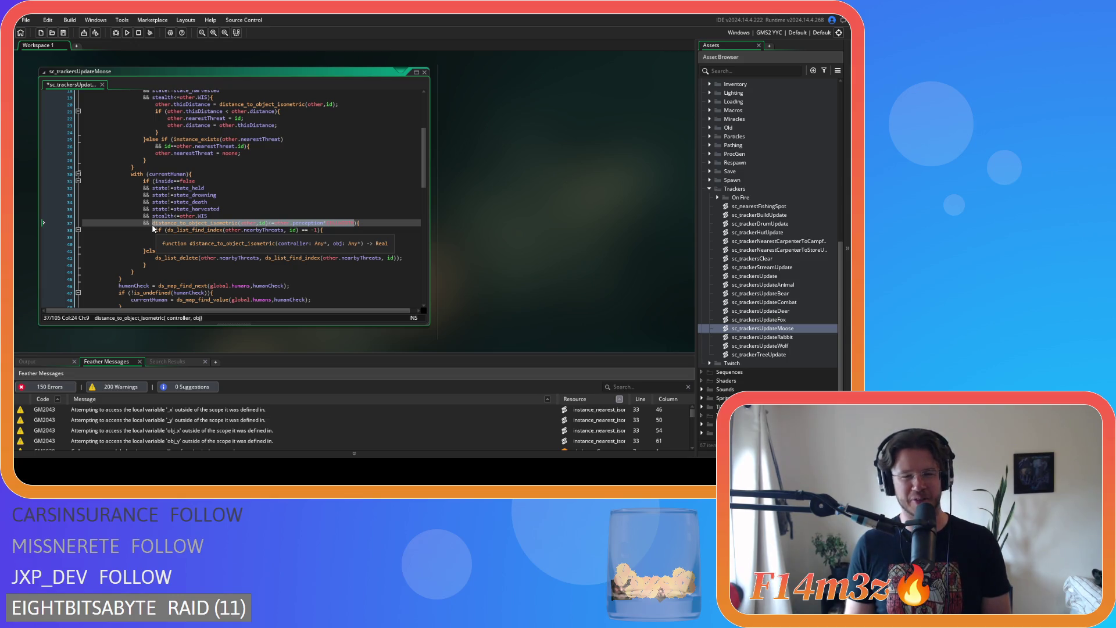
key(BackSpace)
drag(153, 224, 69, 228)
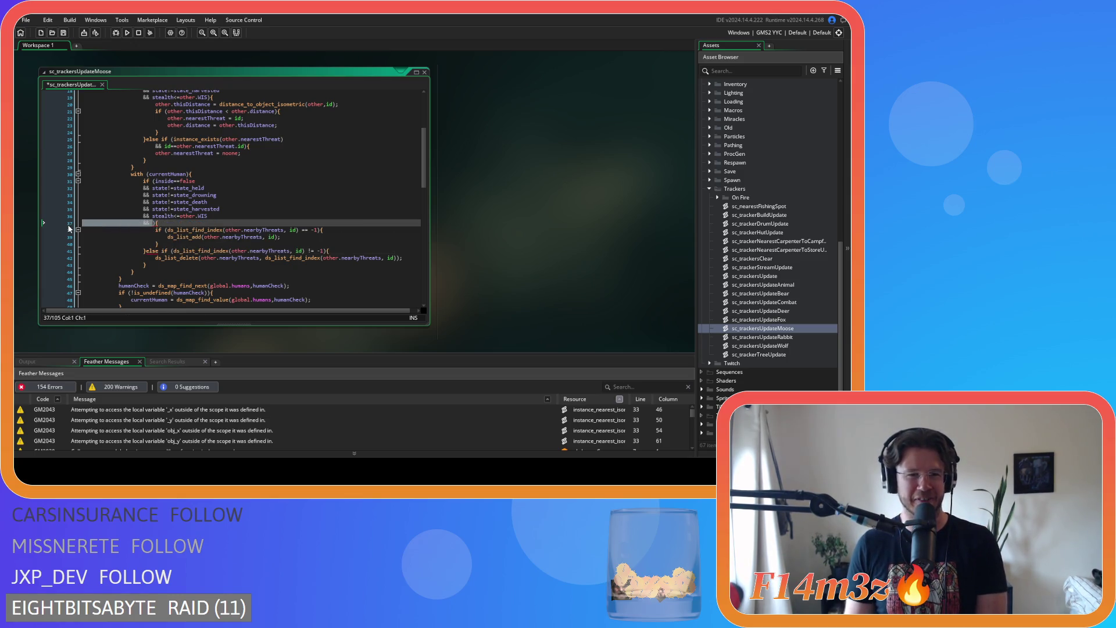
key(BackSpace)
key(BackSpace)
Paste the distance check after 'if (' on line 31, prefix inside==false with &&, and save.
click(157, 181)
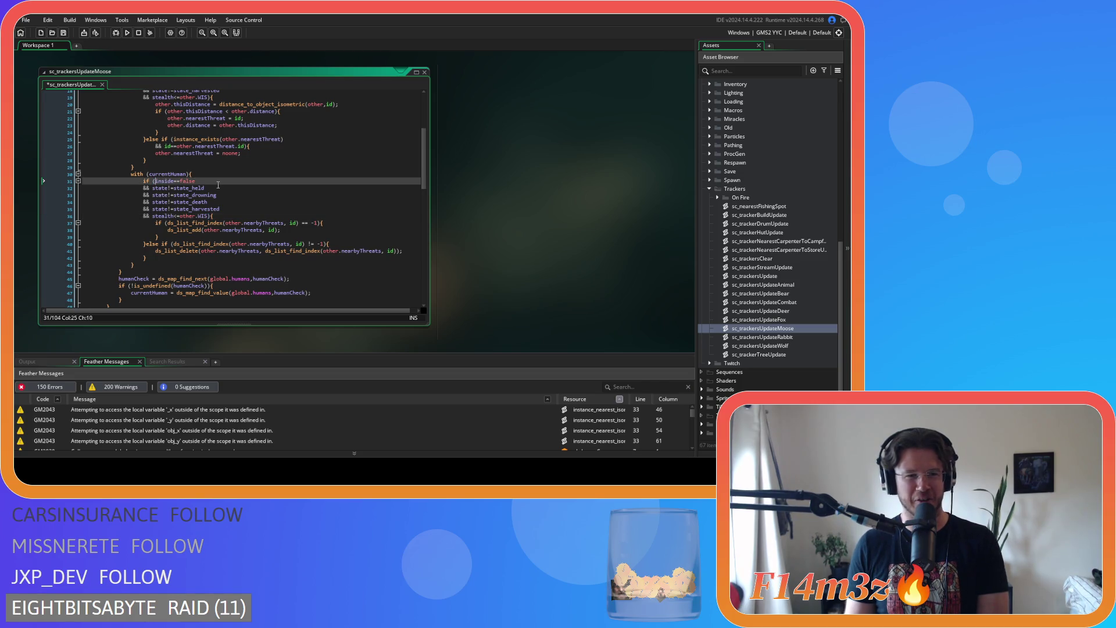
key(Return)
text(&&)
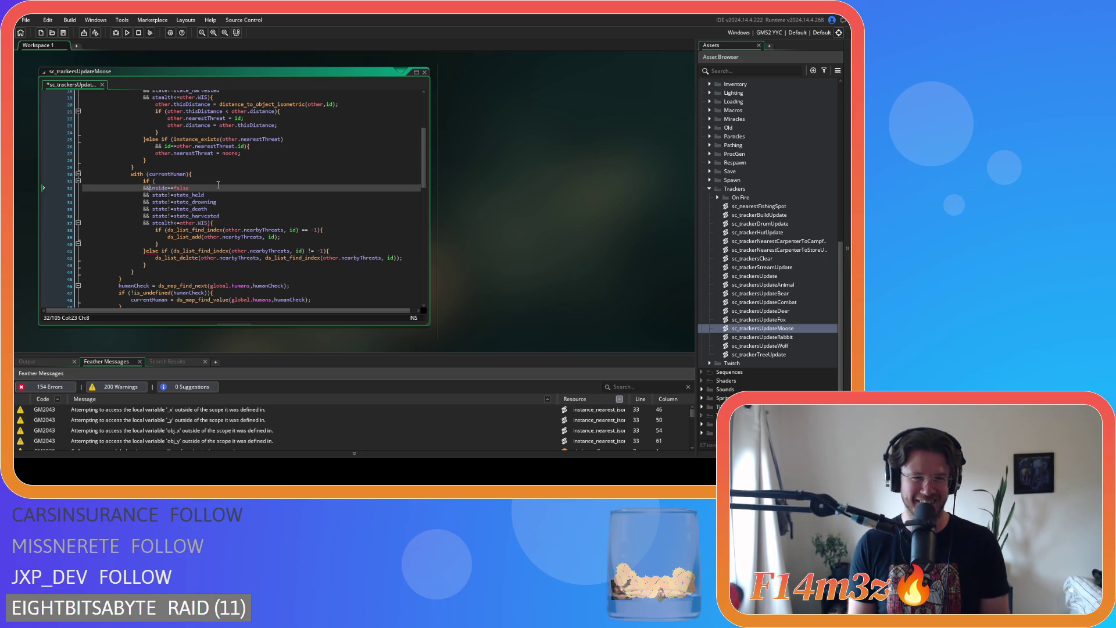
key(Up)
key(End)
key(ctrl+v)
key(ctrl+s)
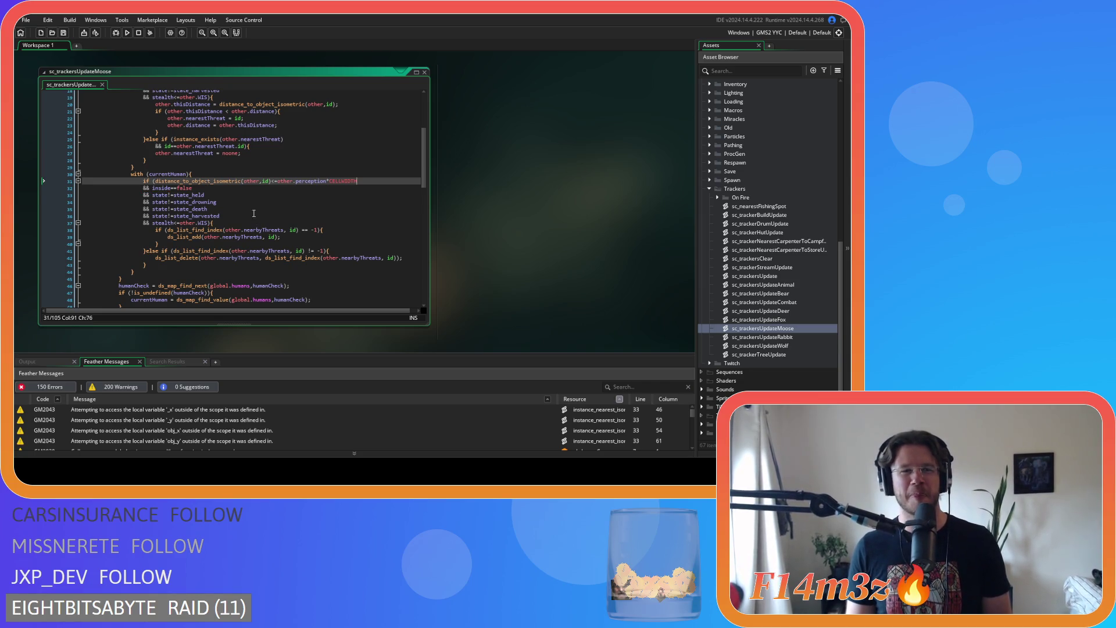
Review the edited human-threat conditions on lines 31–36.
key(Down)
key(Down)
scroll(267, 215, up, 2)
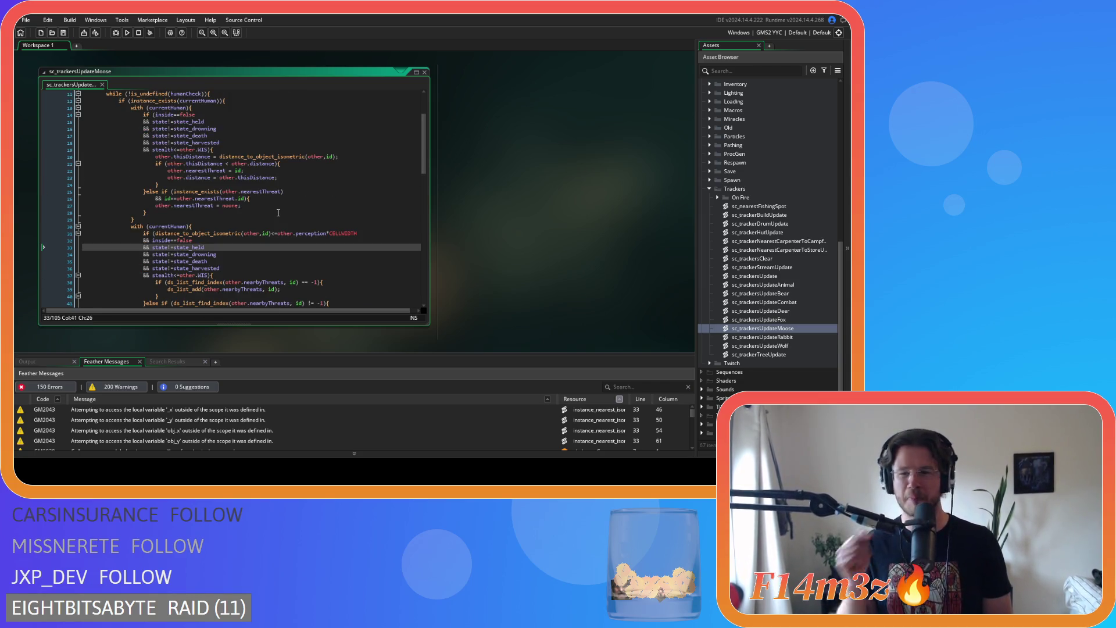
click(244, 268)
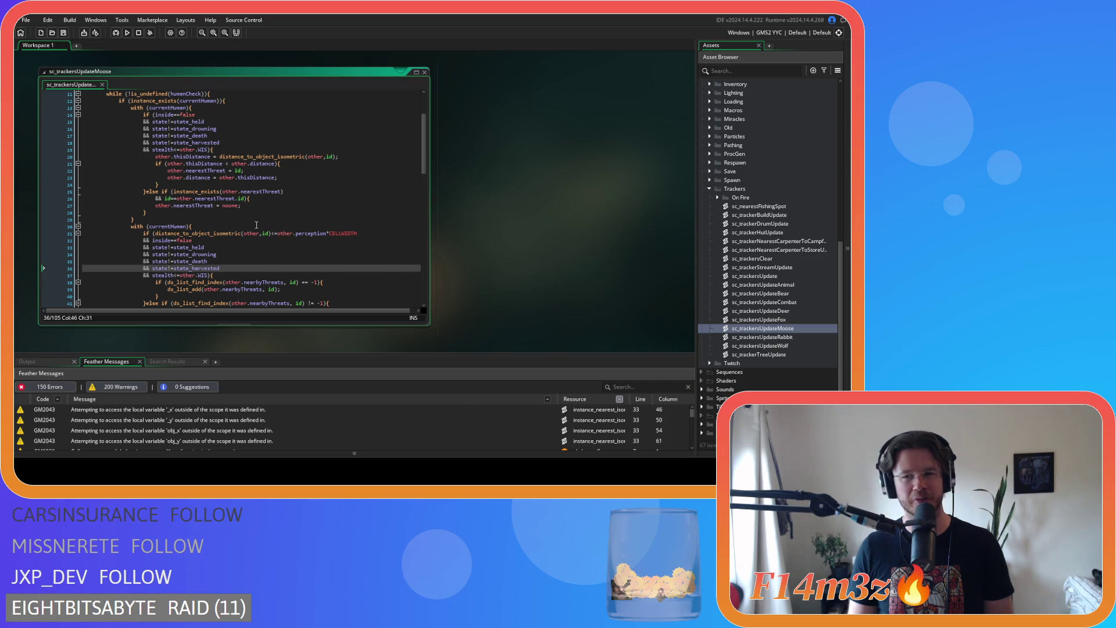
click(219, 253)
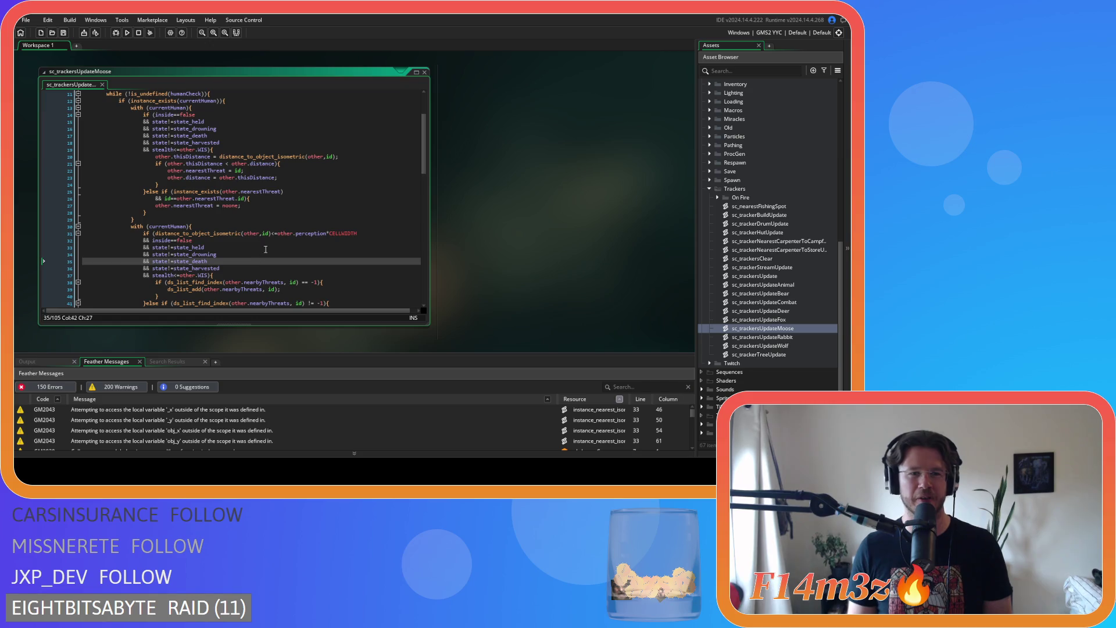
click(277, 233)
scroll(256, 251, down, 1)
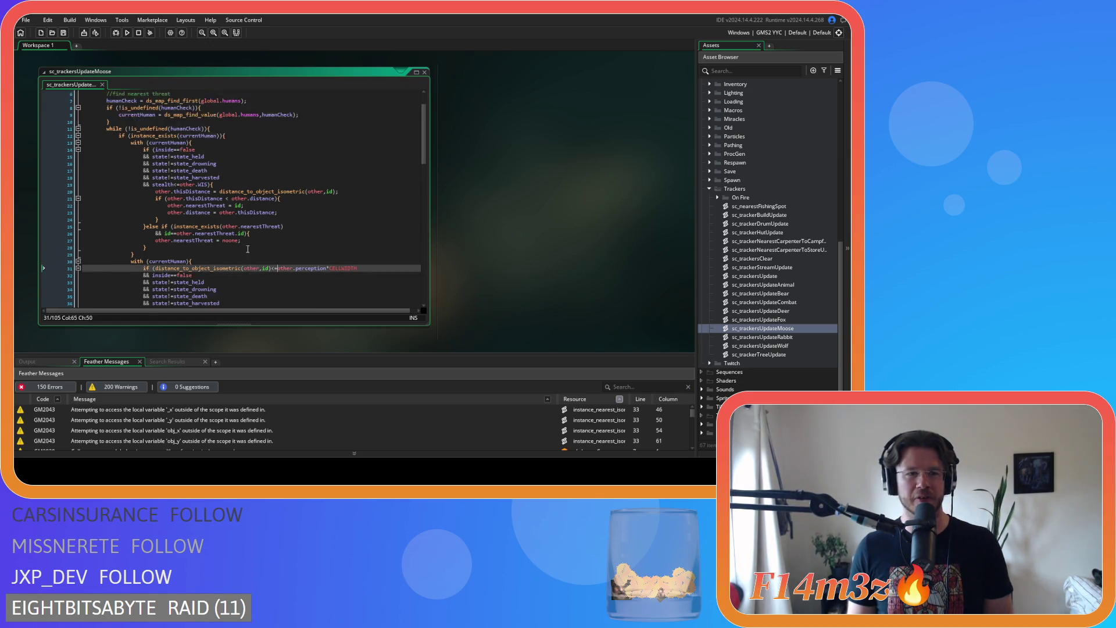
Remove the spaces around == in the state_hunt and state_stalk comparisons on lines 61–62.
scroll(245, 249, down, 10)
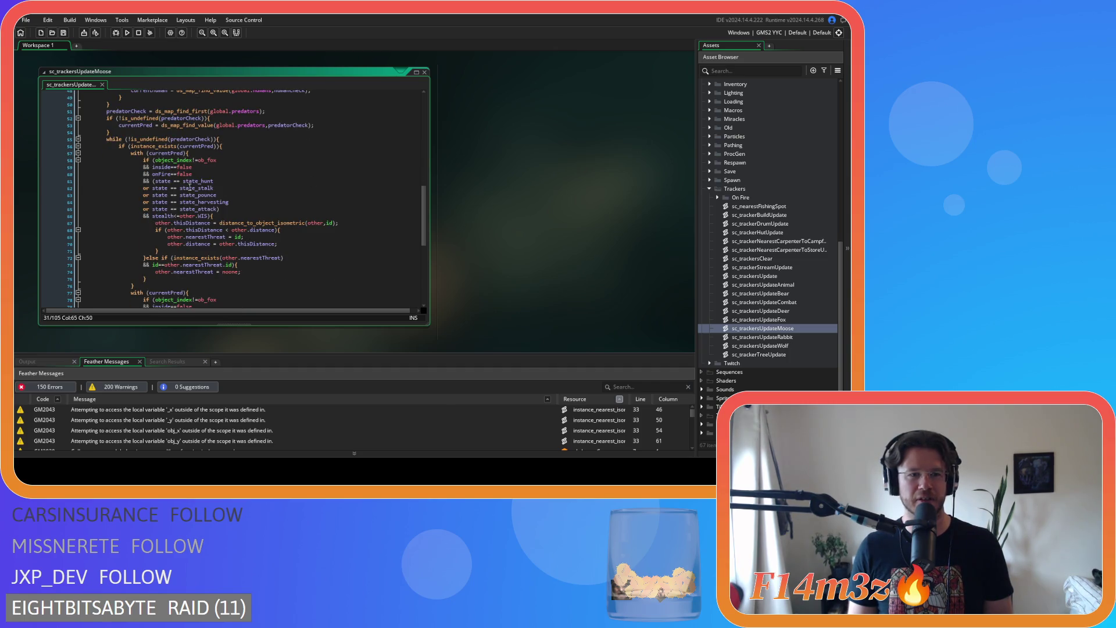
click(179, 182)
key(Delete)
key(Left)
key(Left)
key(BackSpace)
click(181, 187)
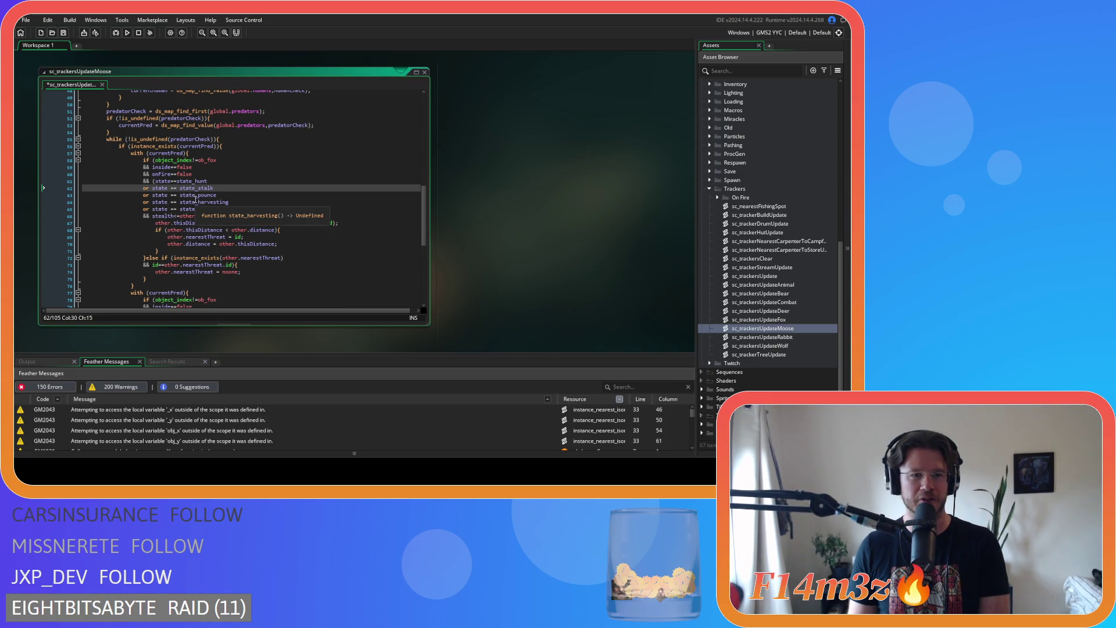
key(Delete)
key(Right)
key(Right)
Remove the spaces around == on lines 63–65 (state_pounce, state_harvesting, state_attack) and save.
key(Delete)
key(Down)
key(Left)
key(Left)
key(Delete)
key(Delete)
key(Down)
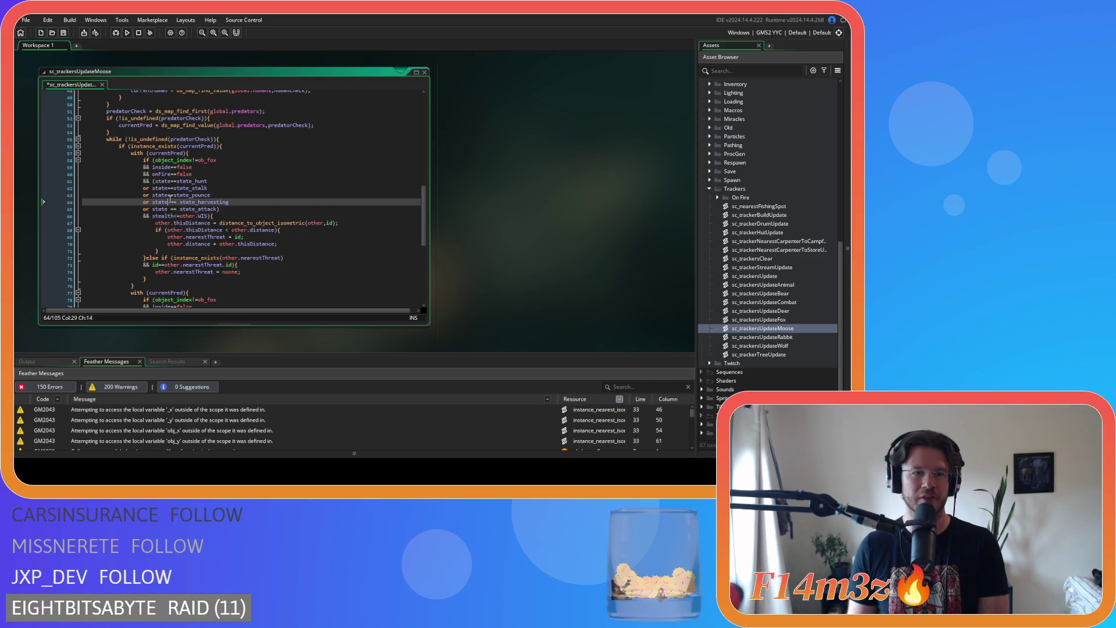
key(Left)
key(Left)
key(Delete)
key(Delete)
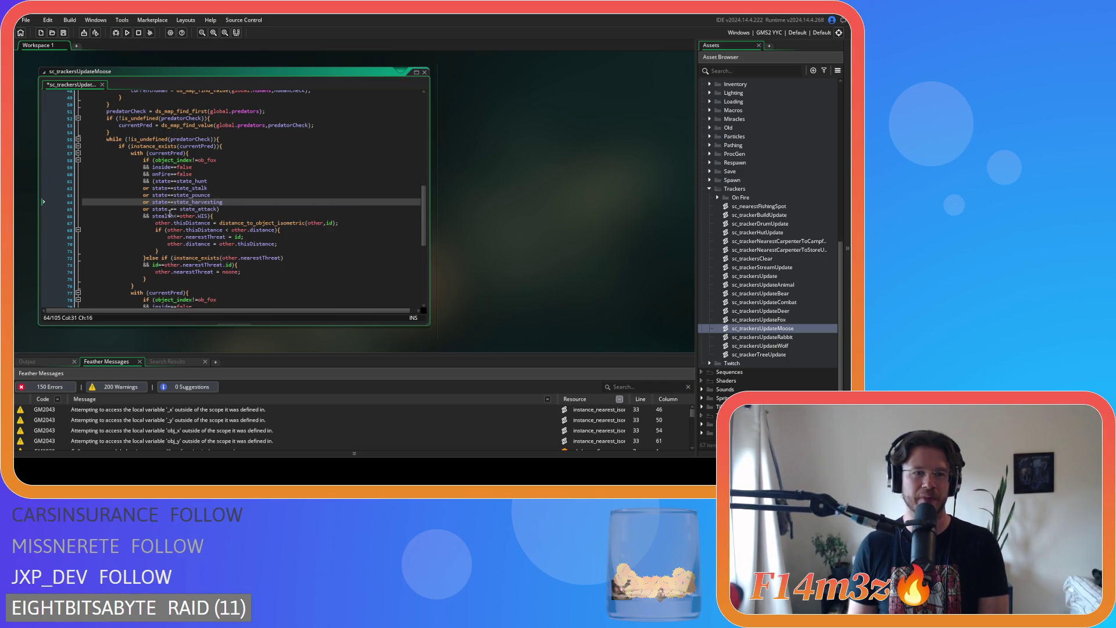
key(Down)
key(Left)
key(Left)
key(Delete)
key(Right)
key(Right)
key(Delete)
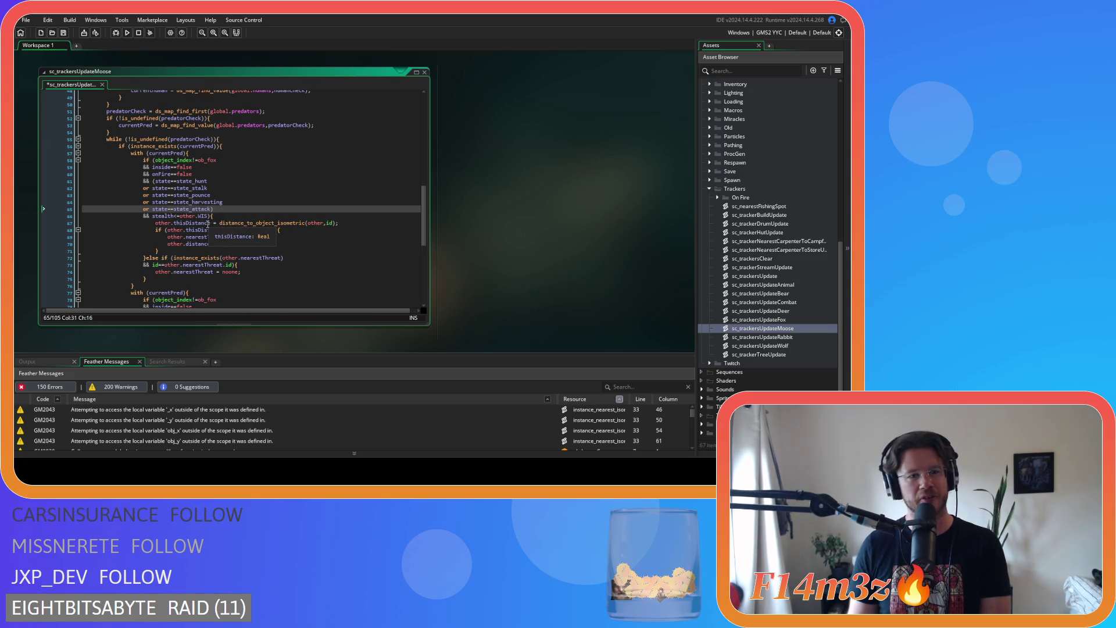
key(ctrl+s)
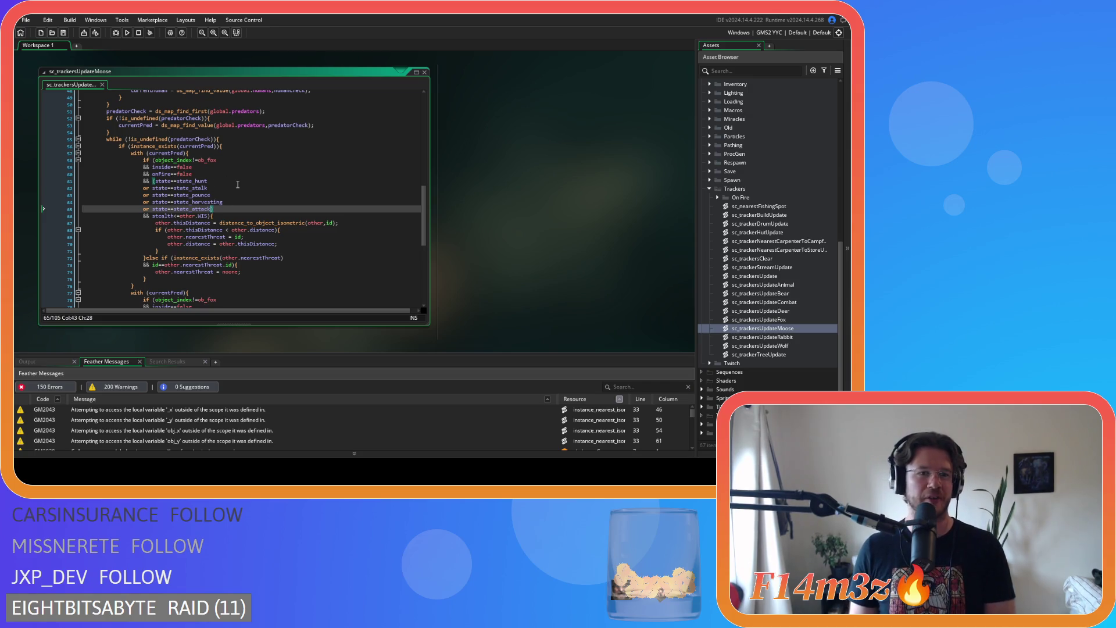
Review the edited state comparisons from line 61 through the state_attack line.
click(226, 214)
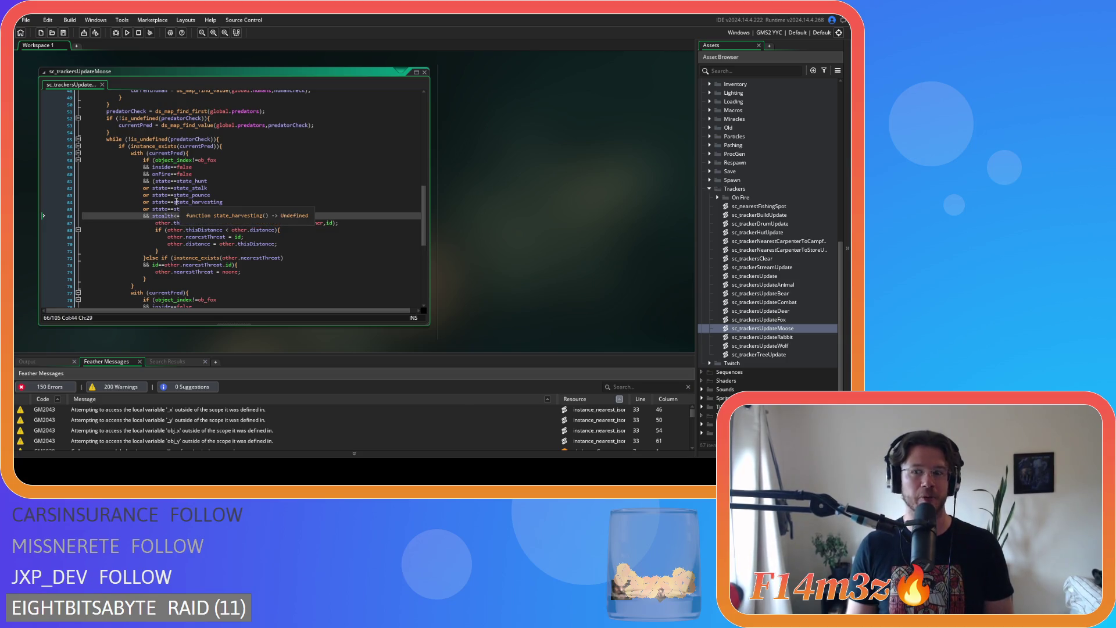
click(187, 167)
click(189, 173)
click(190, 181)
click(159, 181)
click(238, 210)
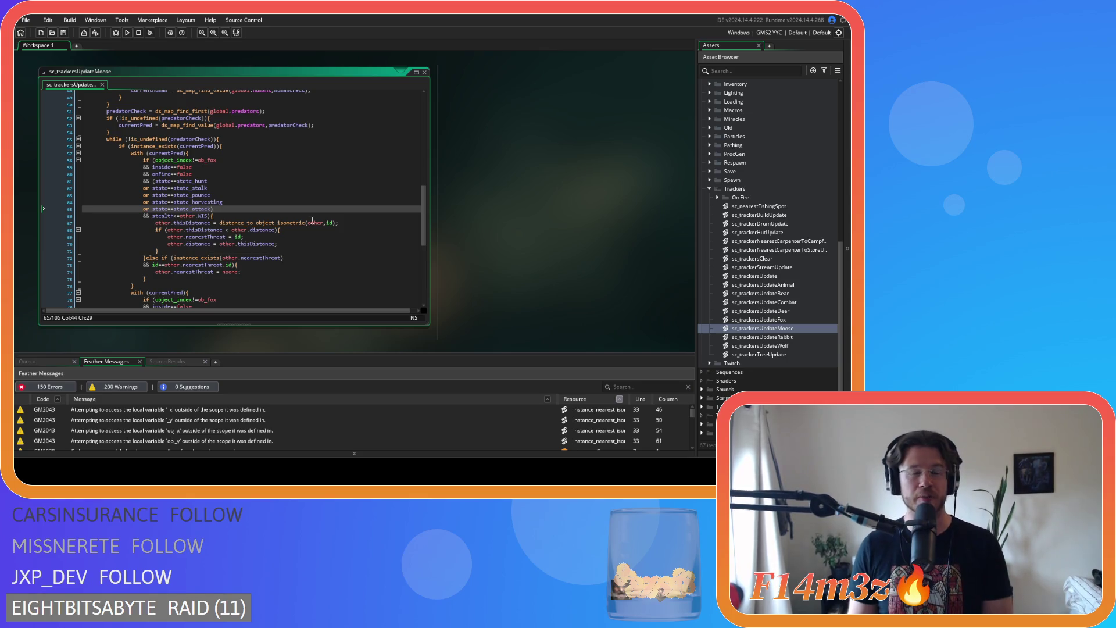
scroll(100, 192, down, 5)
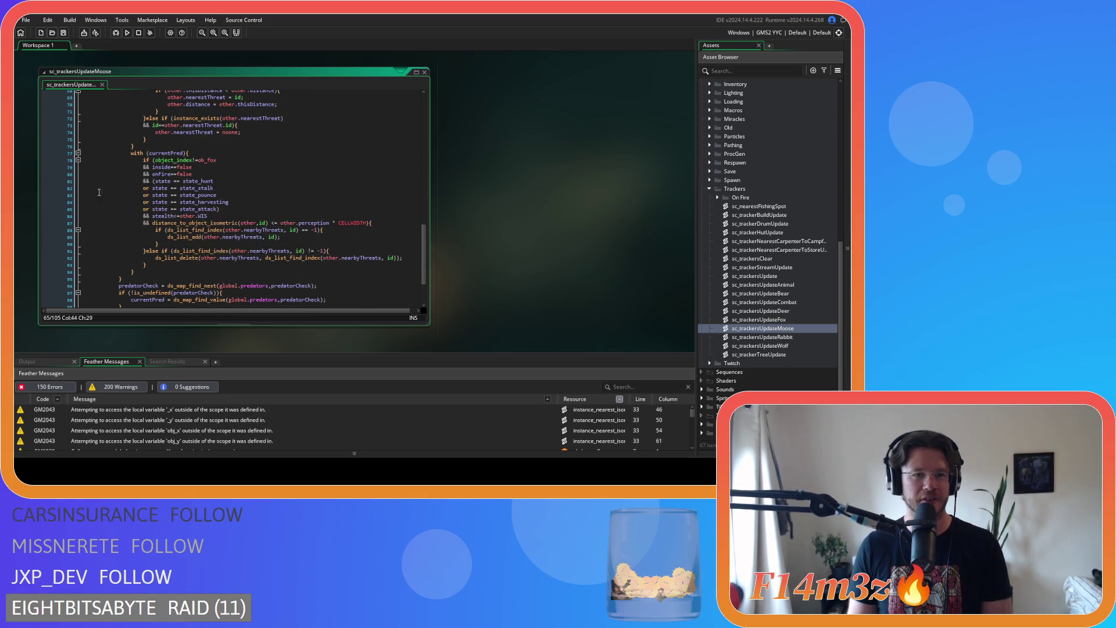
Remove the spaces around == in the state_hunt, state_stalk and state_pounce comparisons on lines 81–83.
click(175, 182)
key(BackSpace)
key(Right)
key(Right)
key(Delete)
click(168, 188)
key(Delete)
key(Right)
key(Right)
key(Delete)
click(172, 196)
key(BackSpace)
key(Right)
key(Right)
key(Delete)
Remove the spaces around == on lines 84–85 (state_harvesting, state_attack) and save.
click(169, 201)
key(Delete)
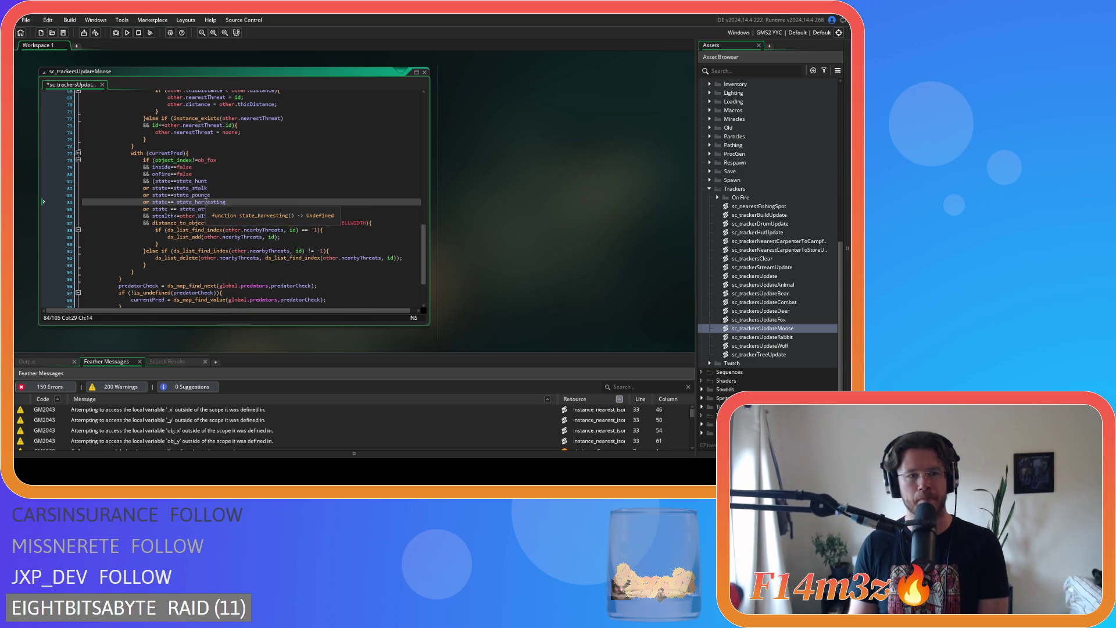
key(Delete)
key(Down)
key(Left)
key(BackSpace)
key(Right)
key(Right)
key(Delete)
key(ctrl+s)
Delete the space after <= in the distance check on line 87.
click(290, 173)
scroll(293, 197, up, 1)
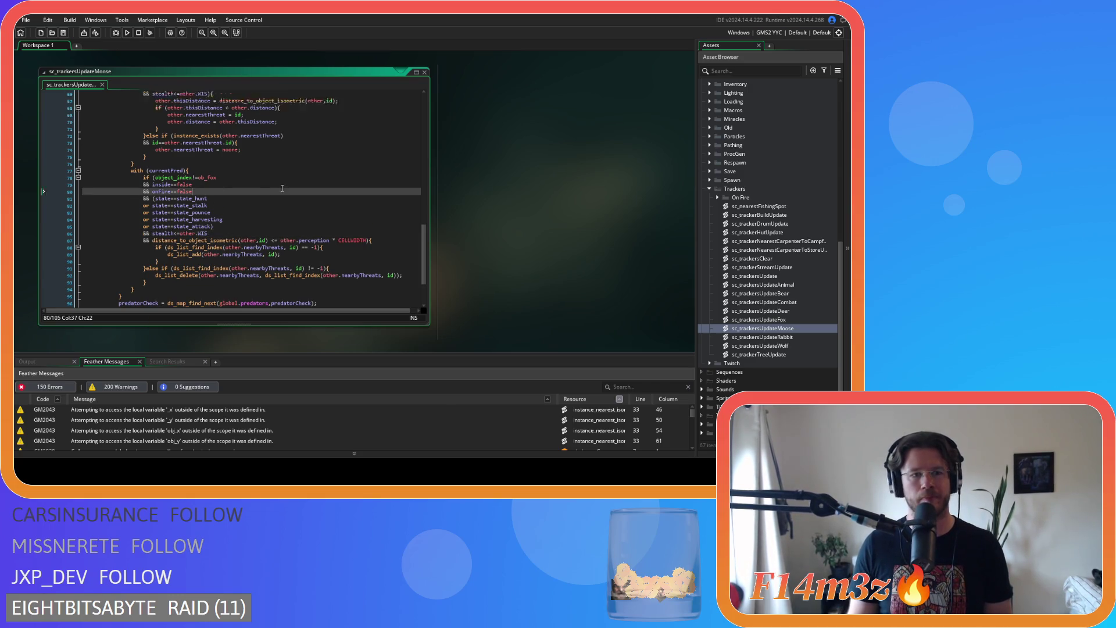
click(269, 240)
key(Right)
key(Right)
key(Delete)
click(321, 240)
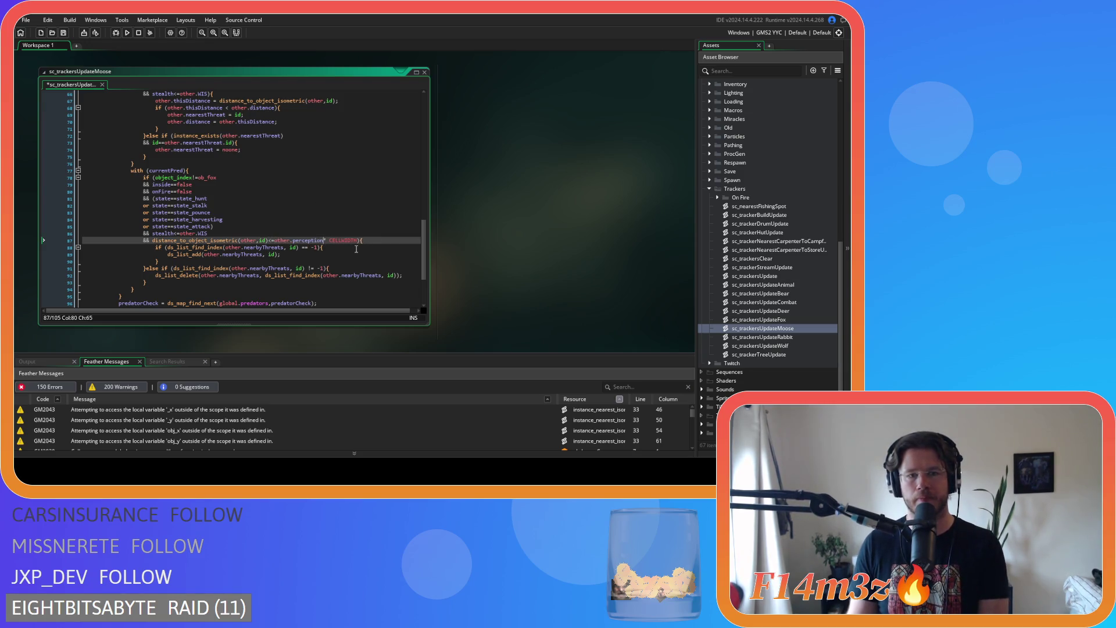
Cut the distance-within-perception expression from line 87 and remove the leftover &&.
scroll(323, 244, up, 8)
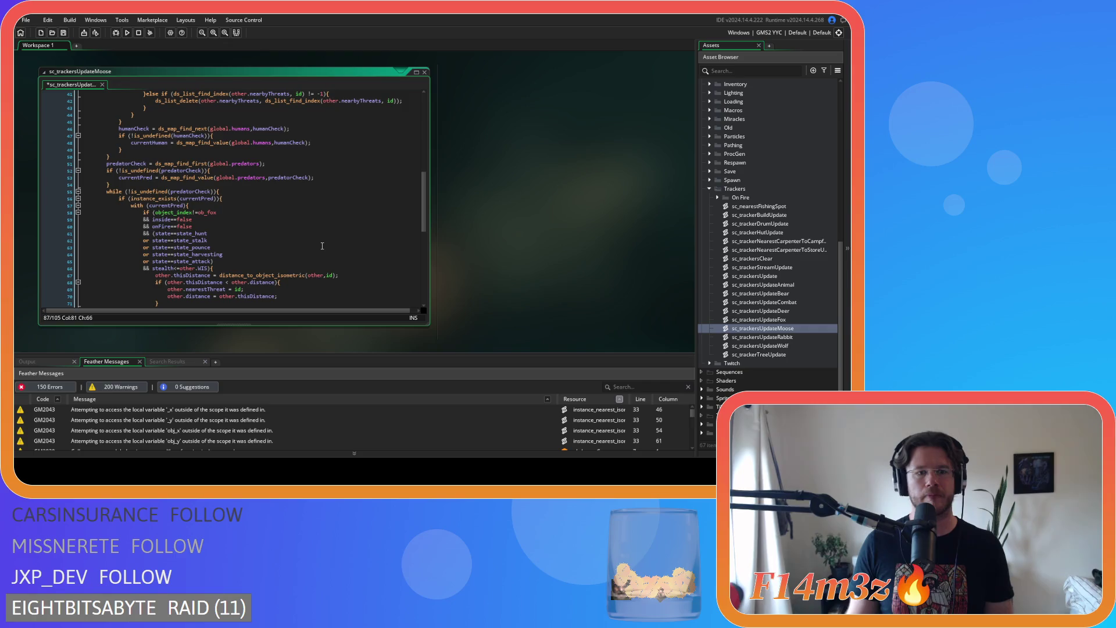
scroll(322, 246, up, 5)
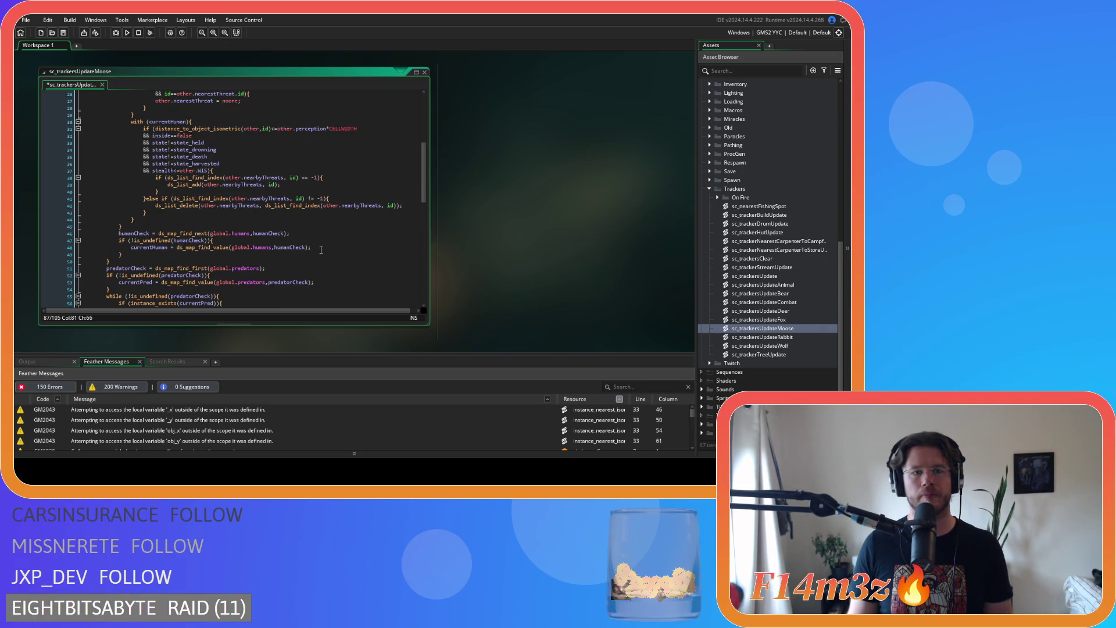
scroll(321, 250, up, 8)
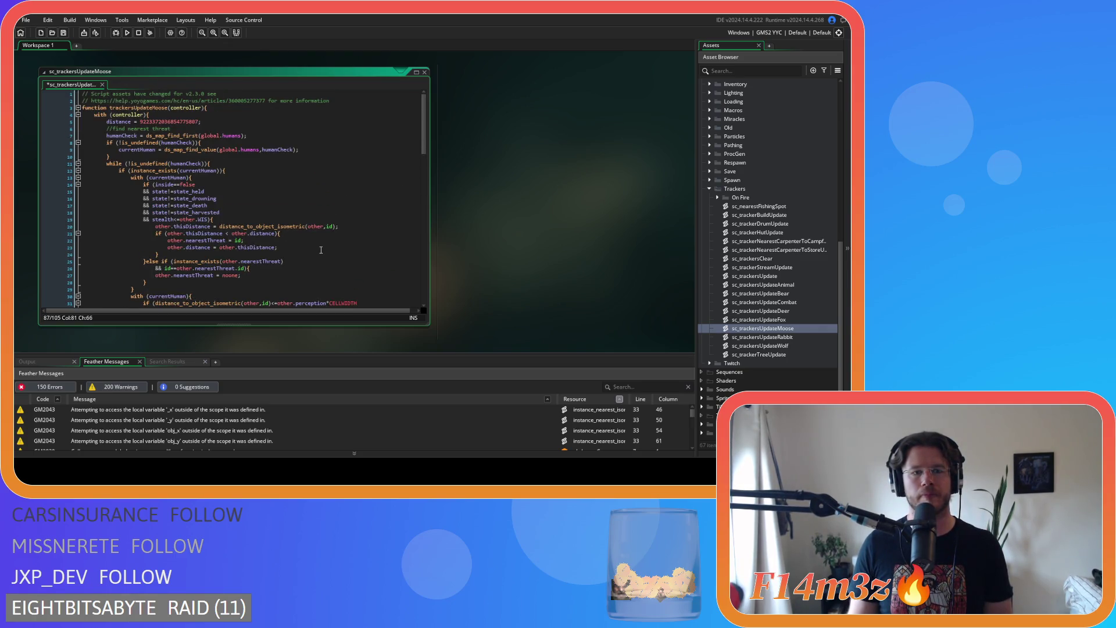
scroll(320, 250, down, 12)
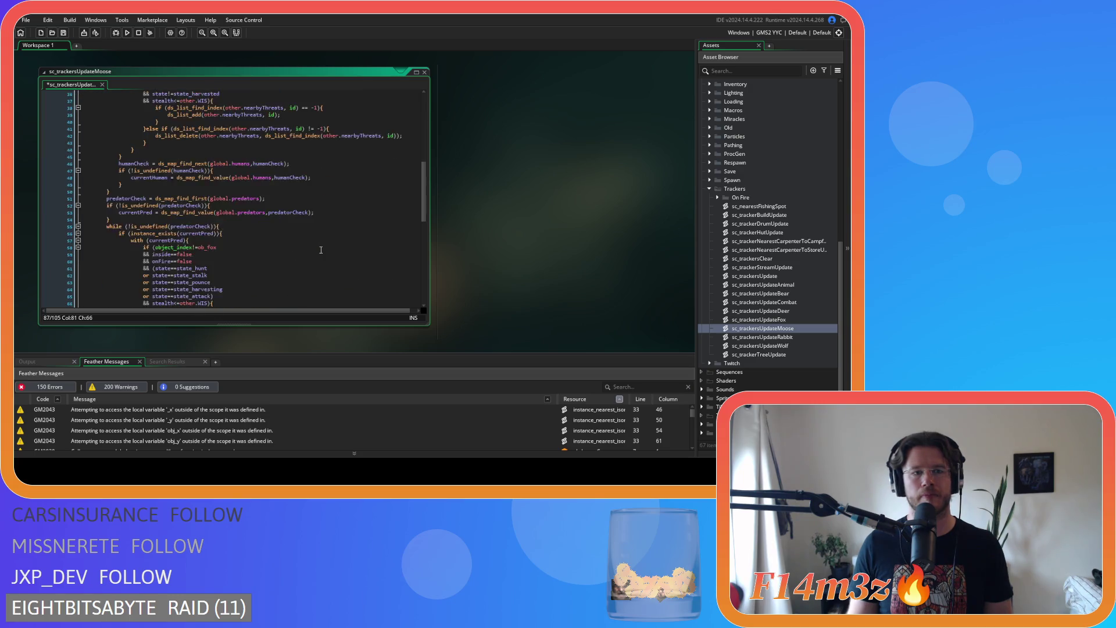
scroll(320, 250, down, 5)
scroll(325, 227, down, 4)
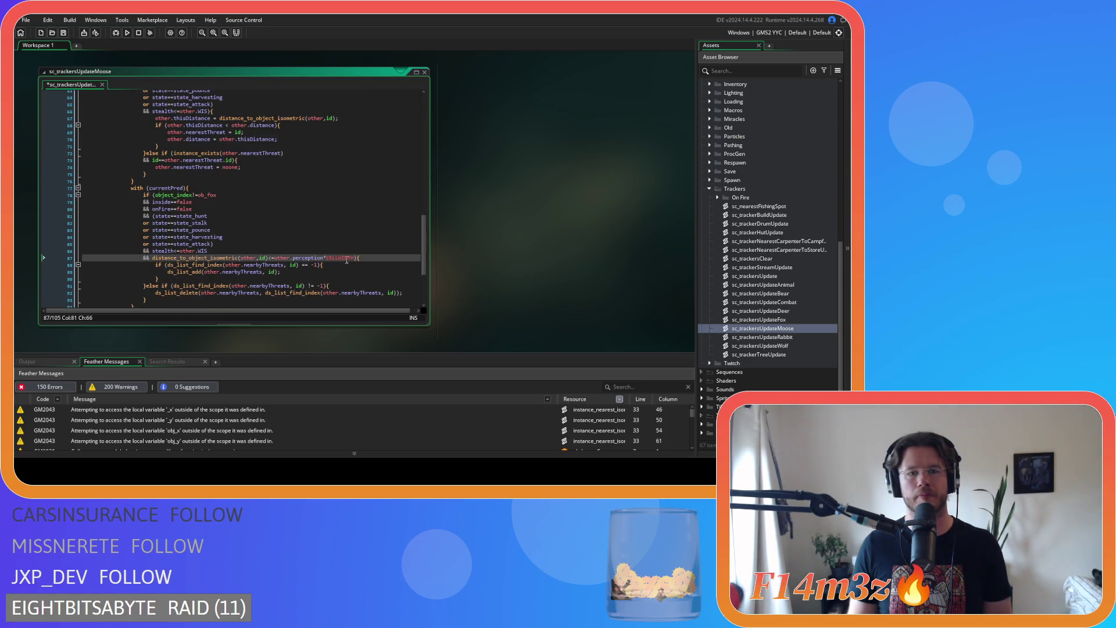
drag(347, 260, 152, 258)
key(ctrl+c)
key(BackSpace)
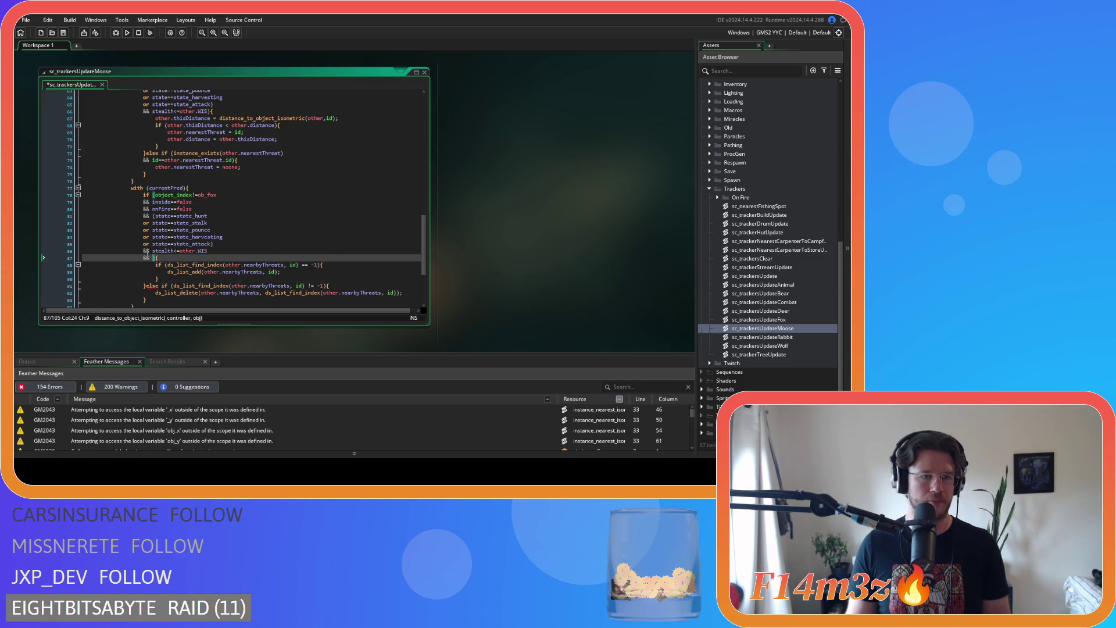
key(BackSpace)
key(BackSpace)
key(BackSpace)
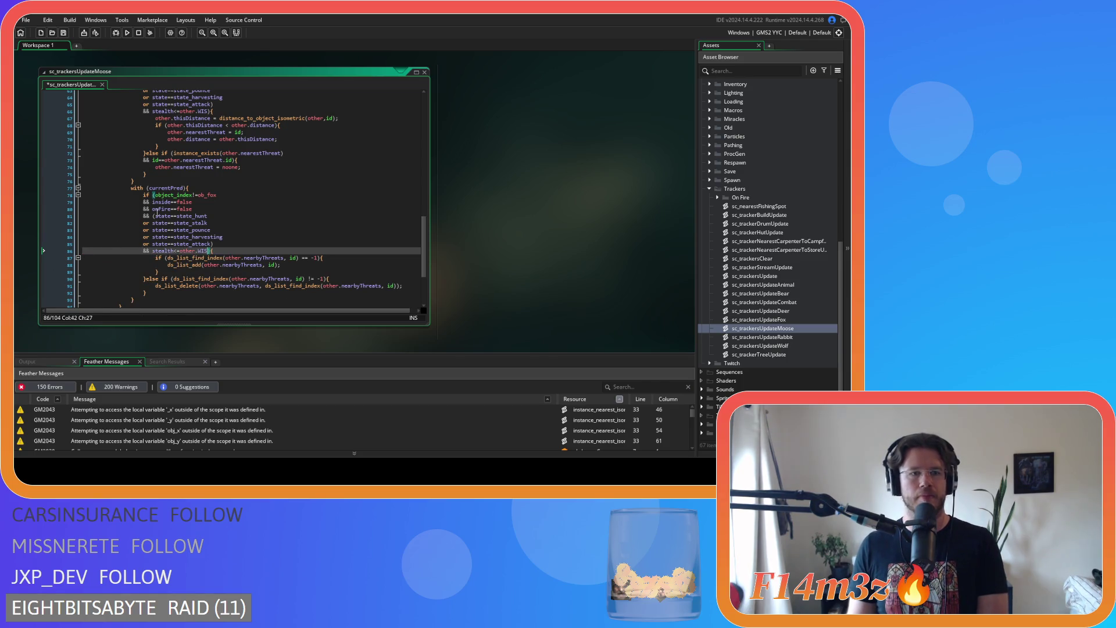
Paste the distance-within-other.perception*CELLWIDTH check right after 'if (' on line 78, followed by &&.
click(155, 195)
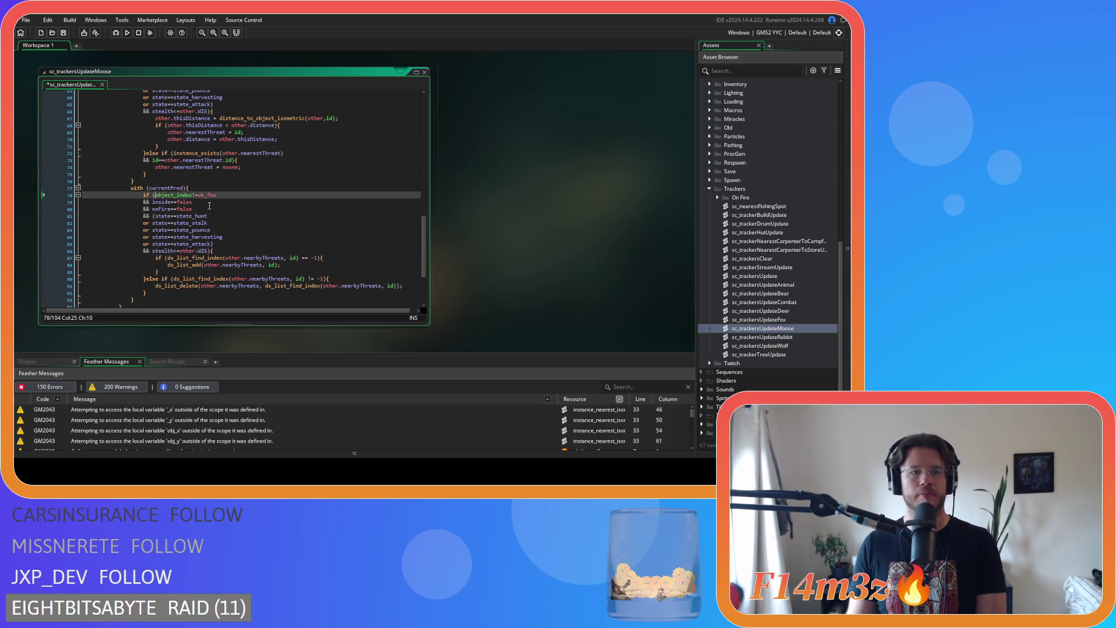
key(Return)
text(&&)
click(186, 194)
key(ctrl+v)
Open the sc_trackersUpdateRabbit script from the Asset Browser.
scroll(257, 250, down, 4)
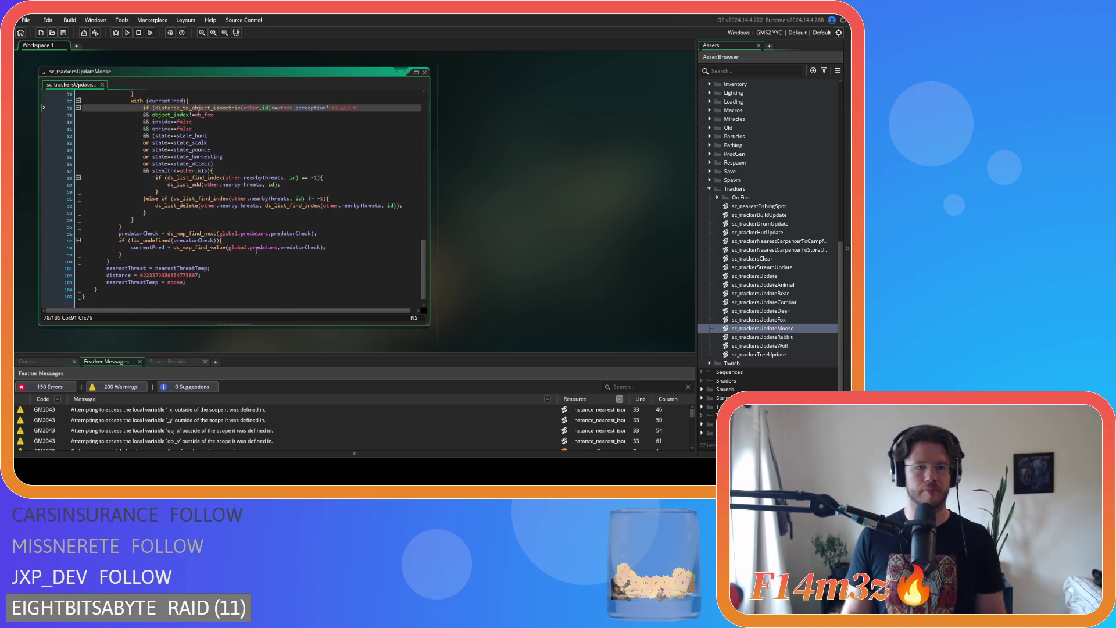
scroll(298, 211, up, 2)
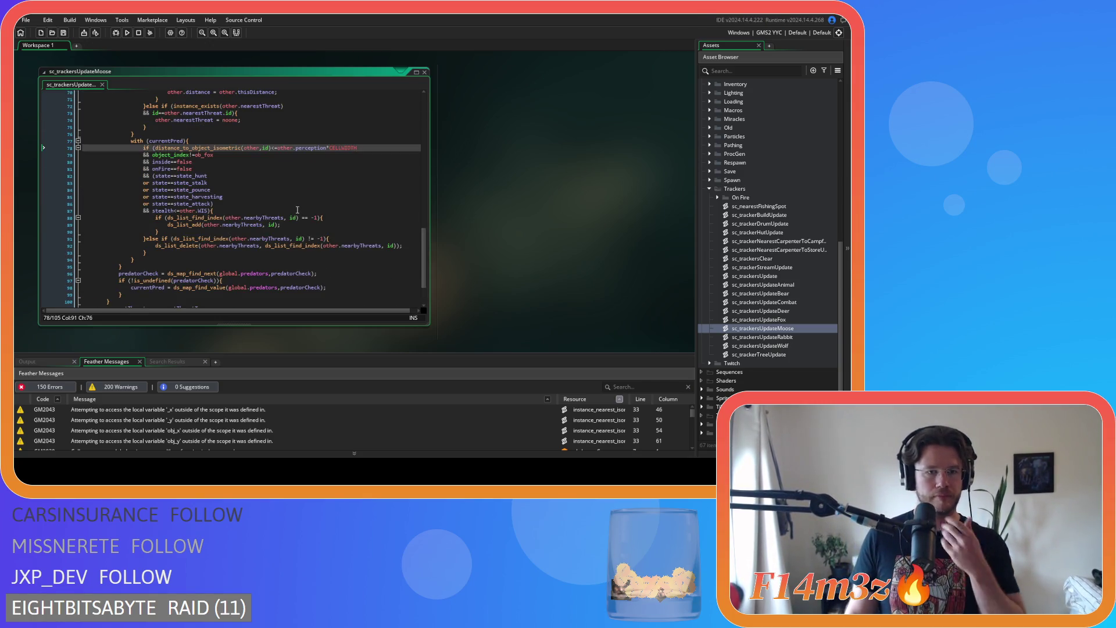
scroll(371, 270, up, 3)
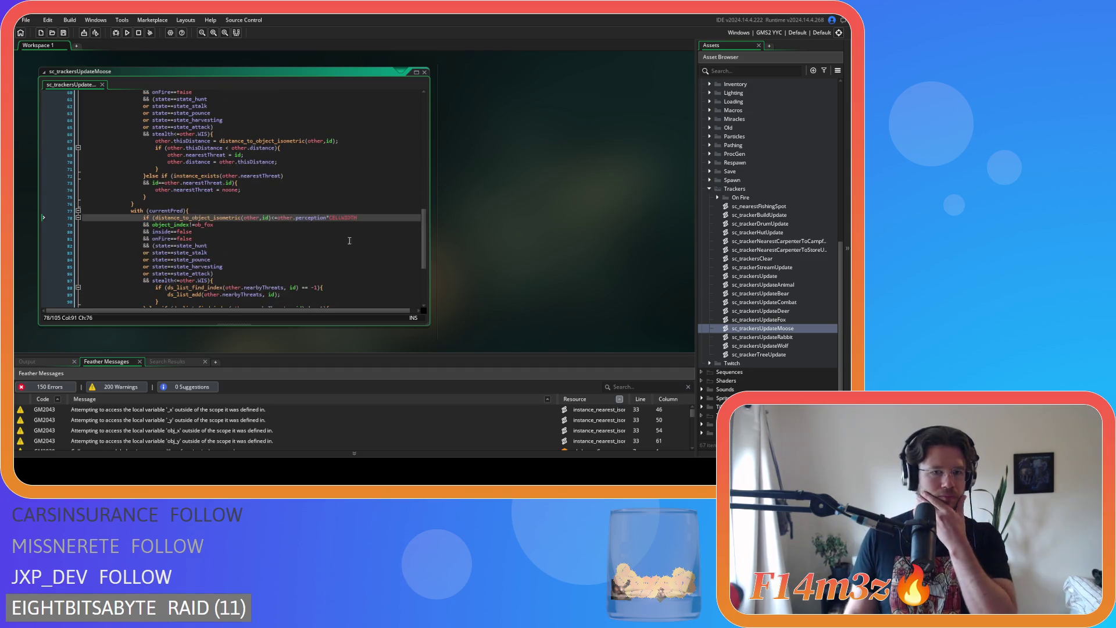
scroll(342, 208, up, 7)
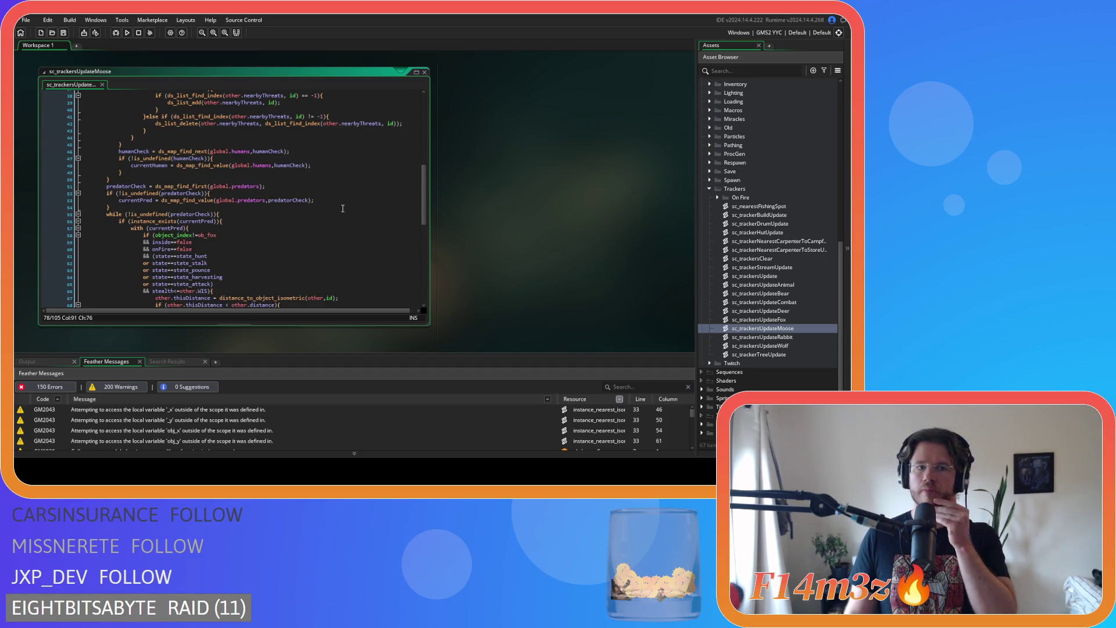
scroll(342, 208, up, 7)
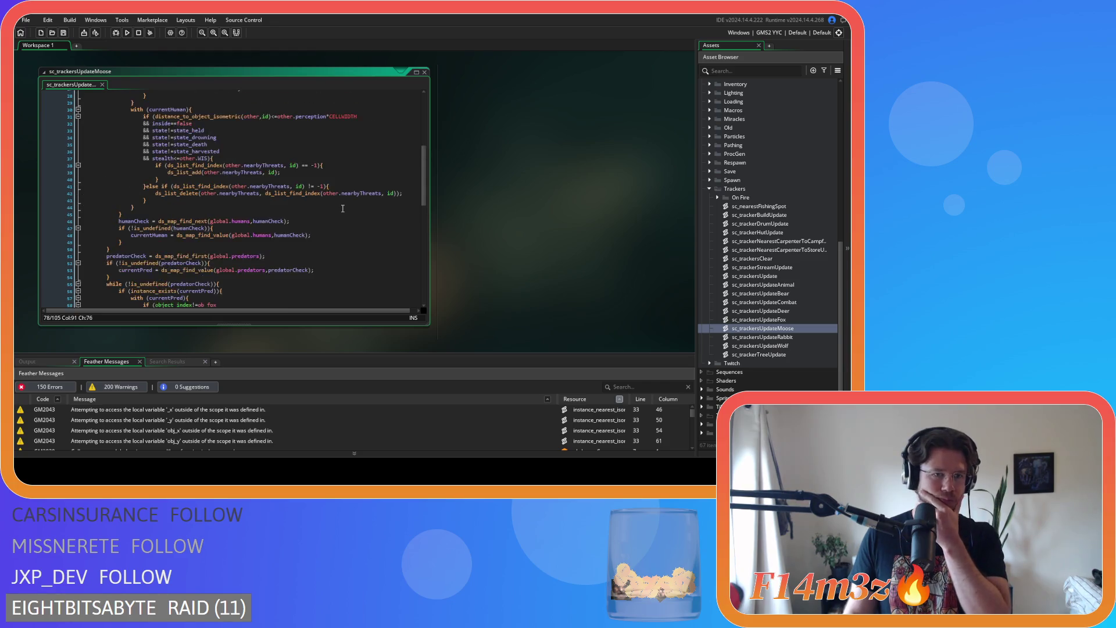
scroll(342, 208, up, 4)
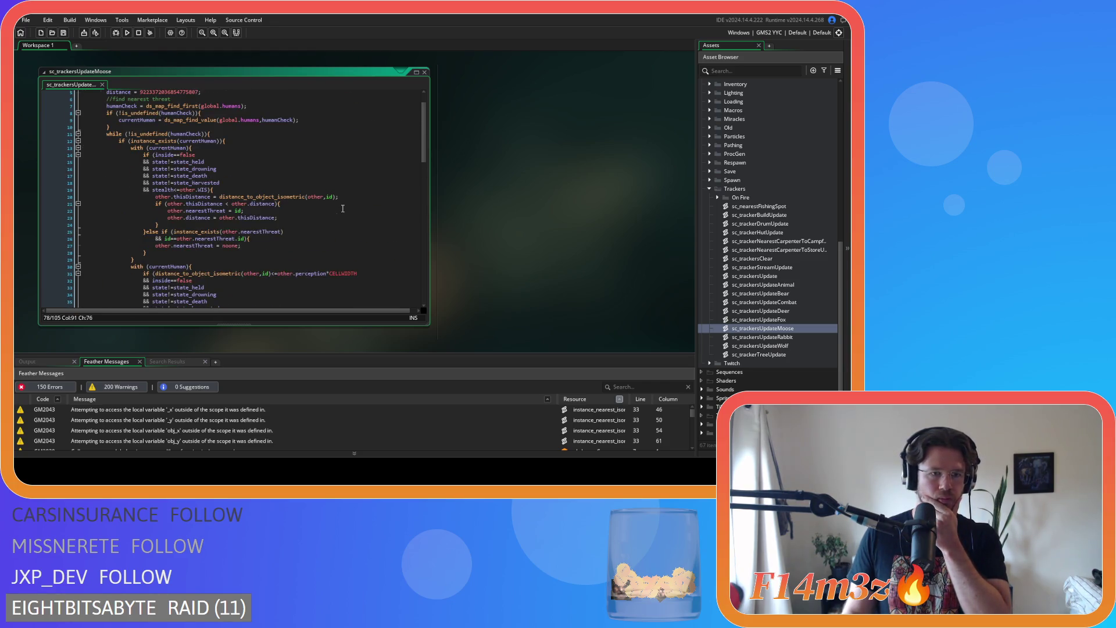
scroll(342, 208, up, 2)
click(426, 74)
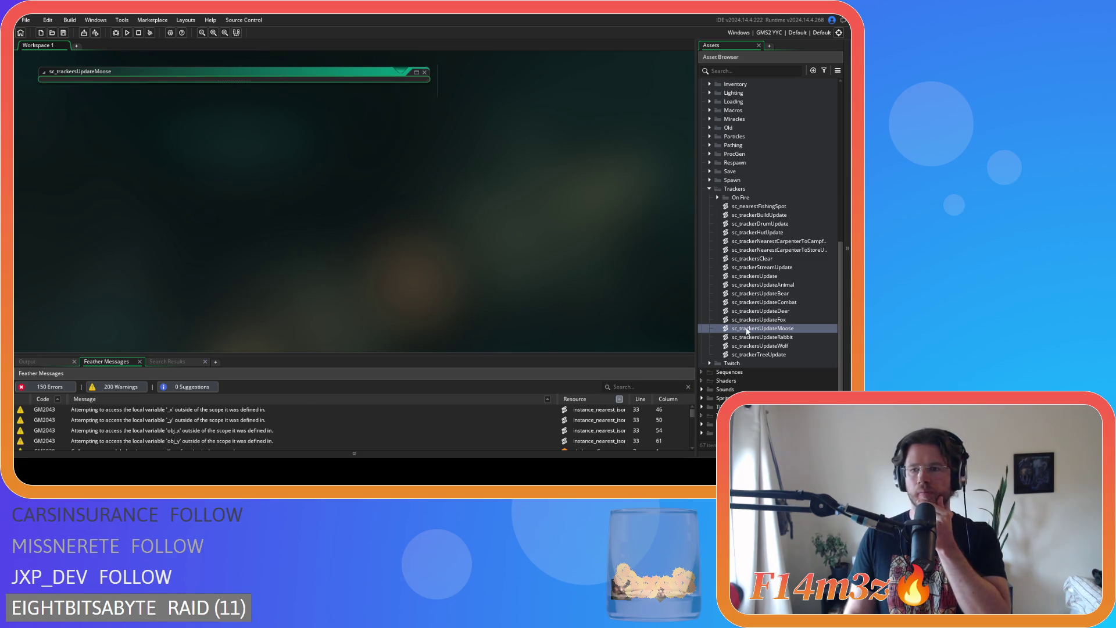
double_click(789, 337)
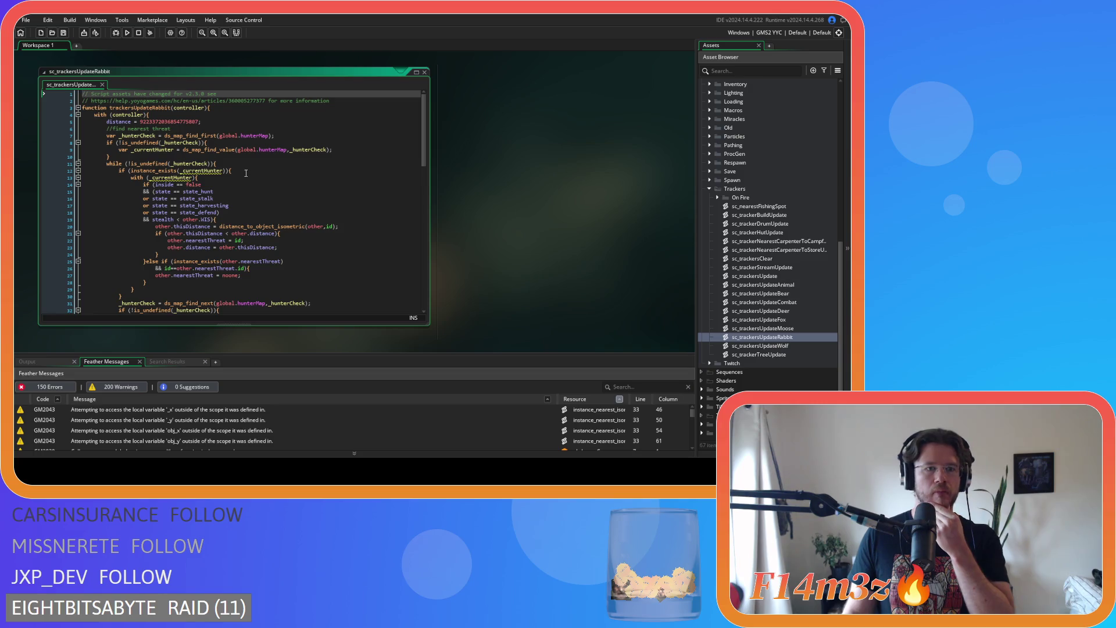
Remove spaces around == in the inside, state_hunt and state_stalk checks on lines 14–16.
click(178, 185)
key(BackSpace)
key(Delete)
click(172, 192)
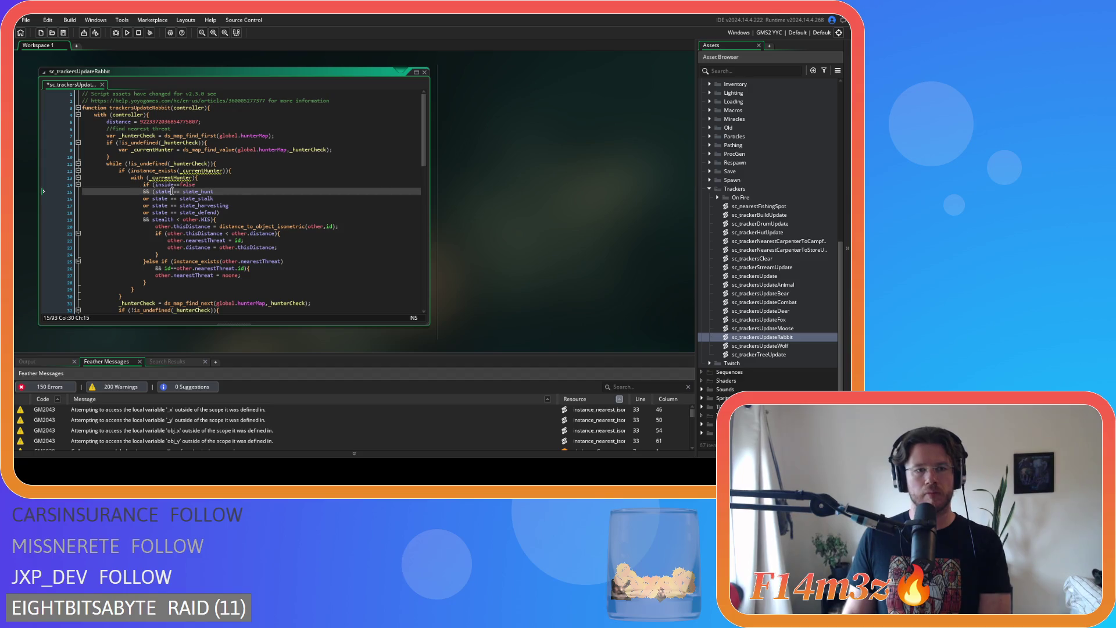
key(Delete)
key(Right)
key(Right)
key(Delete)
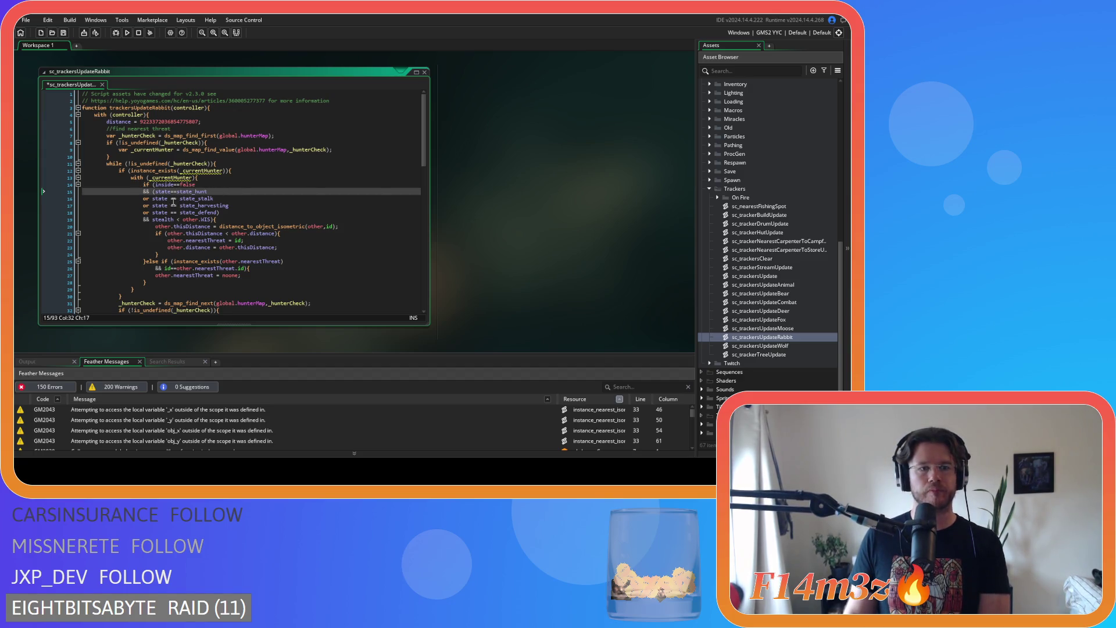
click(168, 198)
key(Delete)
key(Right)
key(Right)
key(Delete)
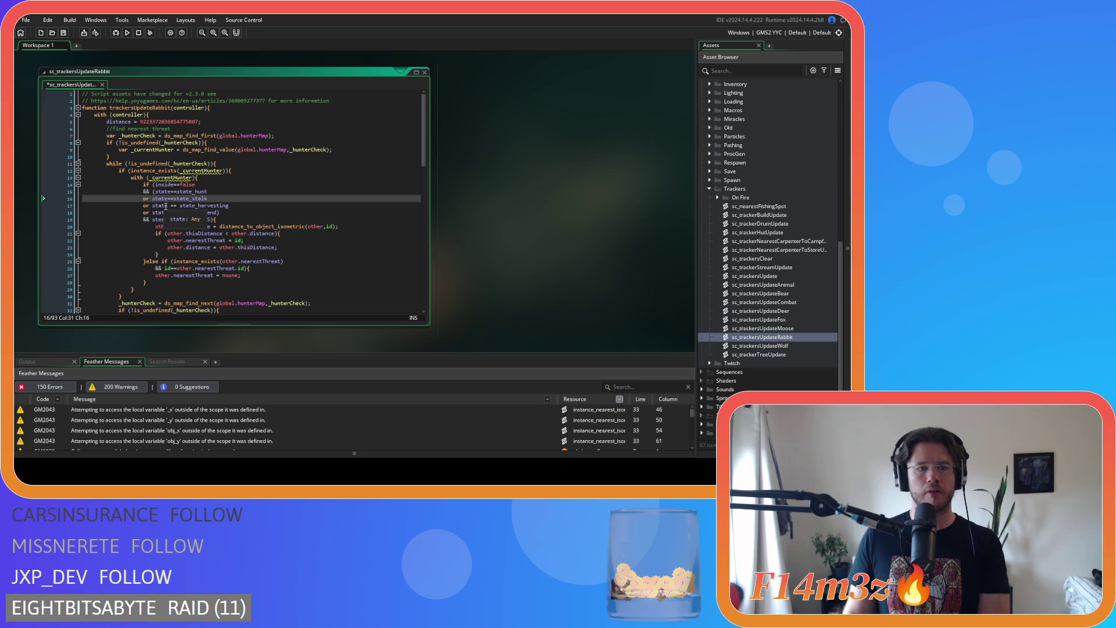
Tighten the state_harvesting and state_defend == checks and the stealth < check on lines 17–19.
click(170, 205)
key(Delete)
key(Right)
key(Right)
key(Delete)
click(166, 214)
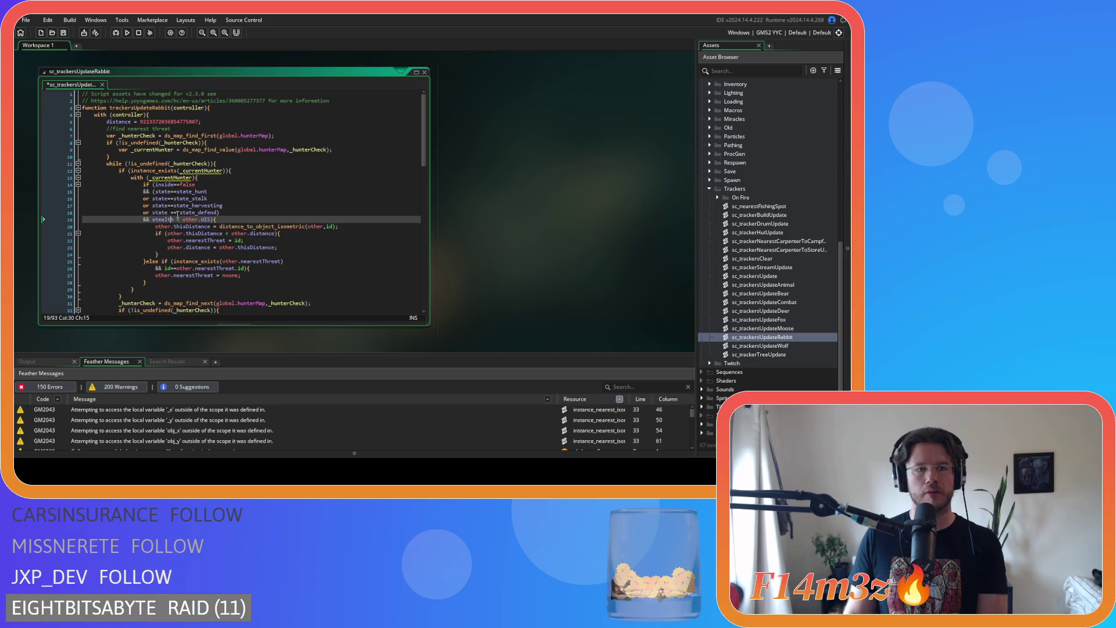
key(Delete)
key(Right)
key(Right)
key(Delete)
key(Down)
key(Delete)
key(Right)
key(Delete)
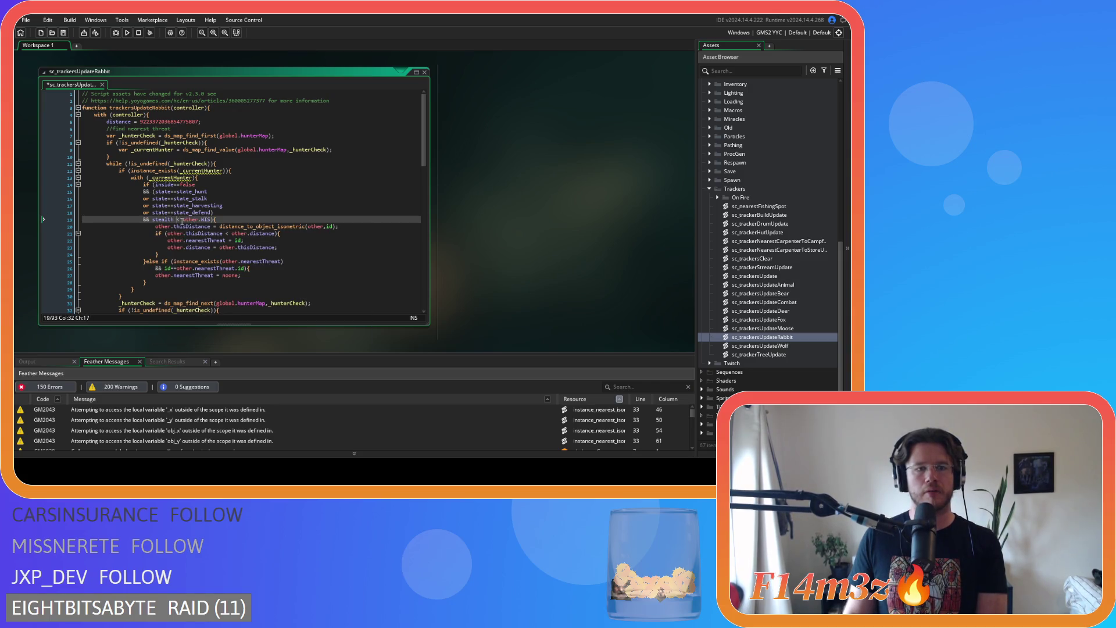
Remove spaces around == and < in the guard conditions on lines 43–45 and save.
scroll(254, 222, down, 1)
scroll(254, 222, down, 3)
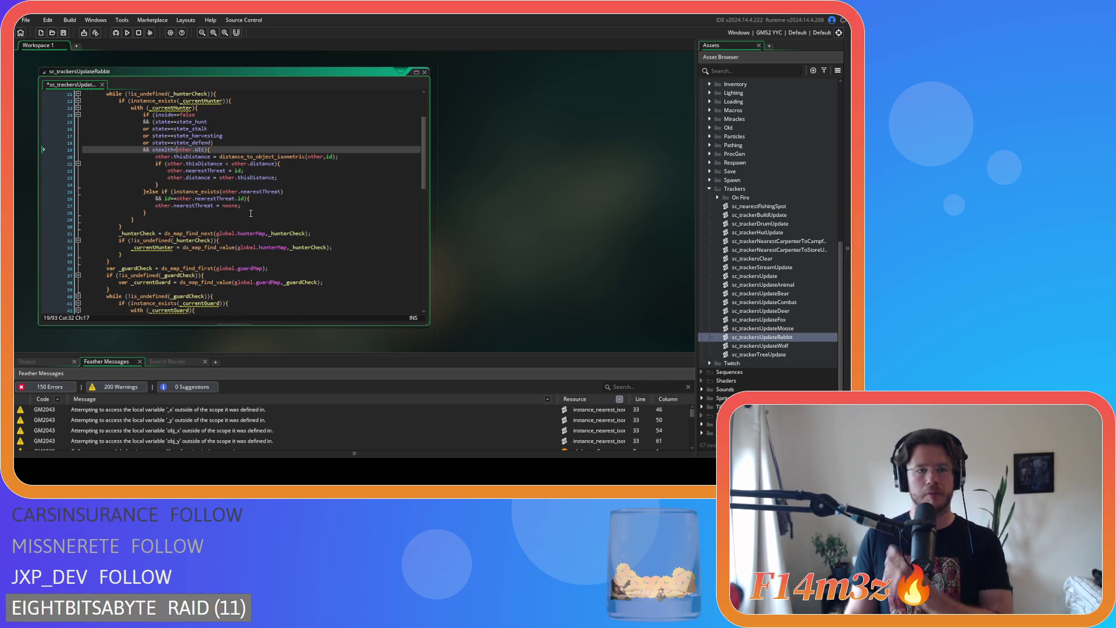
scroll(251, 215, down, 3)
scroll(184, 163, down, 5)
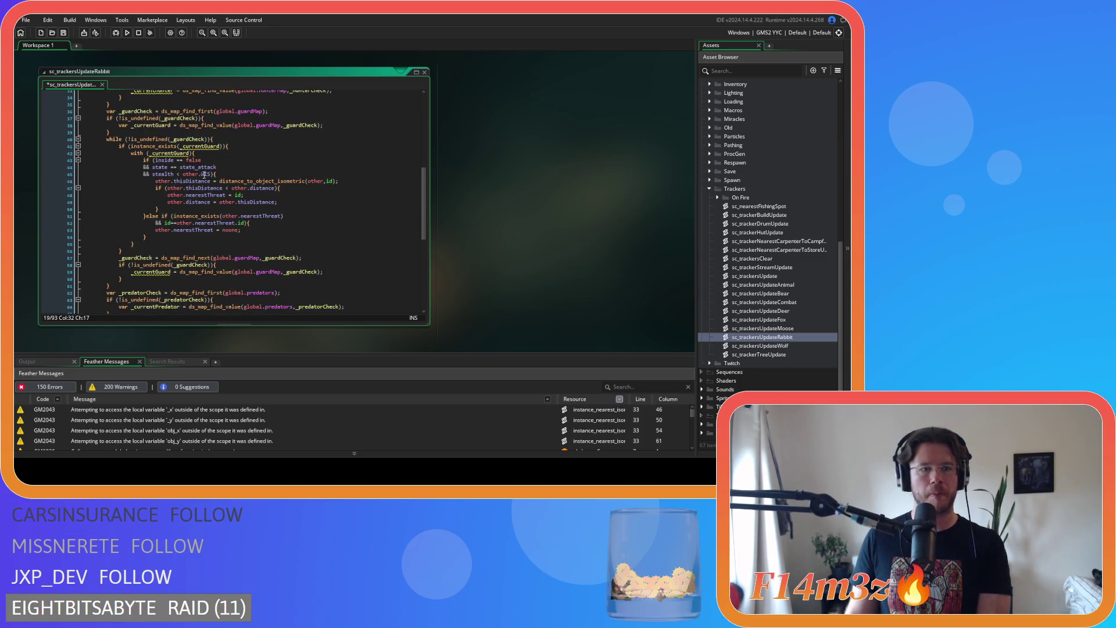
click(176, 161)
key(BackSpace)
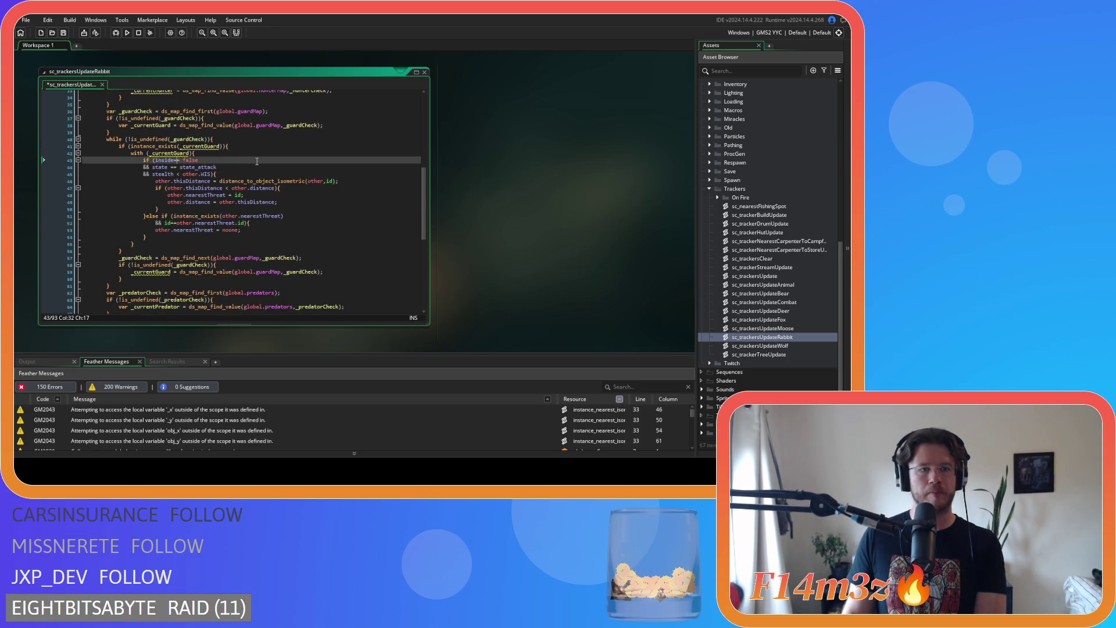
text(=)
key(Delete)
click(168, 167)
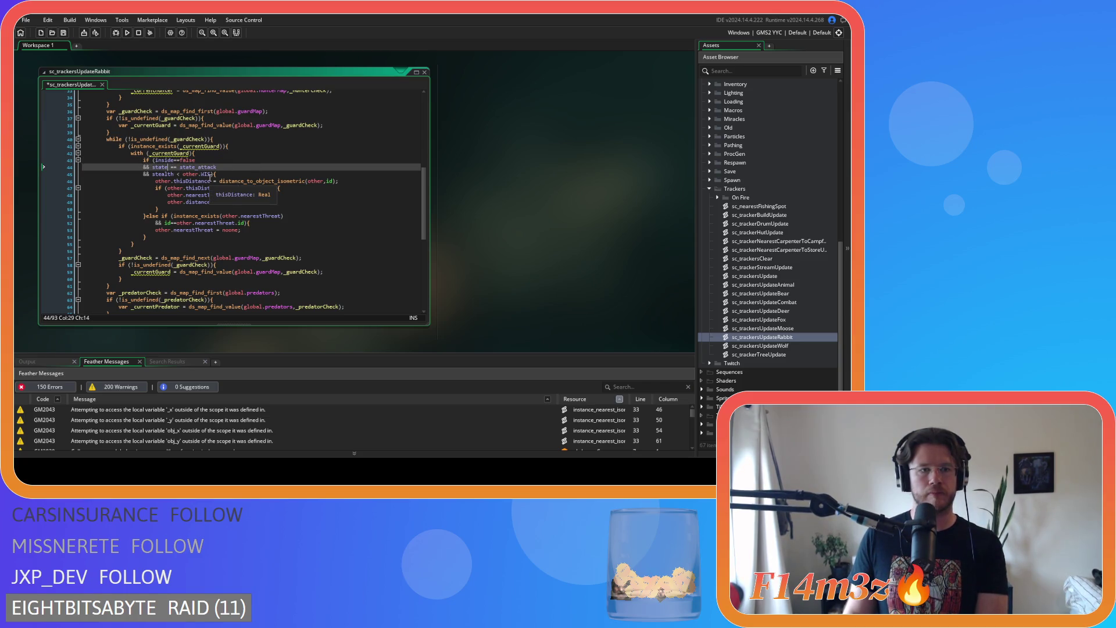
key(Delete)
key(Right)
key(Right)
key(Delete)
key(Down)
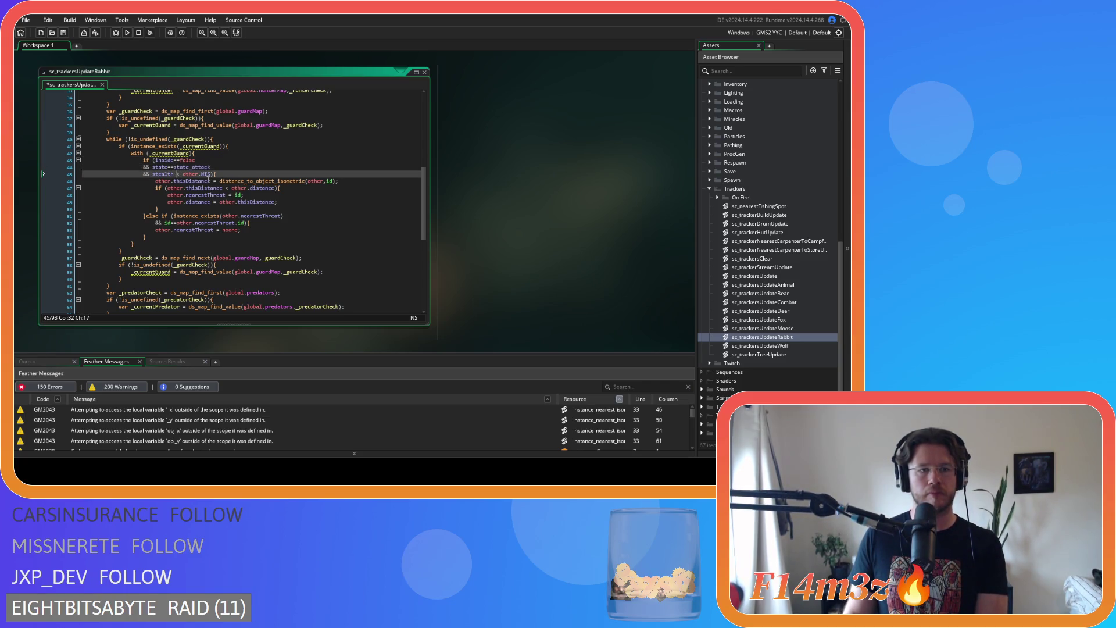
key(Delete)
key(ctrl+s)
Remove spaces around == in the predator's checks on lines 69–71.
scroll(282, 182, down, 5)
scroll(282, 182, down, 3)
click(169, 166)
key(Delete)
key(Right)
key(Right)
key(Delete)
key(Down)
key(Delete)
key(Left)
key(Left)
key(BackSpace)
key(Right)
key(Right)
key(Down)
key(Delete)
key(Left)
key(Left)
key(BackSpace)
Tighten the == checks on lines 72–74 and the stealth < check on line 75, then save.
key(Down)
key(Delete)
key(Right)
key(Right)
key(Delete)
key(Down)
key(Left)
key(Left)
key(Delete)
key(Right)
key(Right)
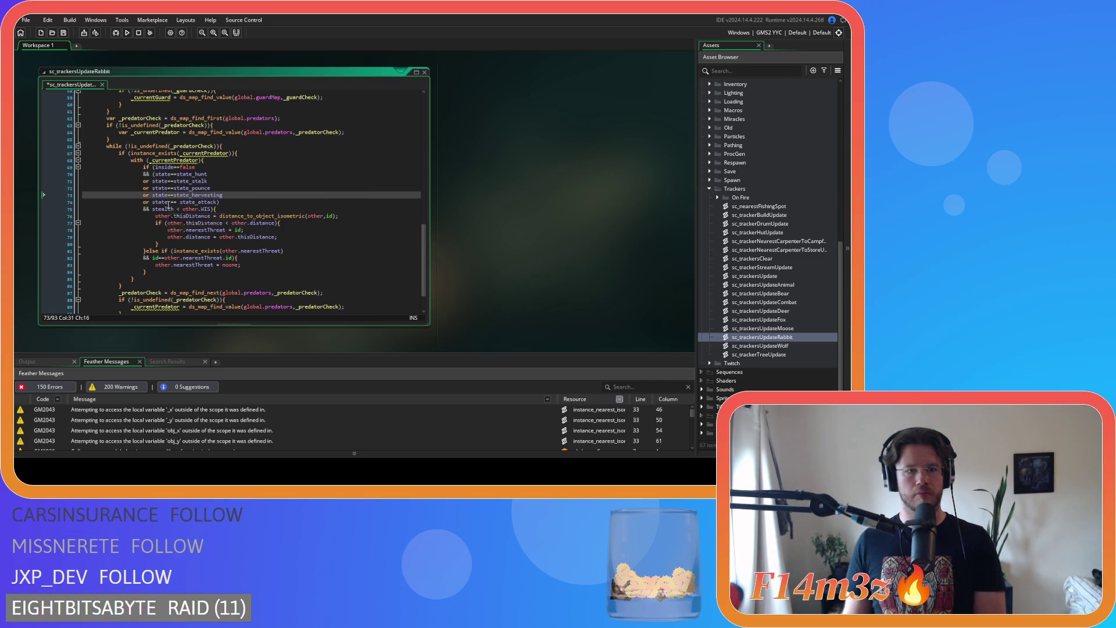
key(Delete)
key(Down)
key(Left)
key(BackSpace)
key(Right)
key(Right)
key(Delete)
key(Down)
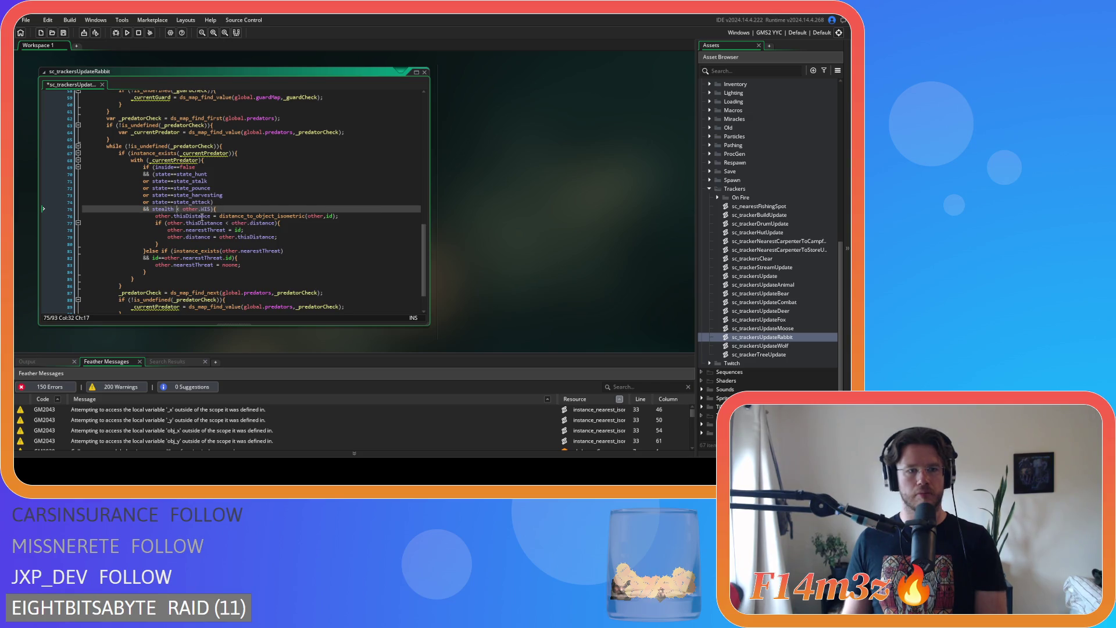
key(Delete)
key(Right)
key(Delete)
key(ctrl+s)
Return to the top of the rabbit script and open sc_trackersUpdateWolf.
scroll(261, 224, down, 2)
scroll(291, 239, up, 3)
scroll(297, 240, up, 10)
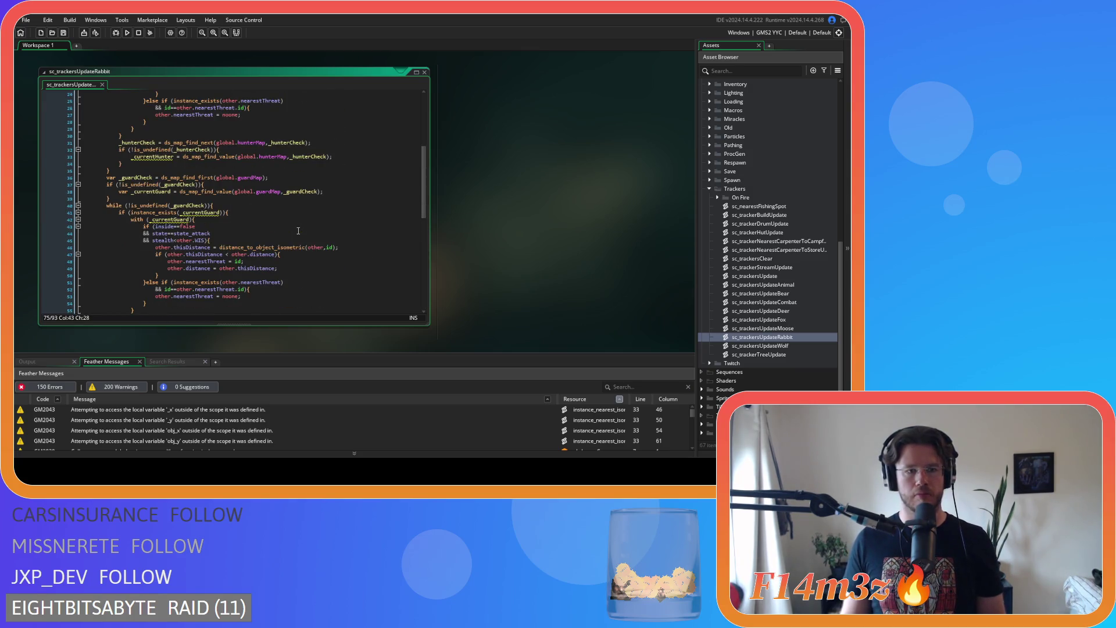
scroll(305, 235, up, 7)
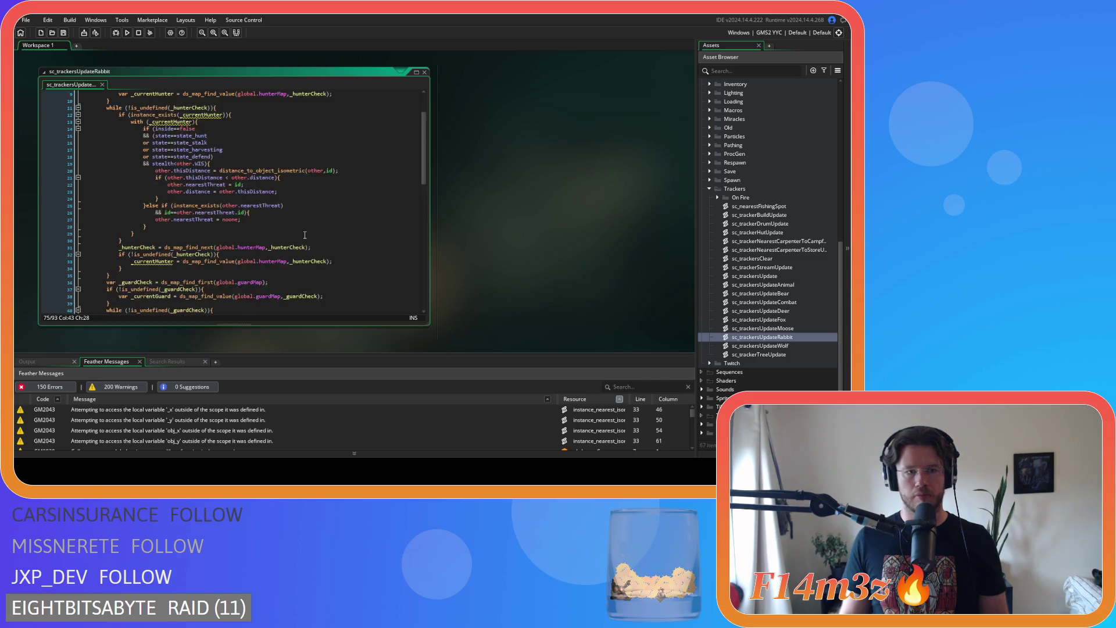
click(325, 208)
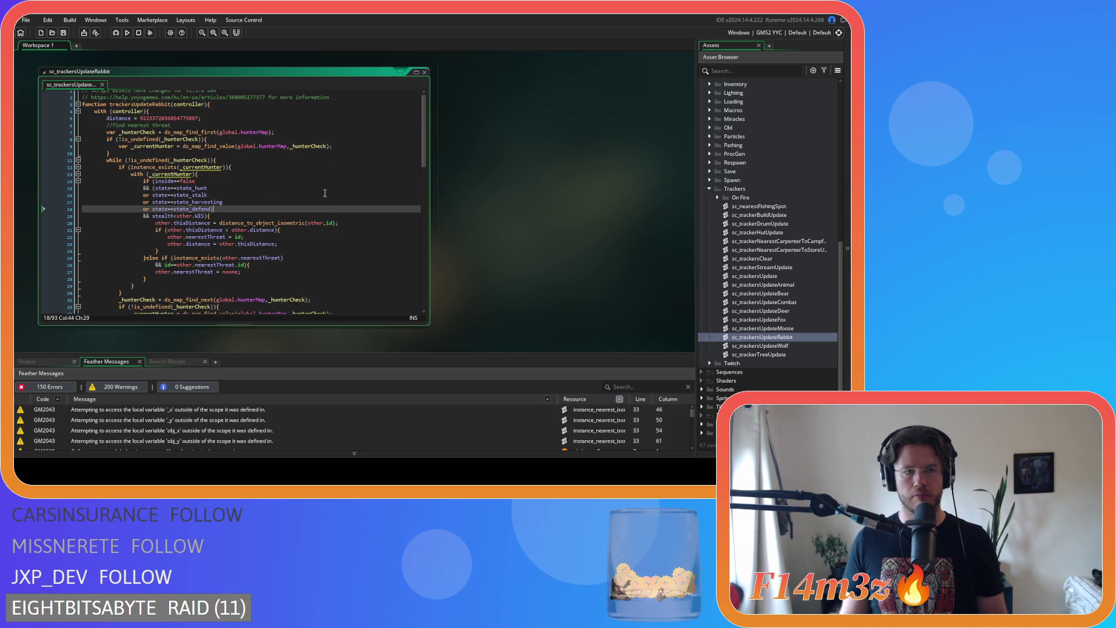
scroll(349, 204, up, 1)
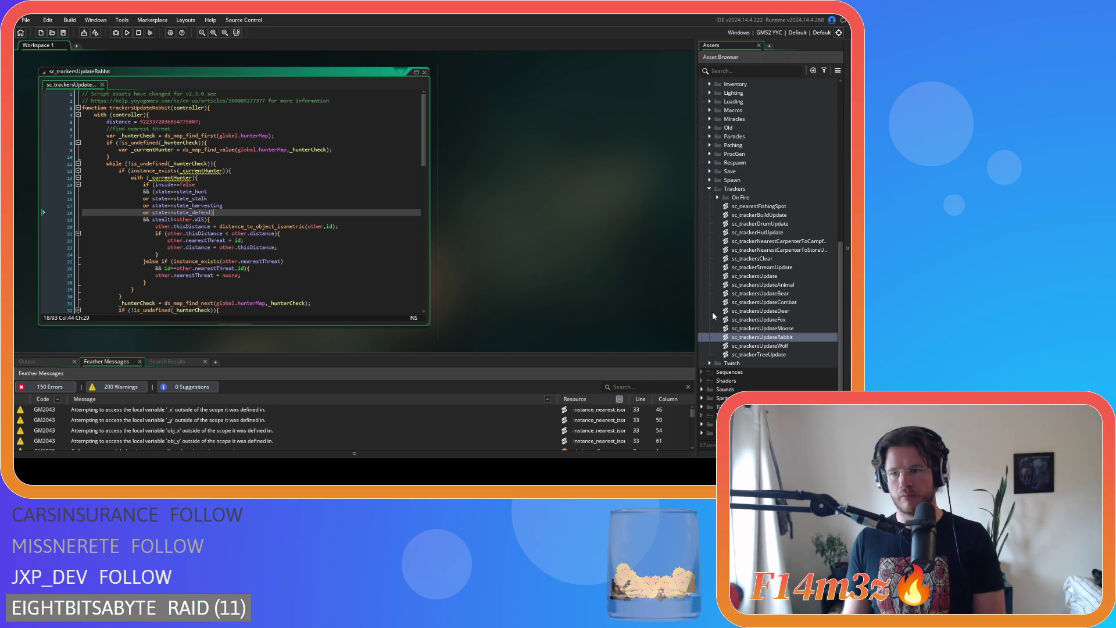
double_click(771, 346)
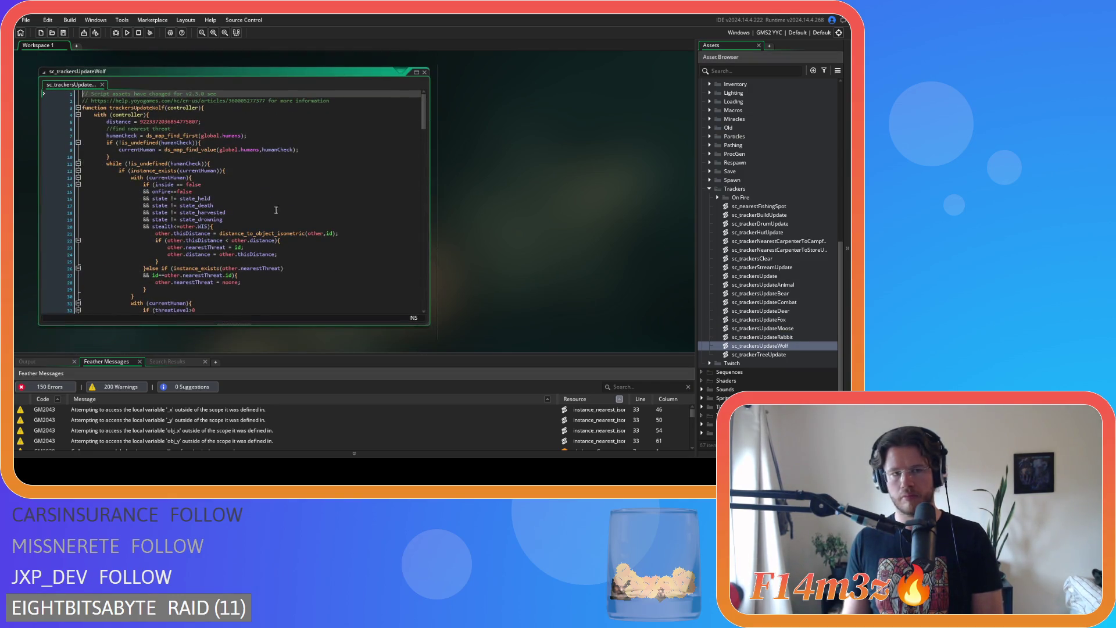
Remove spaces around != in the state_held and state_death checks on lines 16–17.
scroll(243, 185, down, 2)
click(171, 165)
key(BackSpace)
key(Right)
key(Right)
key(Delete)
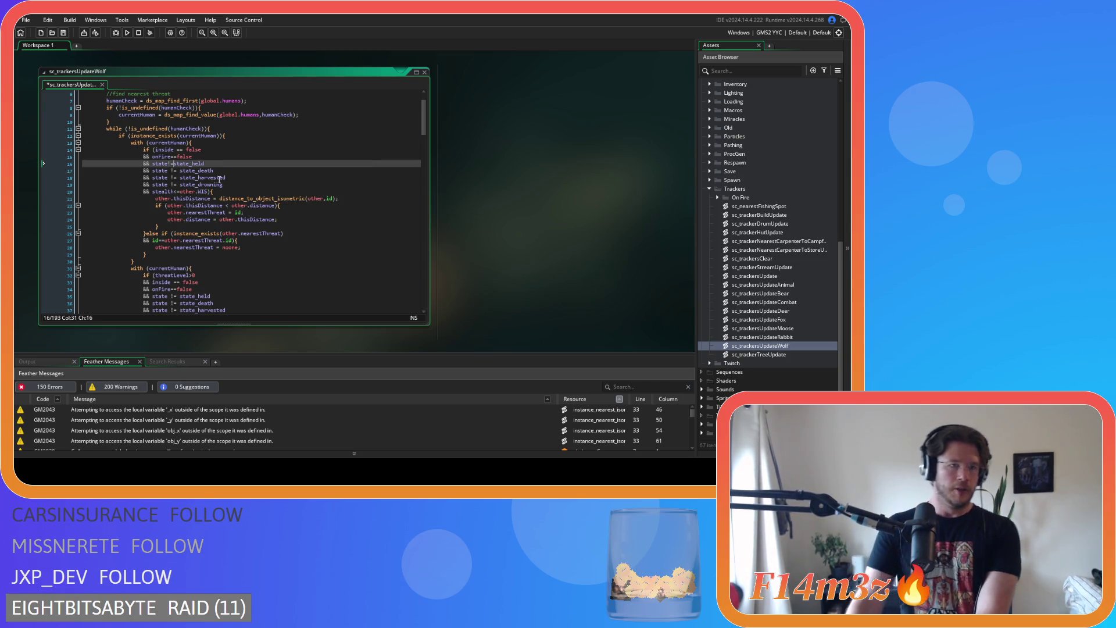
click(174, 171)
key(BackSpace)
key(Right)
key(Right)
key(Delete)
Remove spaces around != on line 18 and the state_drowning check on line 19.
key(Down)
key(Left)
key(Left)
key(BackSpace)
key(Right)
key(Right)
key(Delete)
key(Down)
key(Left)
key(Left)
key(Delete)
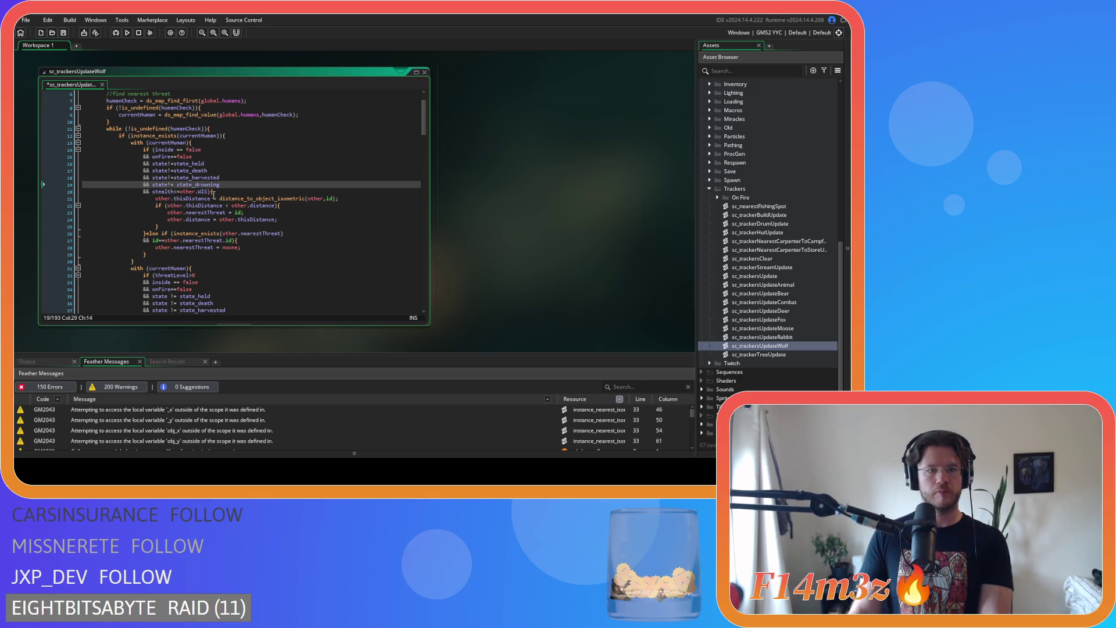
key(Delete)
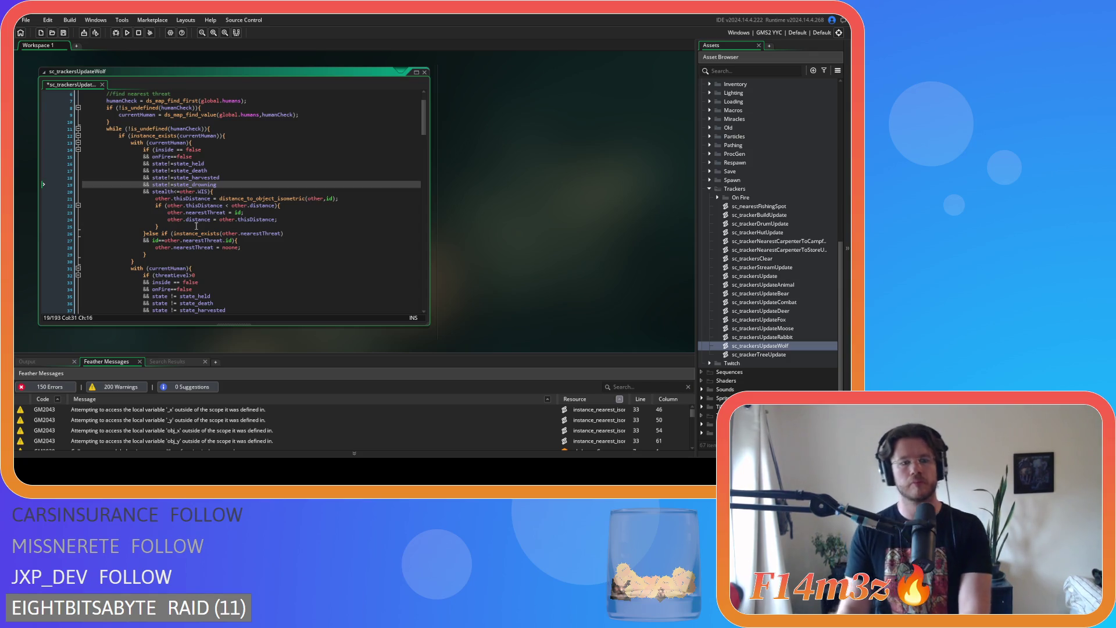
Delete the extra space before == in the inside checks of both threat blocks.
mouse_move(204, 212)
click(177, 149)
key(BackSpace)
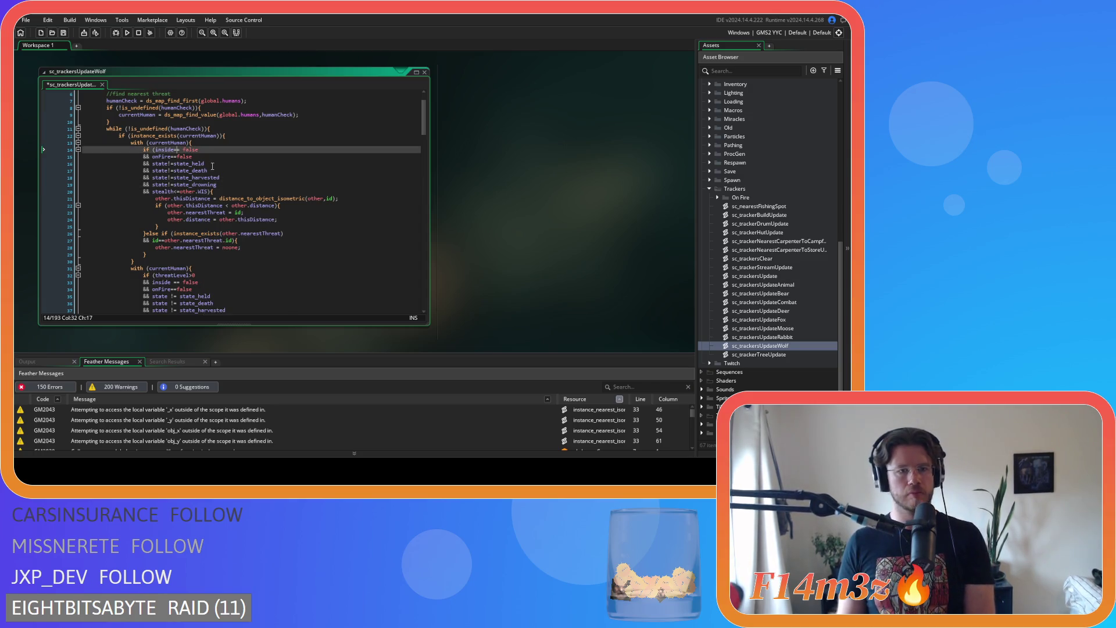
scroll(211, 198, down, 4)
click(172, 195)
key(BackSpace)
Tighten the != spacing in the second block's state_held, state_death and state_harvested conditions.
click(175, 209)
key(BackSpace)
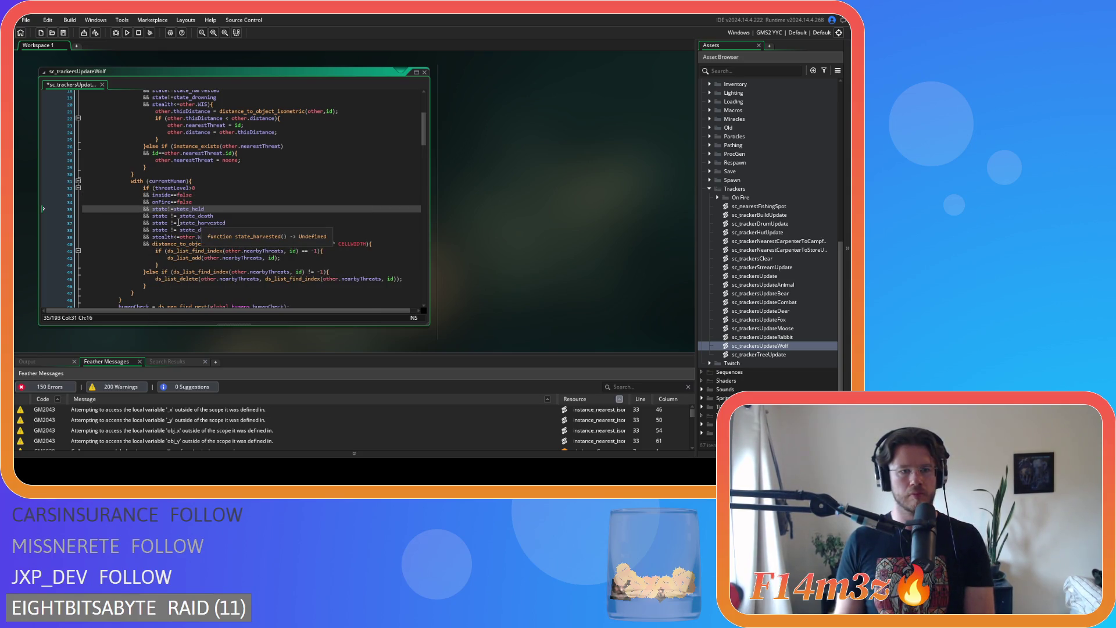
click(169, 215)
key(Delete)
key(Right)
key(Right)
key(Delete)
click(168, 223)
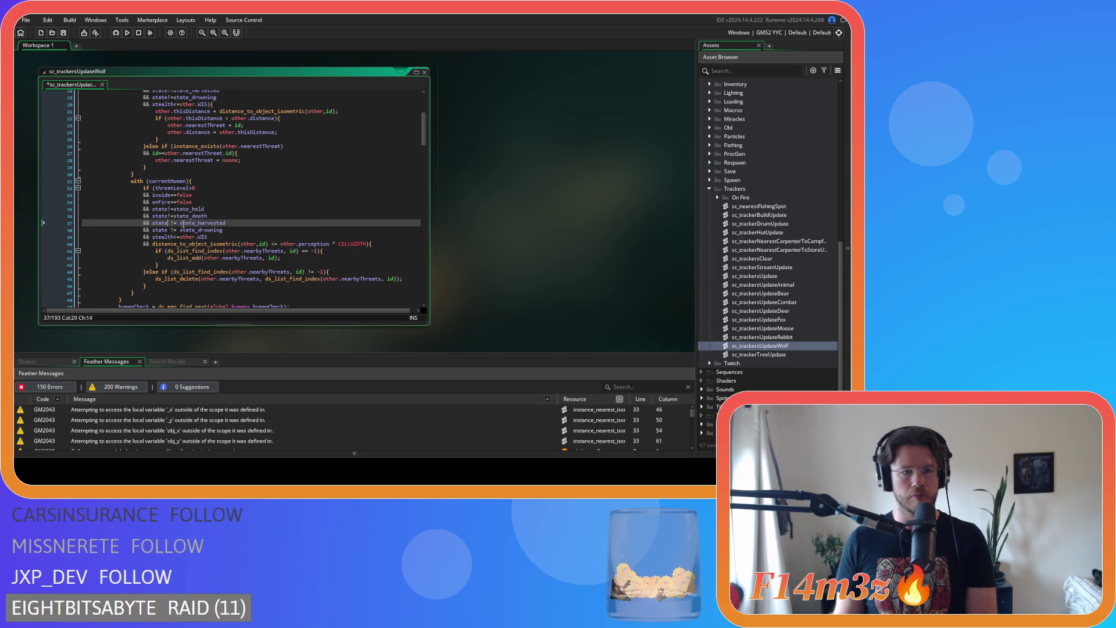
key(Delete)
key(Right)
key(Right)
key(Delete)
Tighten state_drowning's != and the <= and * in the perception distance condition.
click(169, 230)
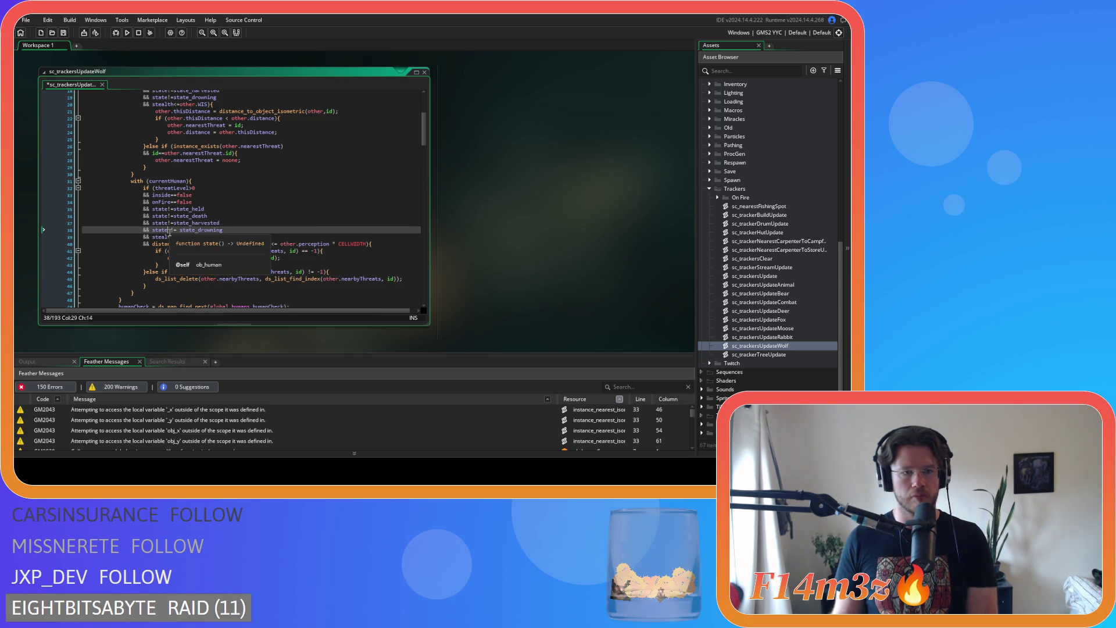
key(Delete)
key(Right)
key(Right)
key(Delete)
click(268, 243)
key(Delete)
key(Right)
key(Right)
key(Delete)
key(Delete)
key(Right)
key(Delete)
Cut the distance_to_object_isometric condition, remove the leftover &&, and save.
drag(354, 244, 155, 246)
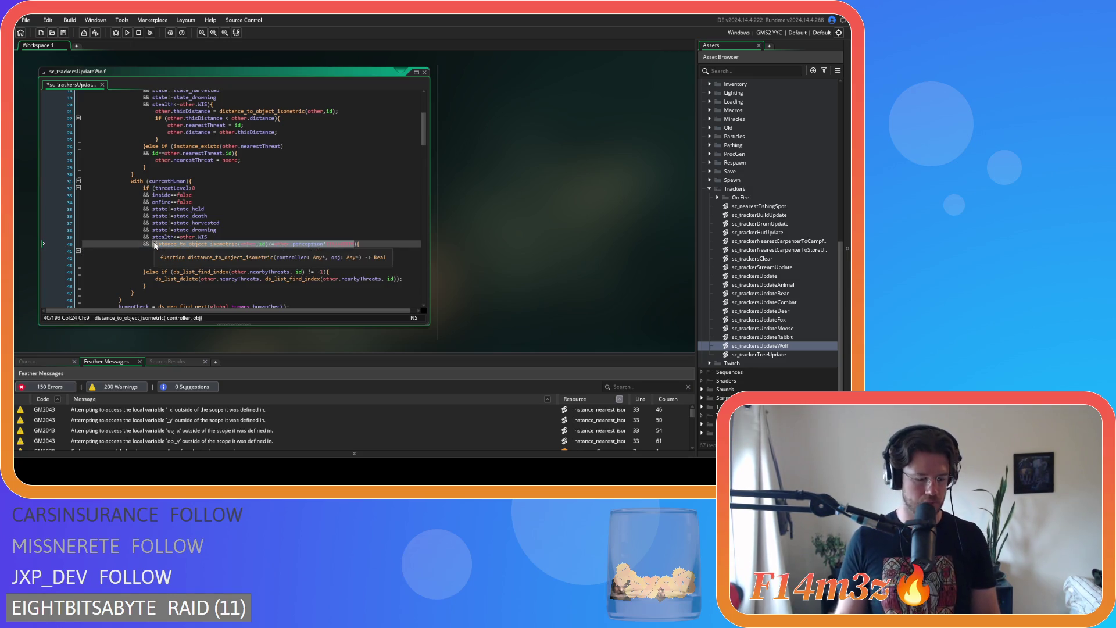
key(ctrl+x)
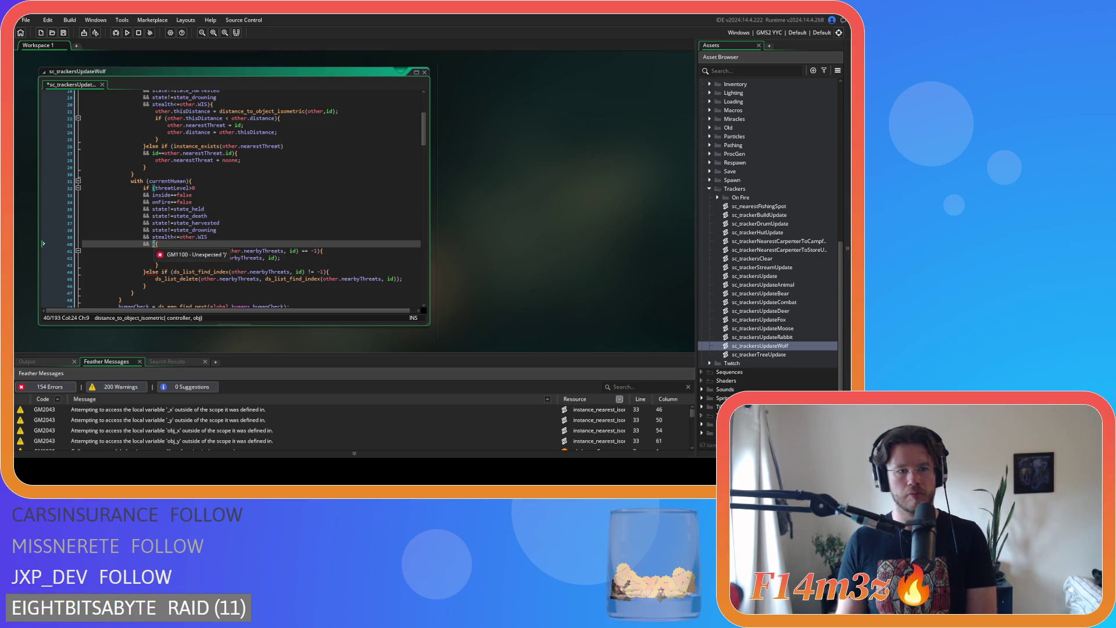
key(BackSpace)
key(BackSpace)
key(BackSpace)
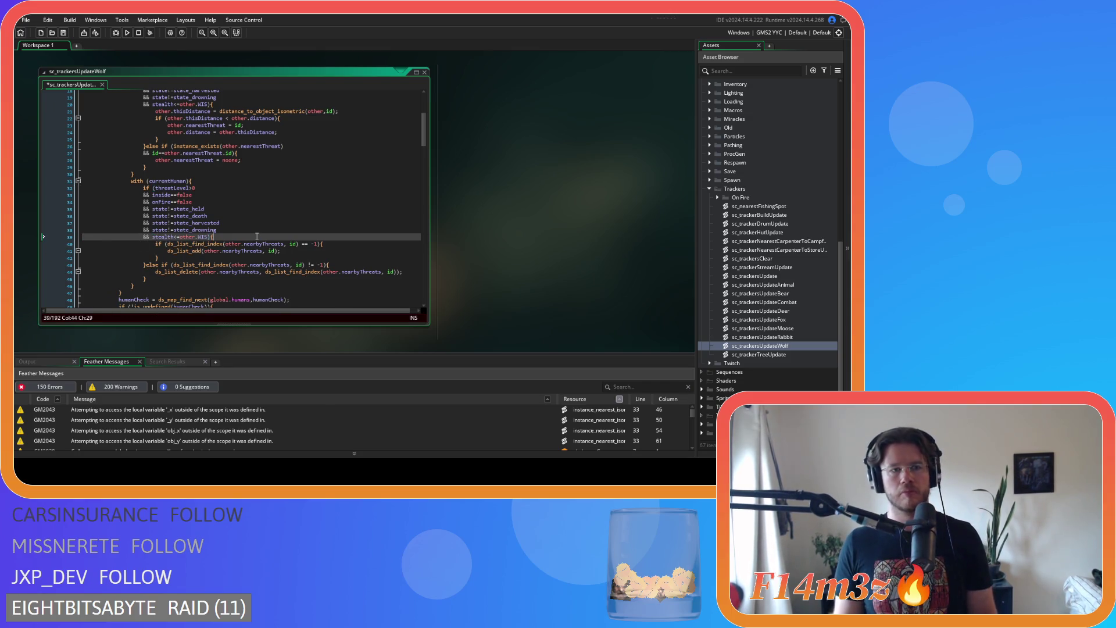
key(ctrl+s)
Paste the distance condition right after 'if (', moving threatLevel>0 down, and save.
scroll(257, 236, up, 5)
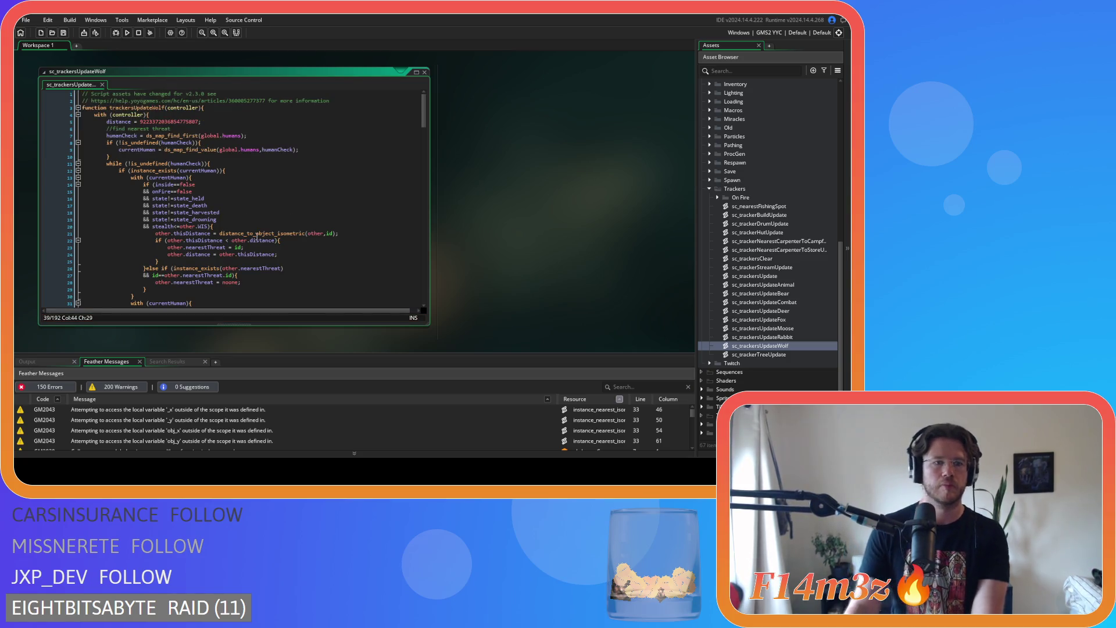
scroll(256, 237, down, 7)
click(156, 171)
key(Return)
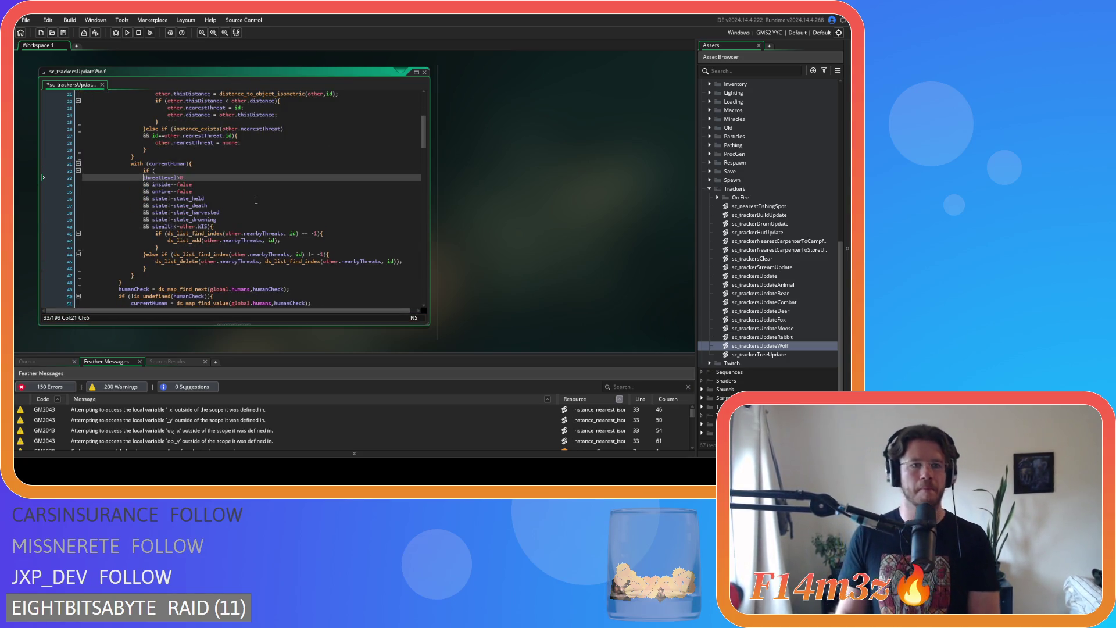
click(185, 171)
key(ctrl+v)
key(ctrl+s)
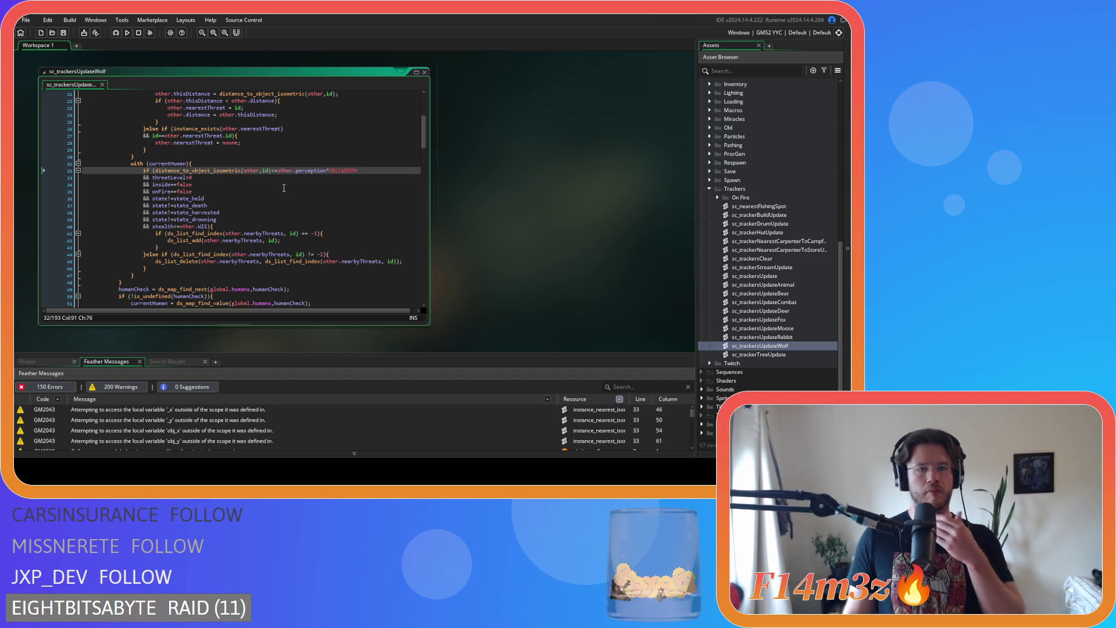
scroll(283, 188, down, 3)
Remove the spaces around != in the predator check's state_harvested, state_death, state_held and state_flee tests.
scroll(284, 188, down, 8)
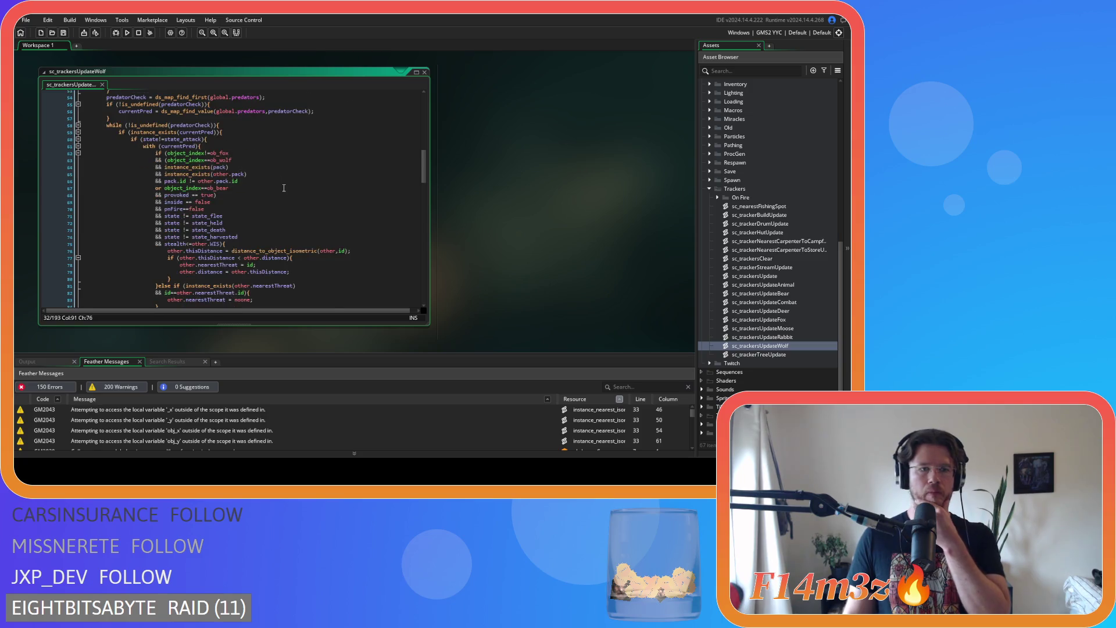
scroll(283, 188, down, 1)
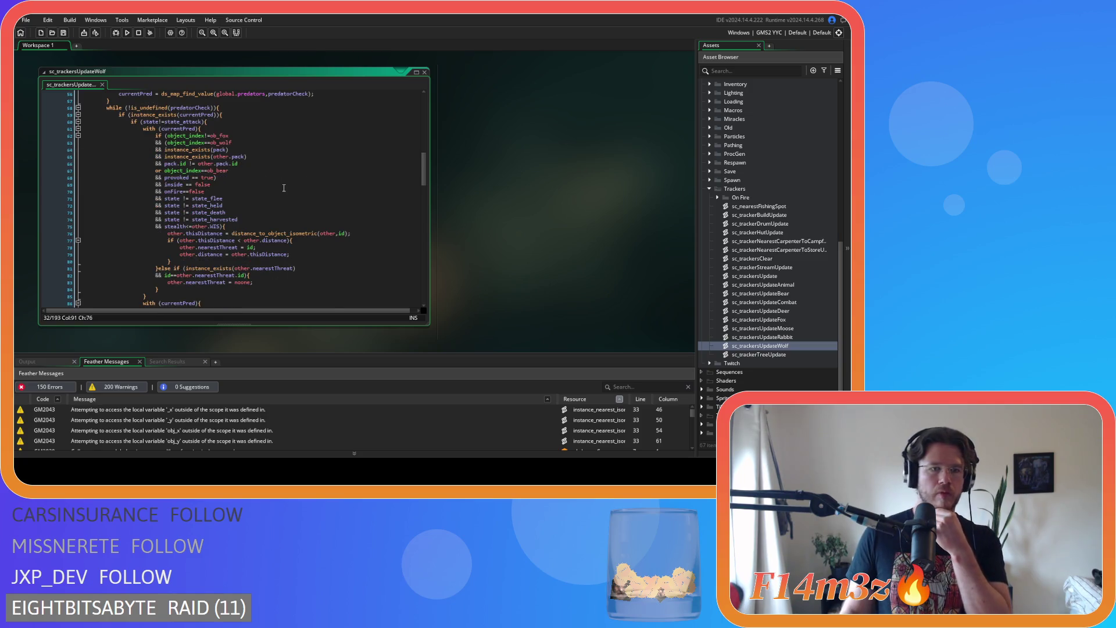
click(182, 219)
key(Delete)
key(Right)
key(Right)
key(Delete)
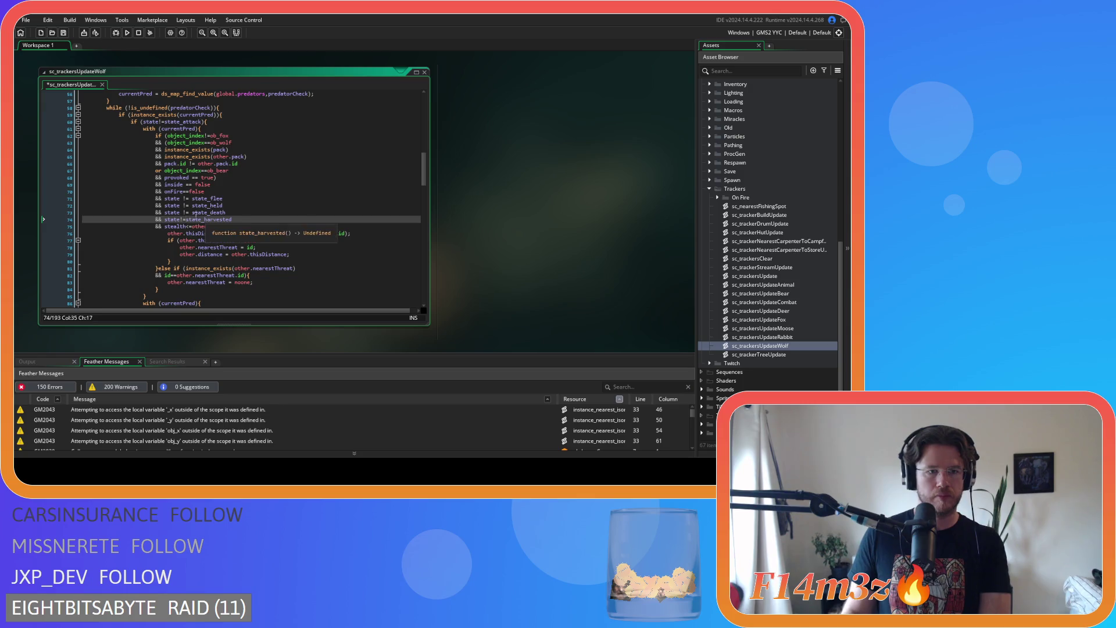
click(180, 212)
key(Delete)
key(Right)
key(Right)
key(Delete)
key(Up)
key(Left)
key(Left)
key(Delete)
key(Right)
key(Right)
key(Delete)
key(Up)
key(Left)
key(Left)
key(Delete)
key(Right)
key(Right)
key(Delete)
Tighten the inside==false, provoked==true and pack id comparisons, then save the script.
key(Up)
key(Up)
key(Left)
key(Left)
key(Delete)
key(Right)
key(Right)
key(Delete)
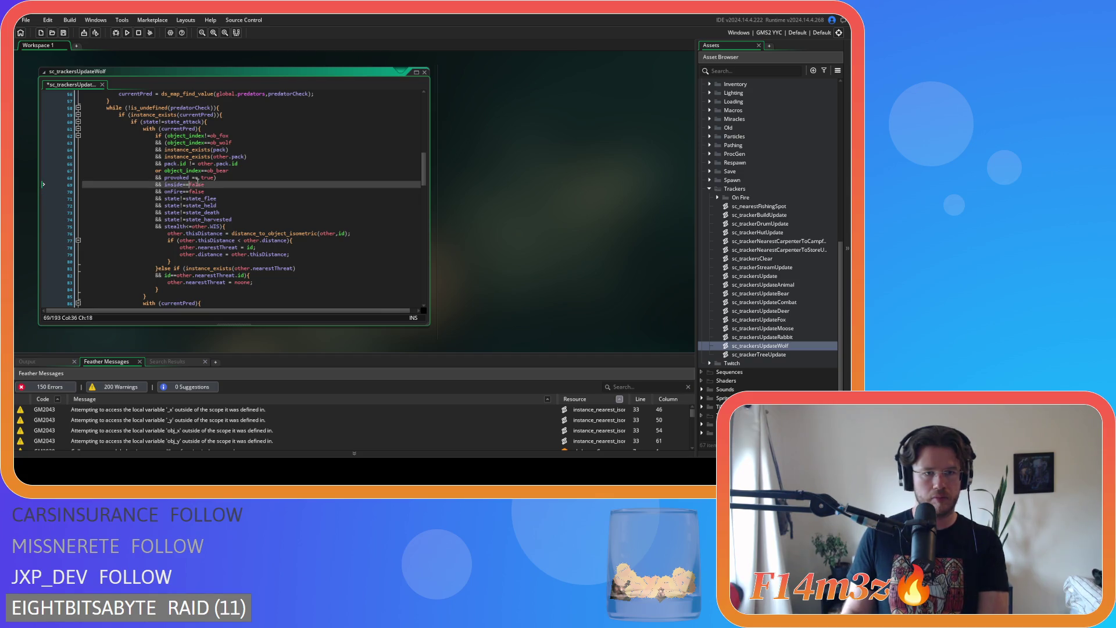
key(Up)
key(Delete)
key(Right)
key(Right)
key(Delete)
key(Up)
key(Up)
key(Delete)
key(Left)
key(Left)
key(BackSpace)
click(243, 141)
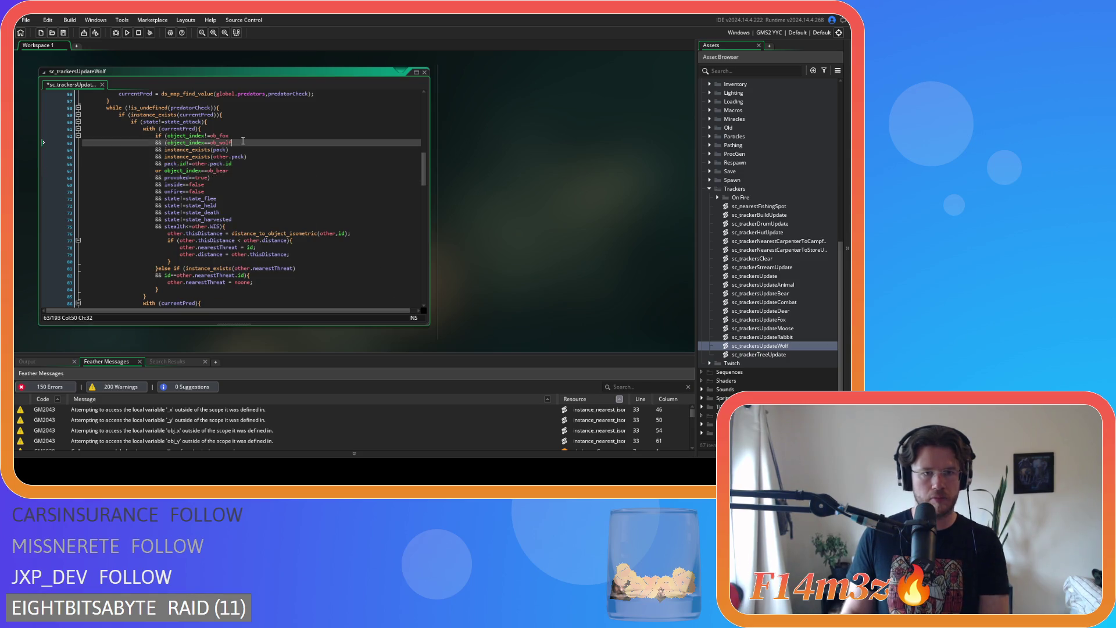
key(ctrl+s)
In the next predator check, remove the spaces around the distance <= and the multiplication.
scroll(239, 151, down, 7)
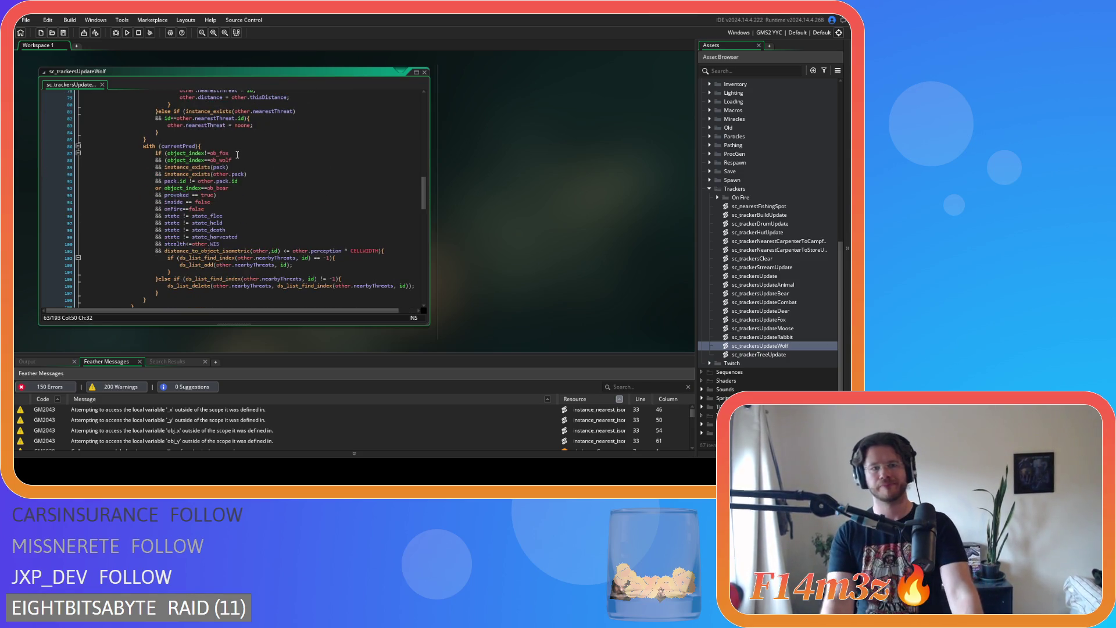
scroll(237, 154, down, 2)
click(281, 216)
key(Delete)
key(Right)
key(Right)
key(Delete)
click(336, 216)
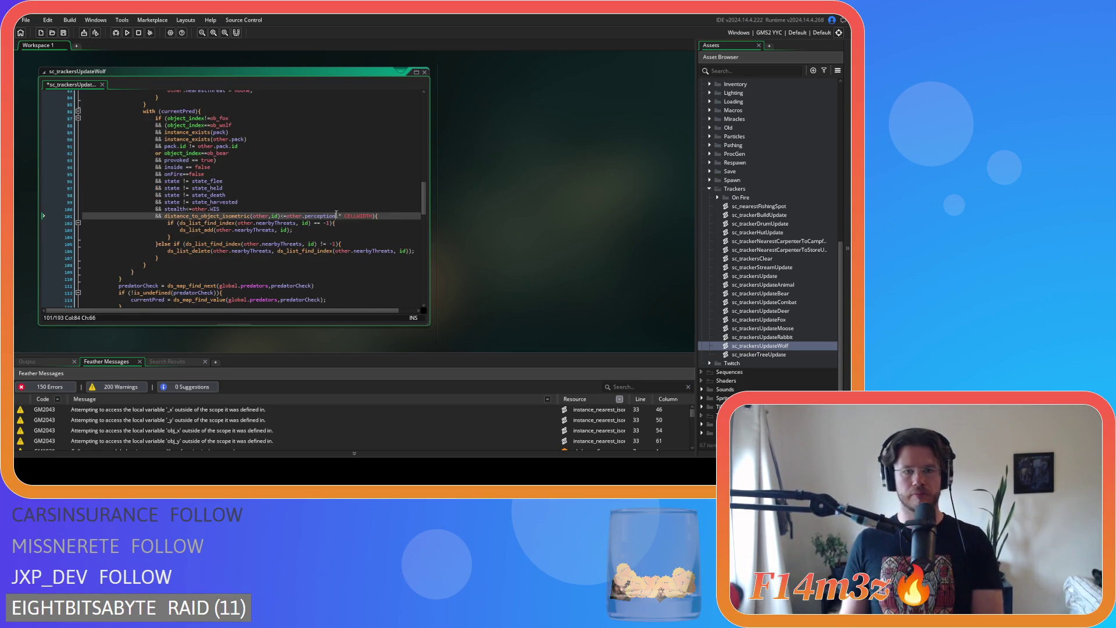
key(Delete)
key(Right)
Tighten spacing in that check's state_harvested, state_held, state_death, state_flee, inside==false, provoked and pack id tests.
key(Delete)
click(183, 200)
key(Delete)
key(Right)
key(Right)
key(Delete)
click(181, 188)
click(180, 195)
key(Delete)
key(Right)
key(Right)
key(Delete)
click(183, 188)
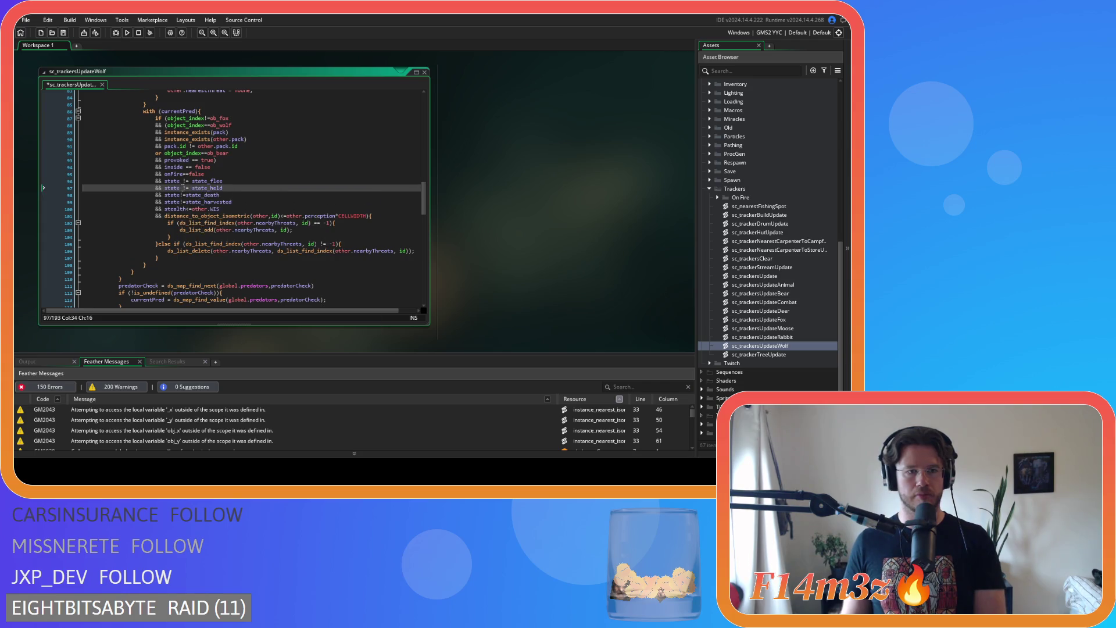
key(Left)
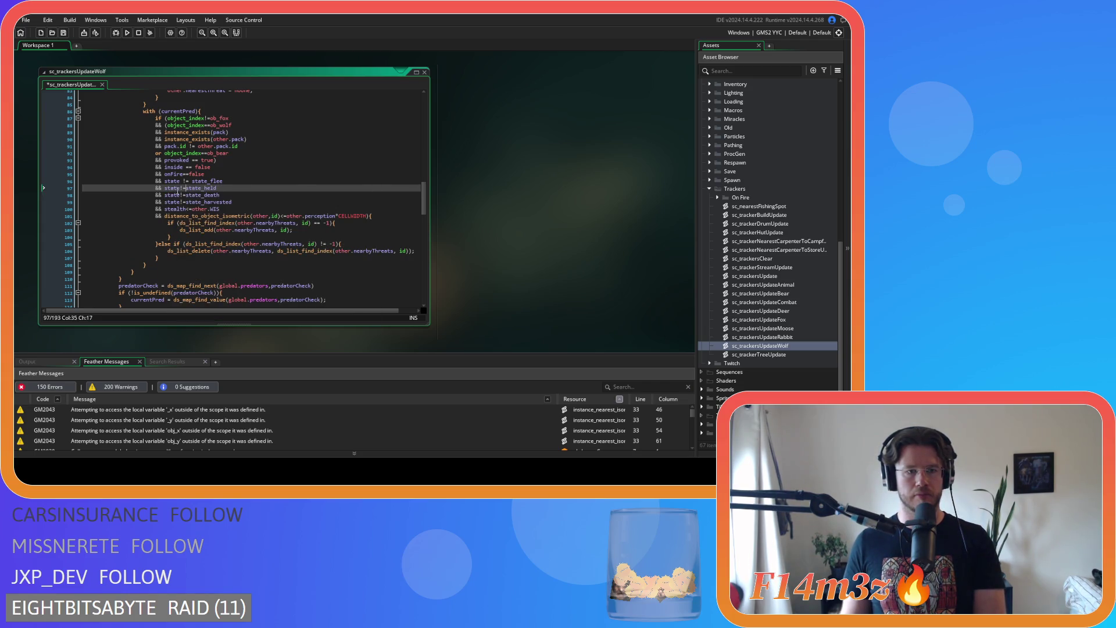
key(Delete)
key(Right)
key(Right)
key(Delete)
key(Left)
key(Left)
key(Up)
key(Delete)
key(Right)
key(Right)
key(Delete)
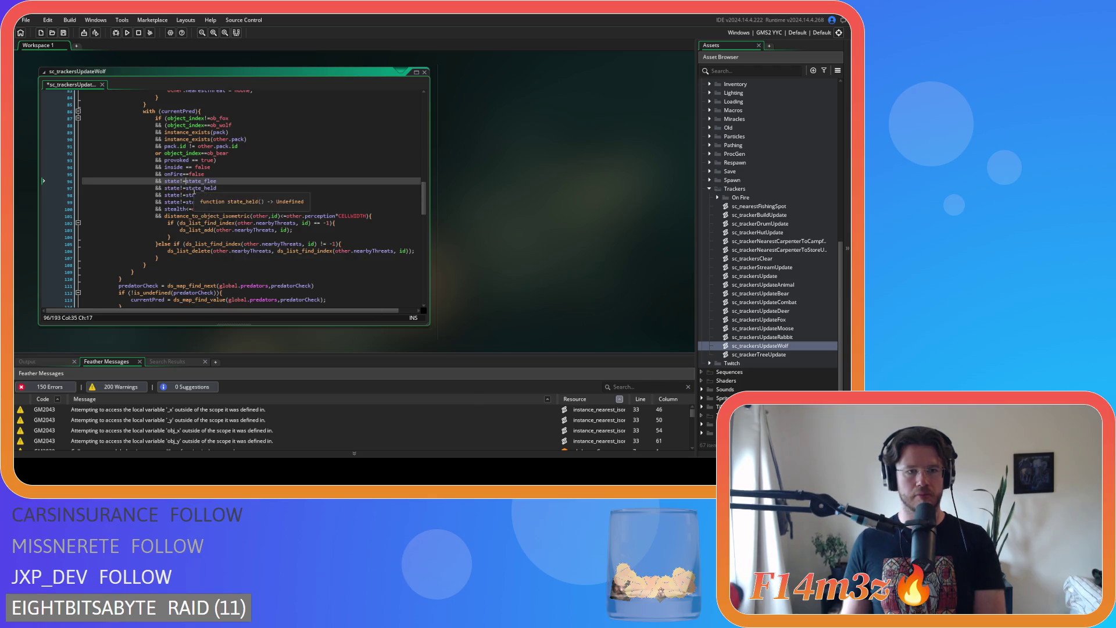
click(186, 167)
key(Delete)
key(Right)
key(Right)
key(Delete)
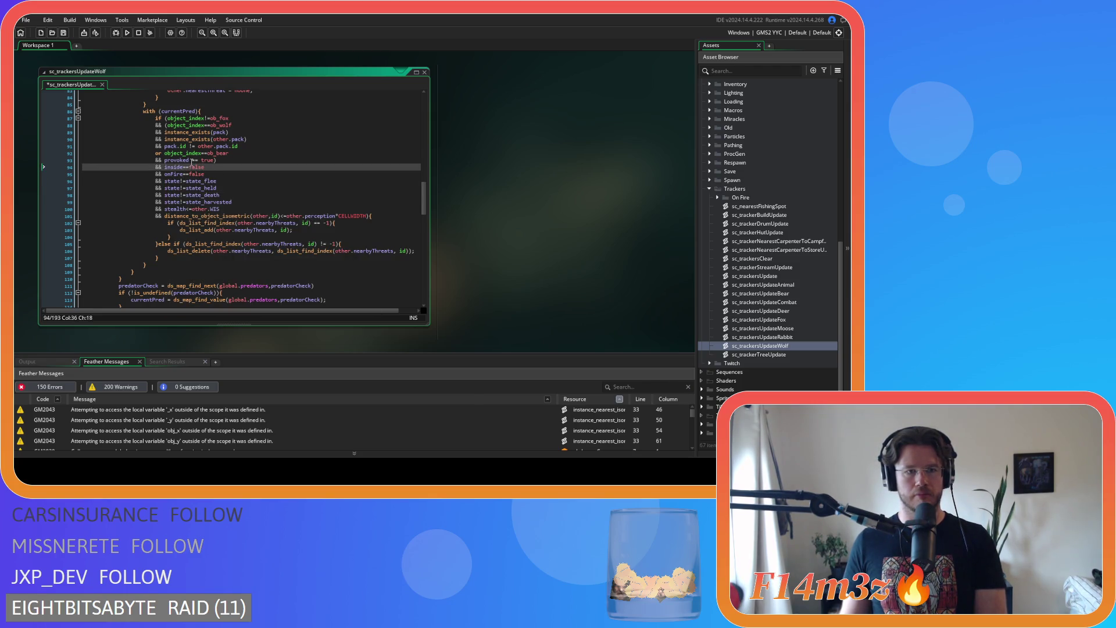
key(Up)
key(Delete)
key(Right)
key(Right)
click(189, 146)
key(Delete)
key(Right)
key(Right)
key(Delete)
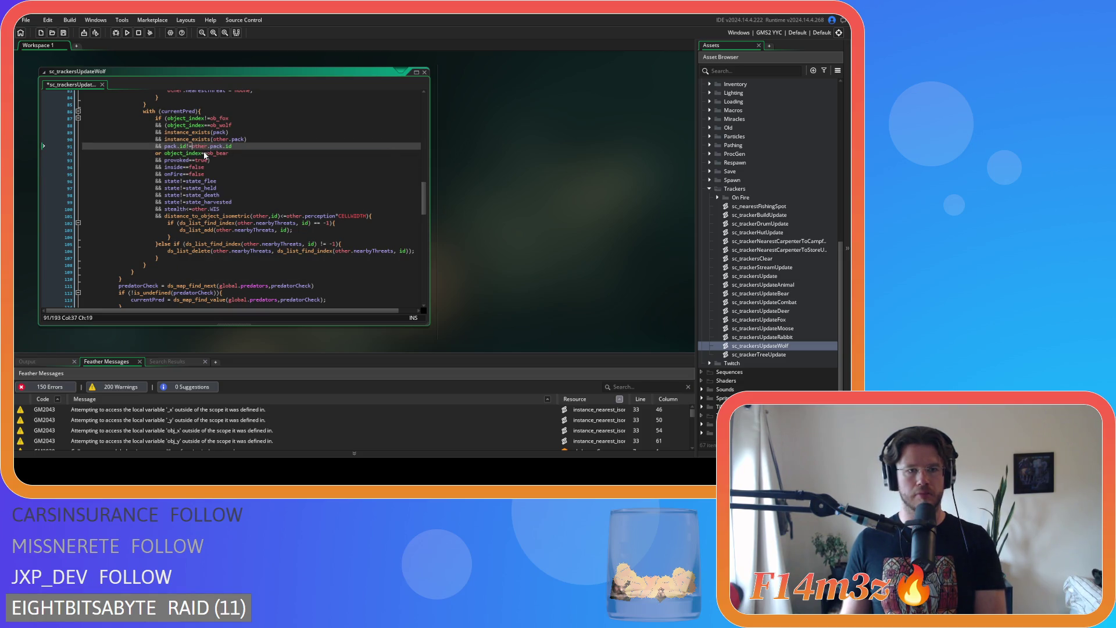
Cut the distance condition out of its line, remove the leftover &&, and save.
click(165, 216)
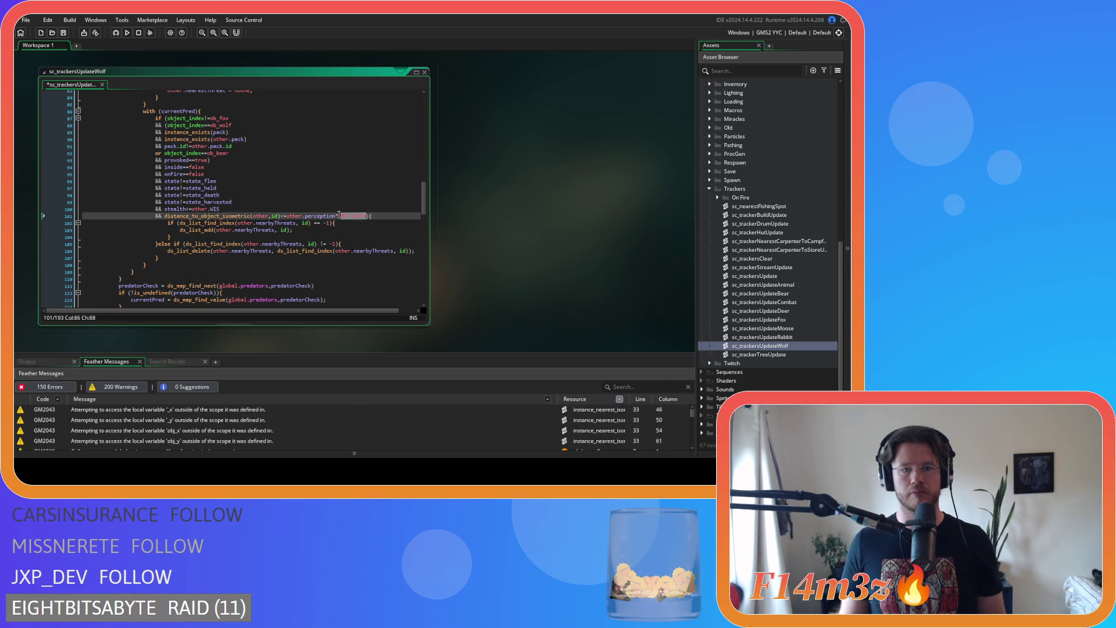
key(BackSpace)
drag(165, 218, 77, 221)
key(BackSpace)
key(BackSpace)
click(165, 118)
key(ctrl+s)
Paste the distance condition as the first clause of the predator if, joined with &&, and save.
click(168, 118)
key(Return)
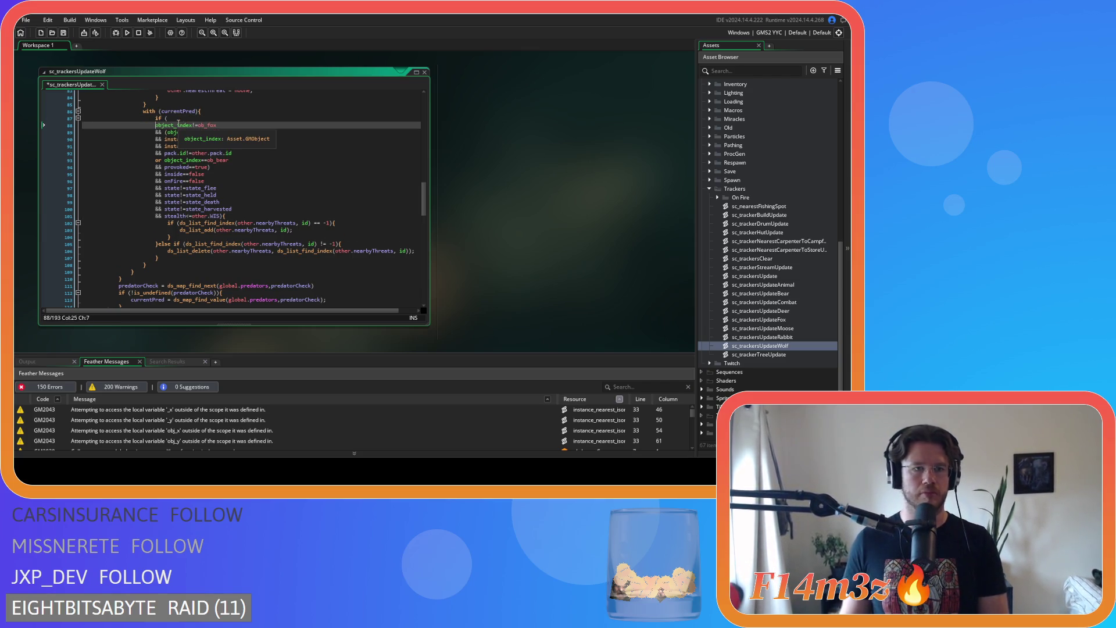
text(&&)
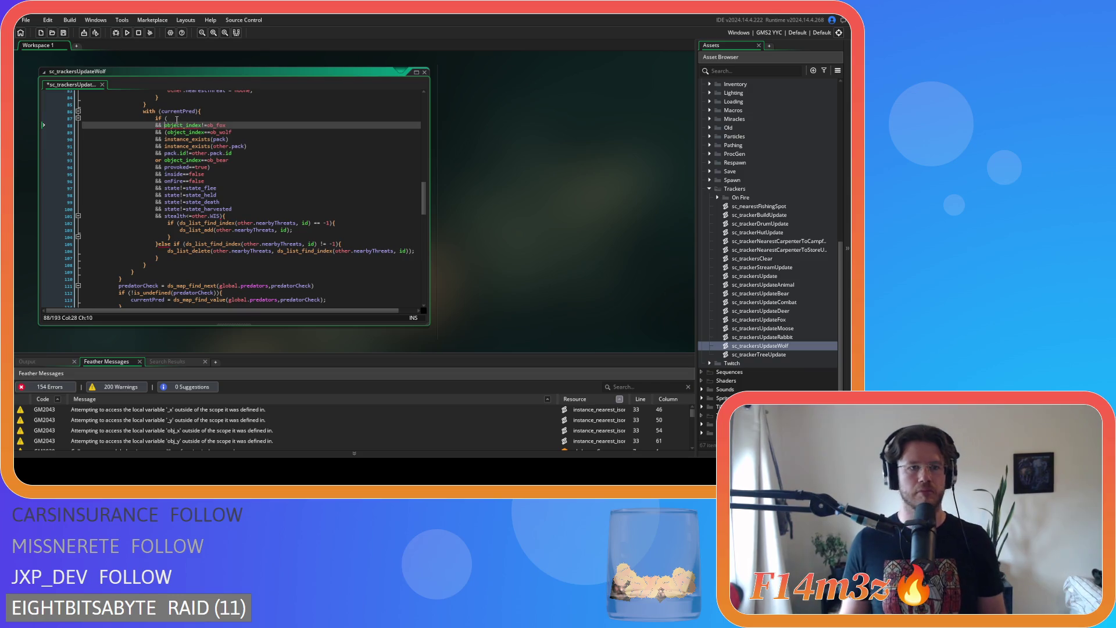
key(Up)
text(distance_to_object_isometric(other,id)<=other.perception*CELLWIDTH)
key(ctrl+s)
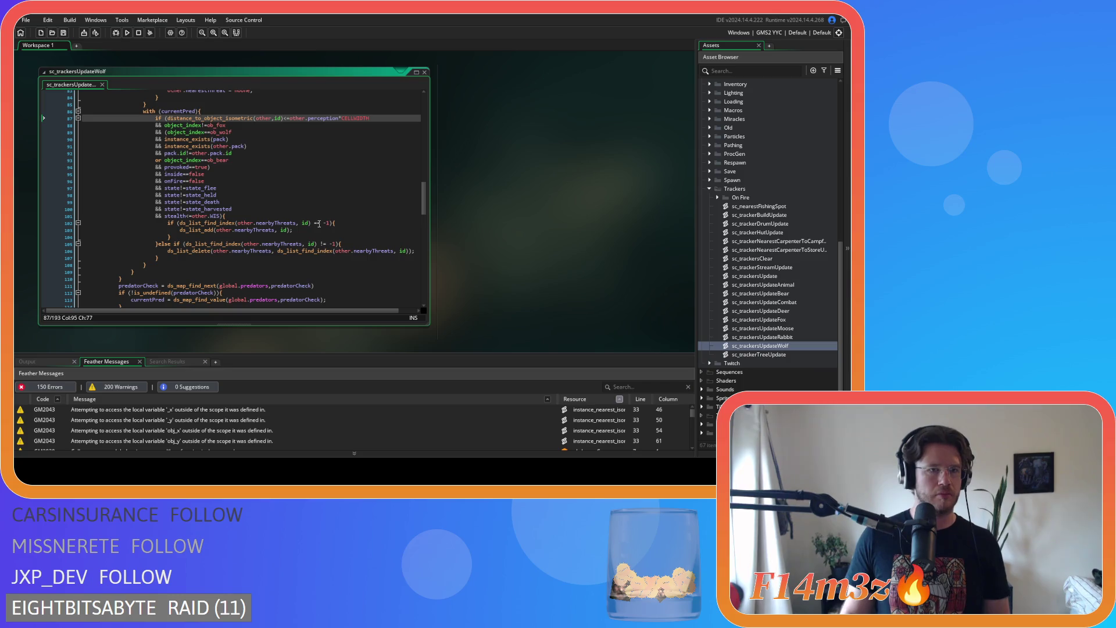
Make != spaceless in the id, state_held, state_death and state_harvested tests on lines 135–138.
scroll(319, 223, down, 10)
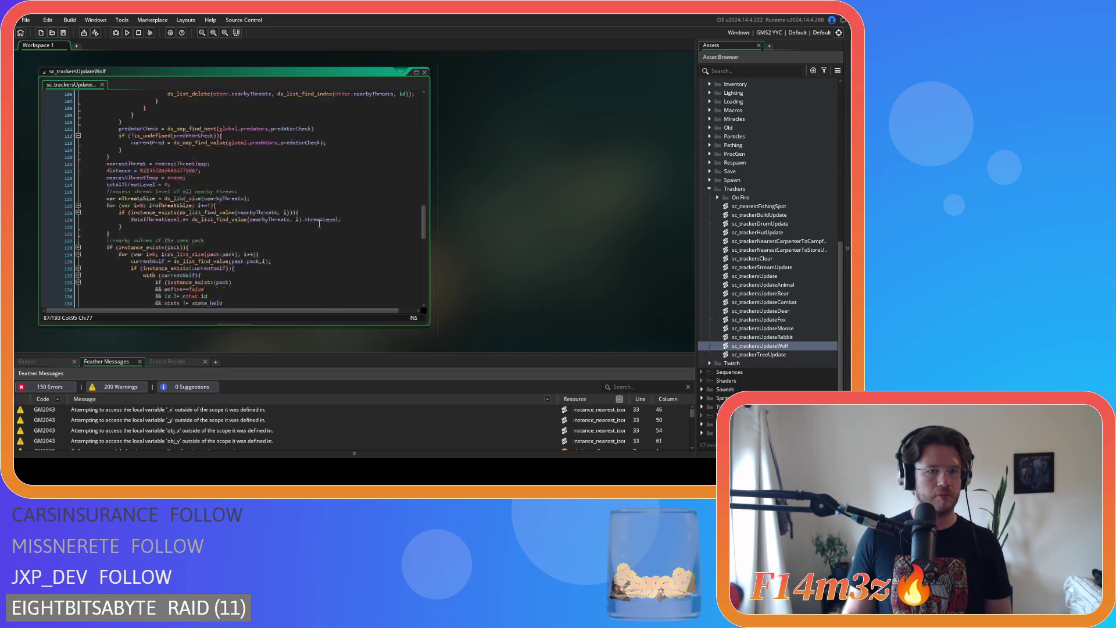
scroll(319, 223, up, 20)
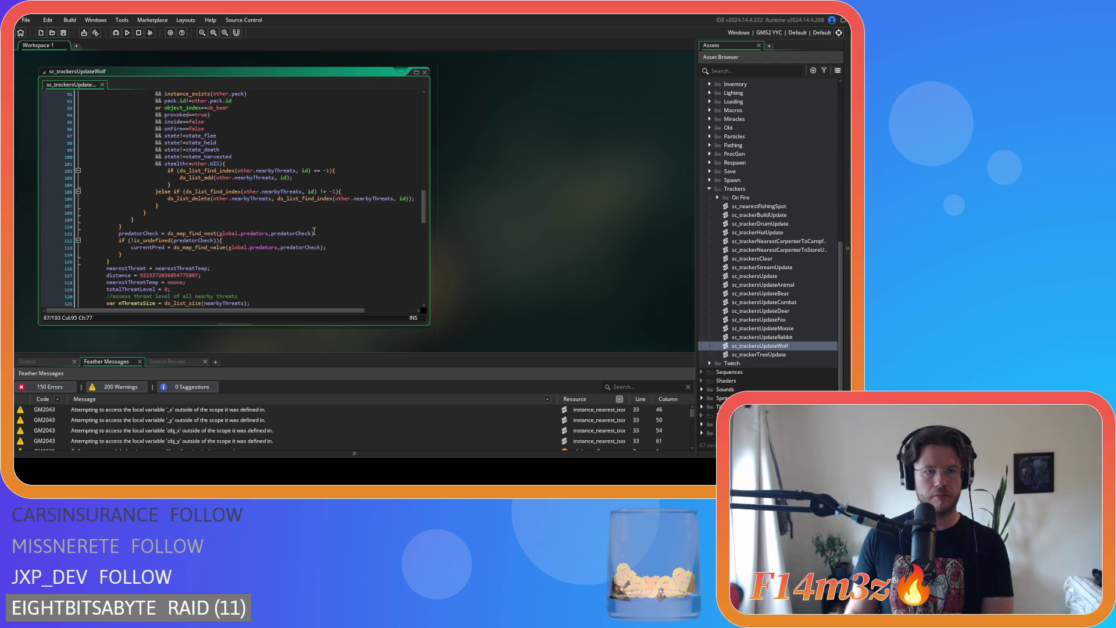
scroll(314, 224, up, 8)
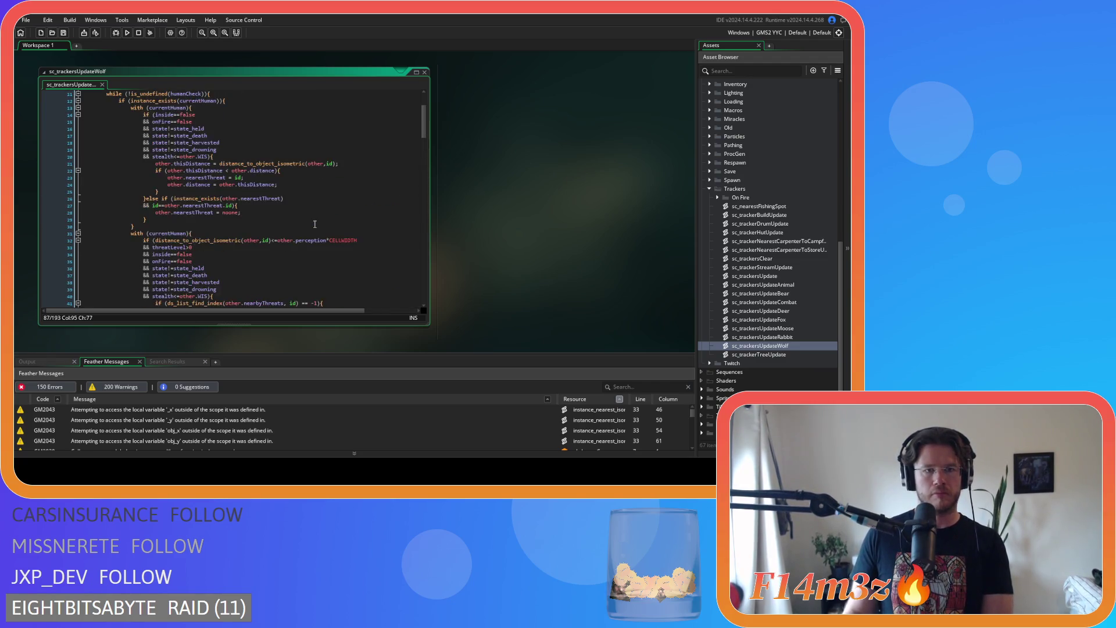
scroll(314, 223, down, 17)
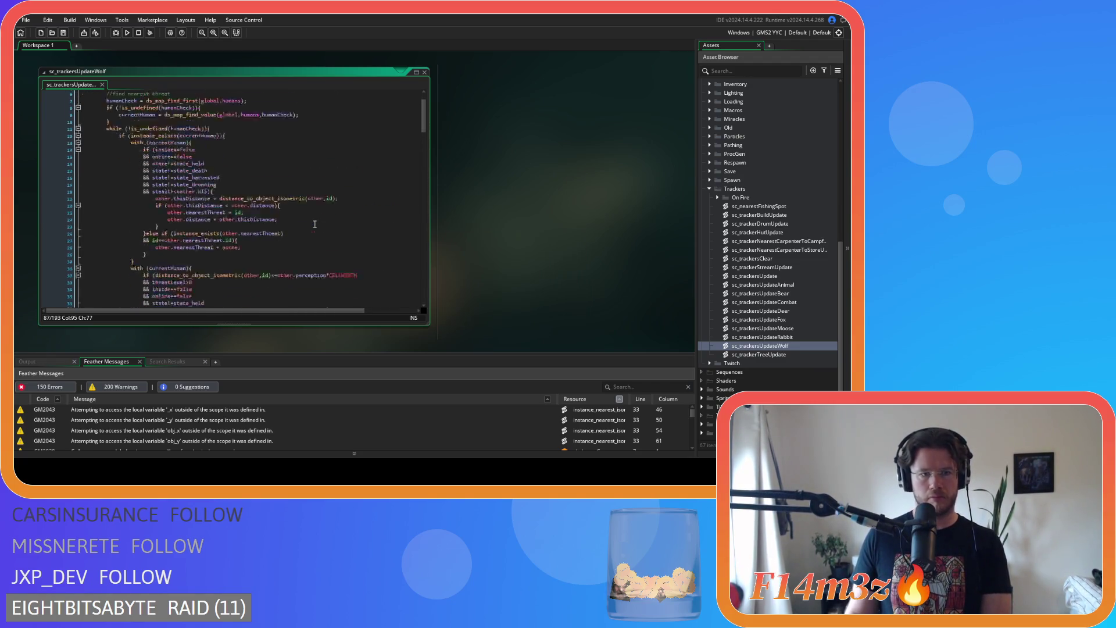
scroll(314, 224, down, 14)
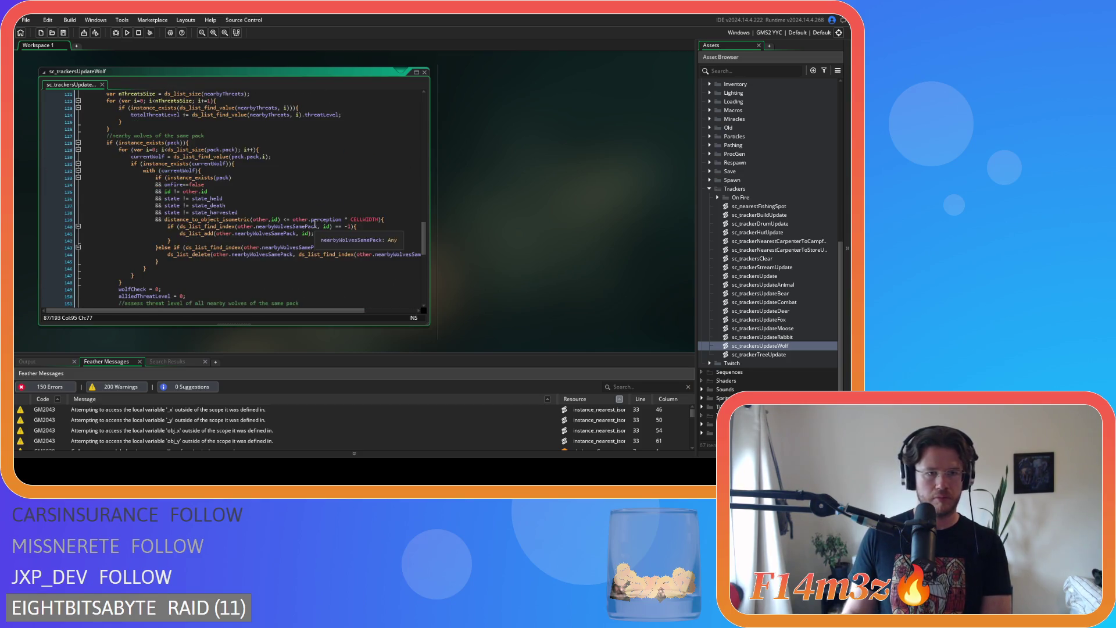
click(178, 191)
key(BackSpace)
key(Delete)
key(Delete)
key(Delete)
text(!=)
click(182, 200)
key(BackSpace)
key(Delete)
key(Delete)
key(Delete)
text(!=)
click(183, 205)
key(BackSpace)
key(Delete)
key(Delete)
key(Delete)
text(!=)
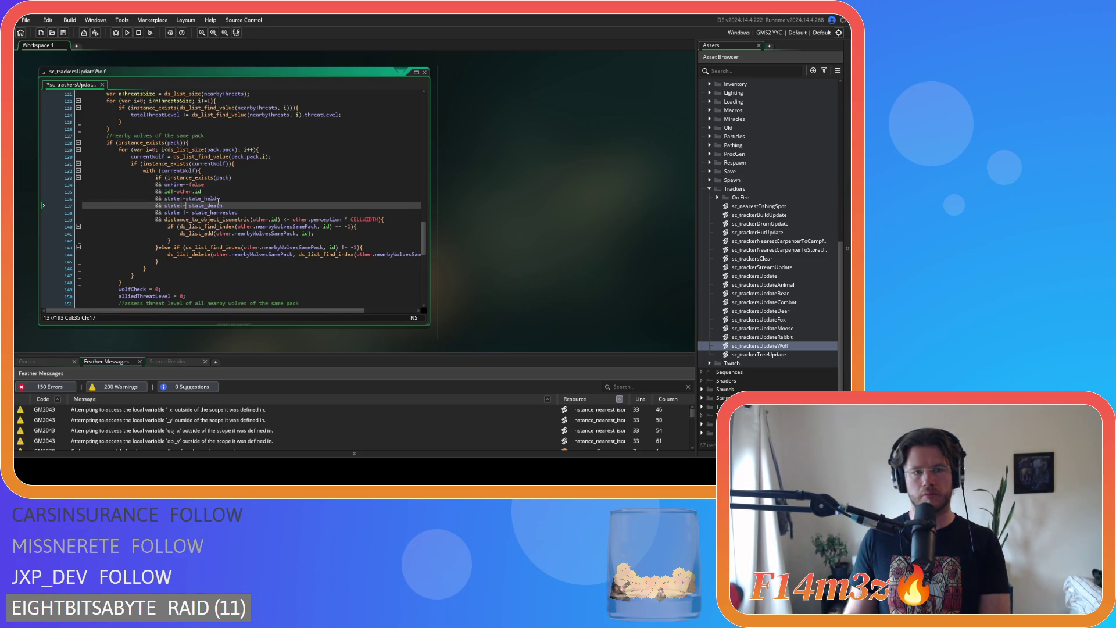
click(183, 212)
key(BackSpace)
key(Delete)
key(Delete)
key(Delete)
text(!=)
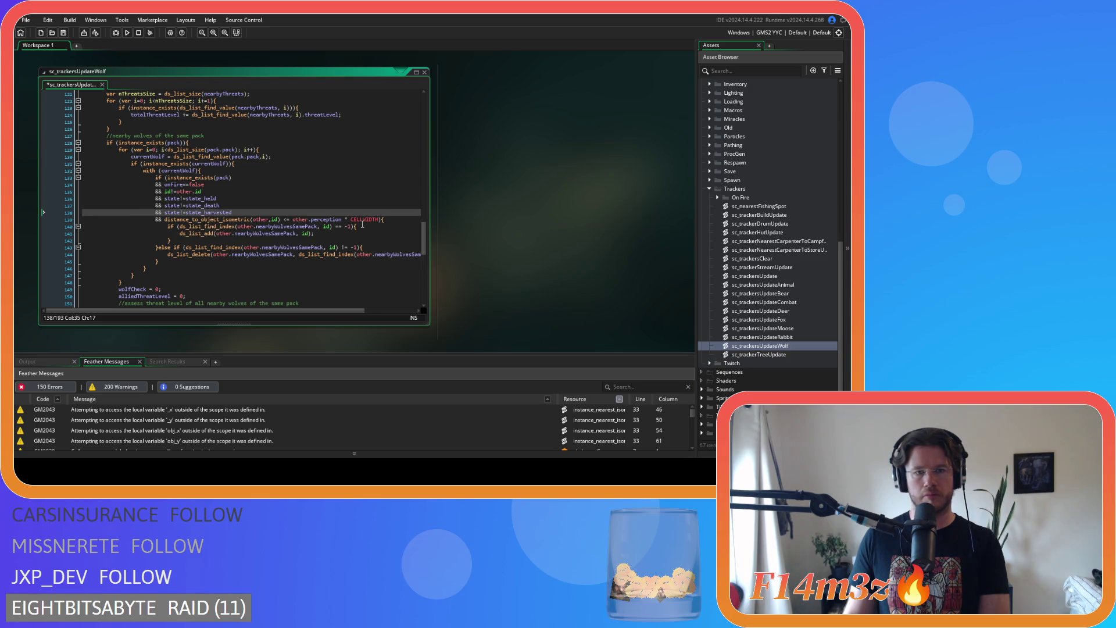
Remove the spaces around <= and * in the perception distance comparison on line 139.
click(287, 221)
key(BackSpace)
key(Delete)
key(Delete)
key(Delete)
text(<=)
click(337, 219)
key(Delete)
key(Delete)
key(Delete)
text(*)
Move the distance condition from line 139 over instance_exists(pack) on line 133 and save.
drag(366, 220, 165, 222)
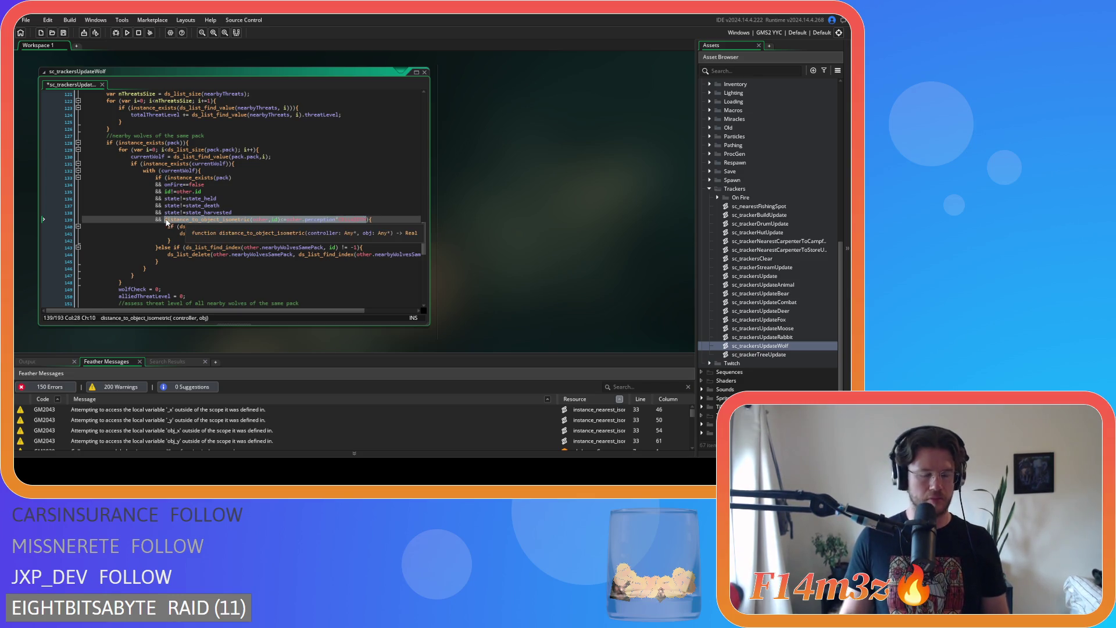
key(BackSpace)
key(BackSpace)
key(BackSpace)
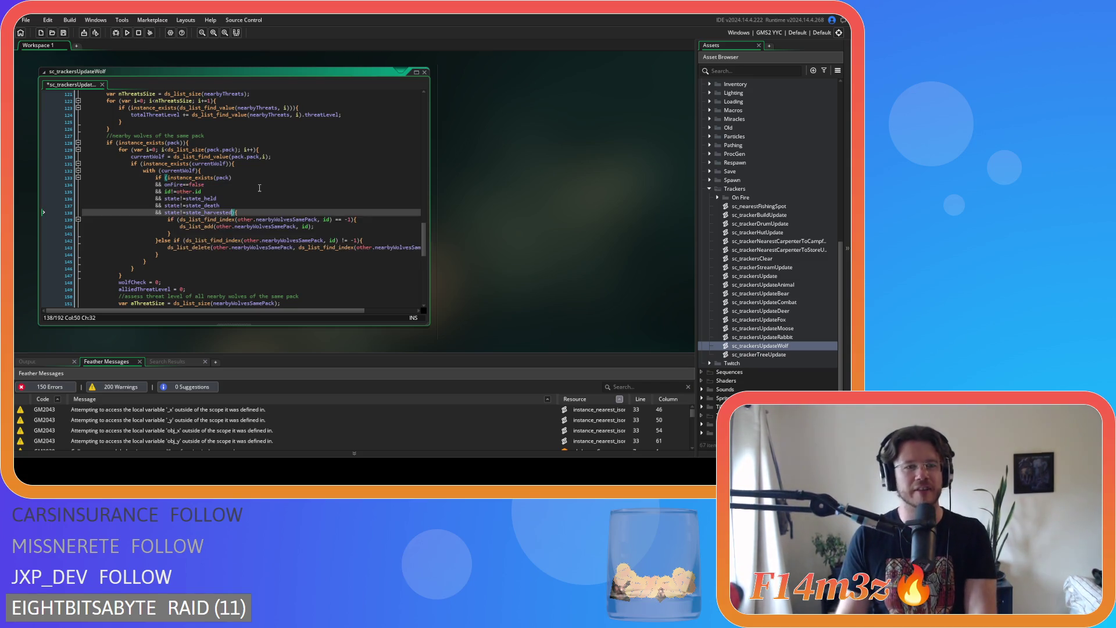
click(243, 177)
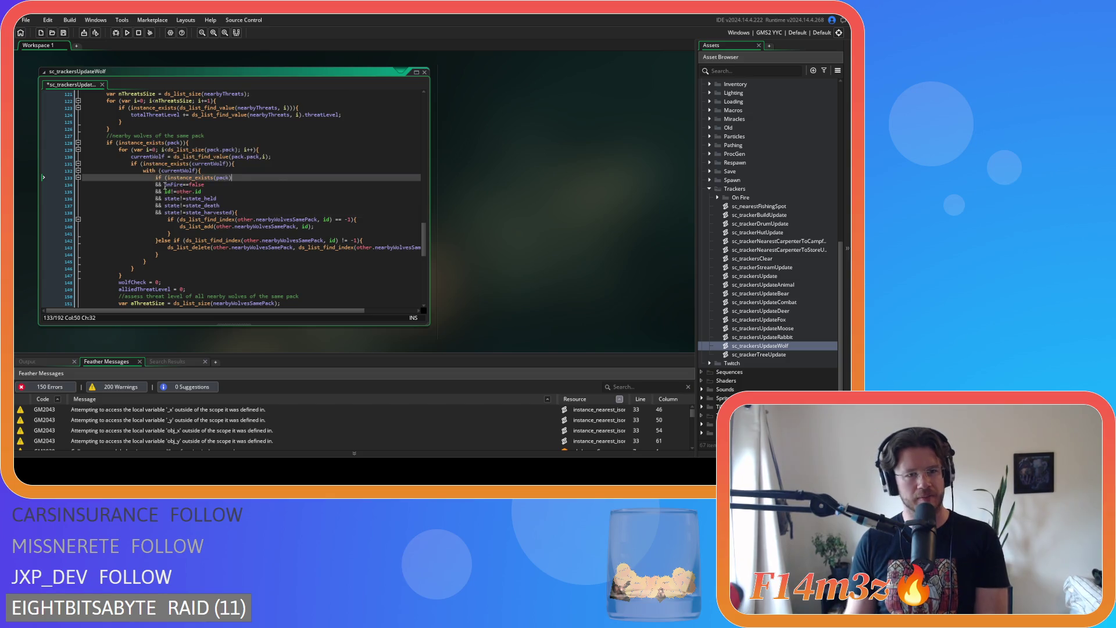
drag(167, 177, 245, 182)
text(distance_to_object_isometric(other,id)<=other.perception*CELLWIDTH)
key(ctrl+s)
scroll(337, 230, up, 8)
scroll(337, 231, up, 8)
scroll(337, 230, up, 10)
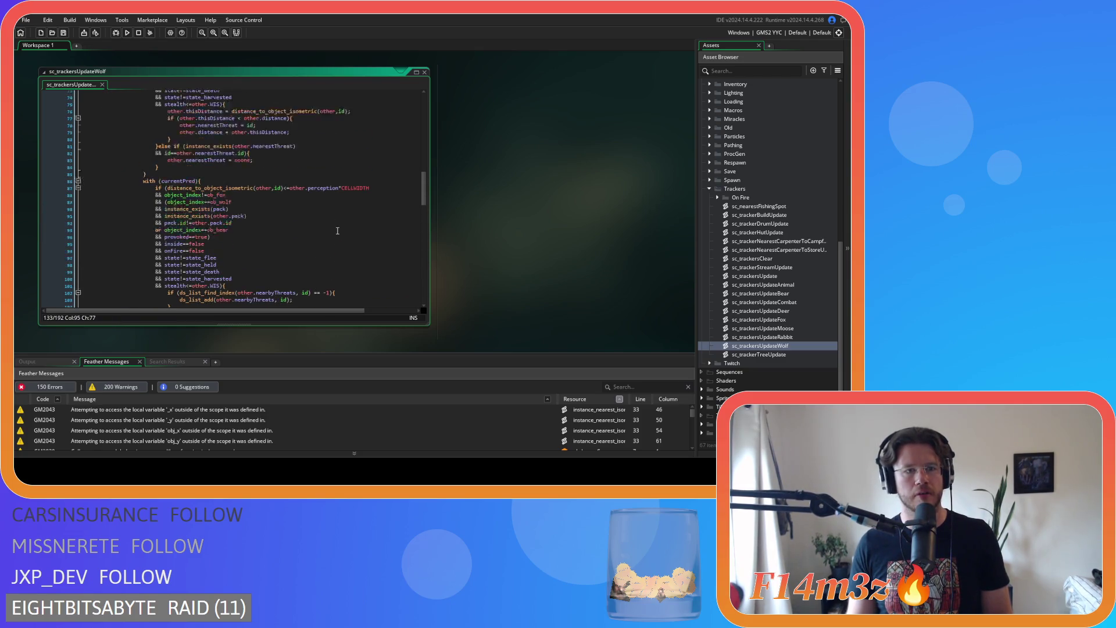
scroll(337, 231, up, 12)
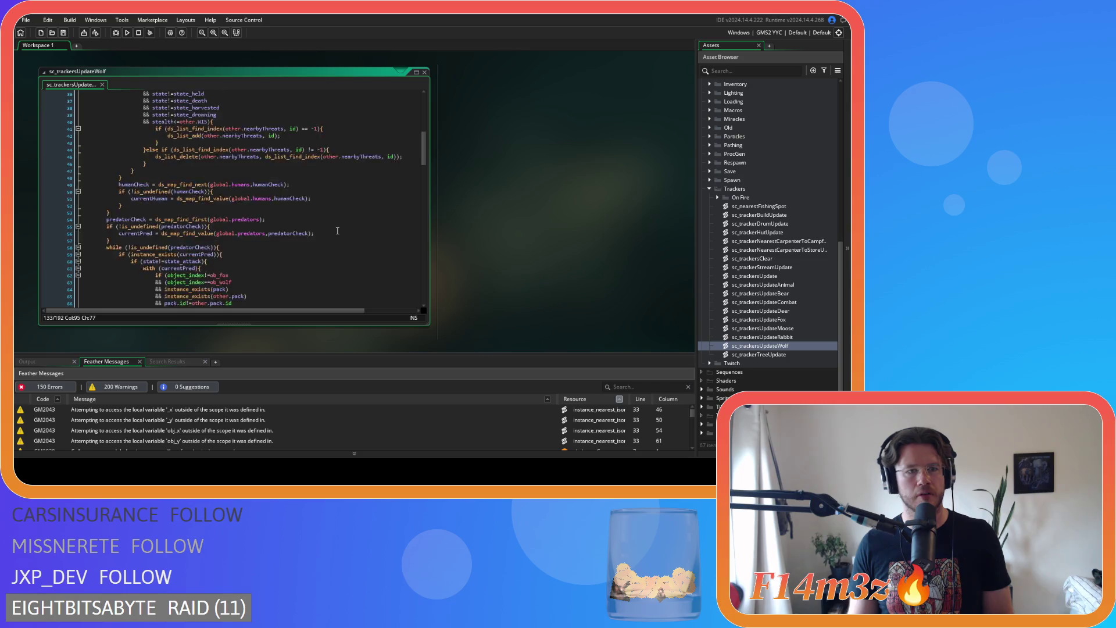
scroll(337, 230, down, 8)
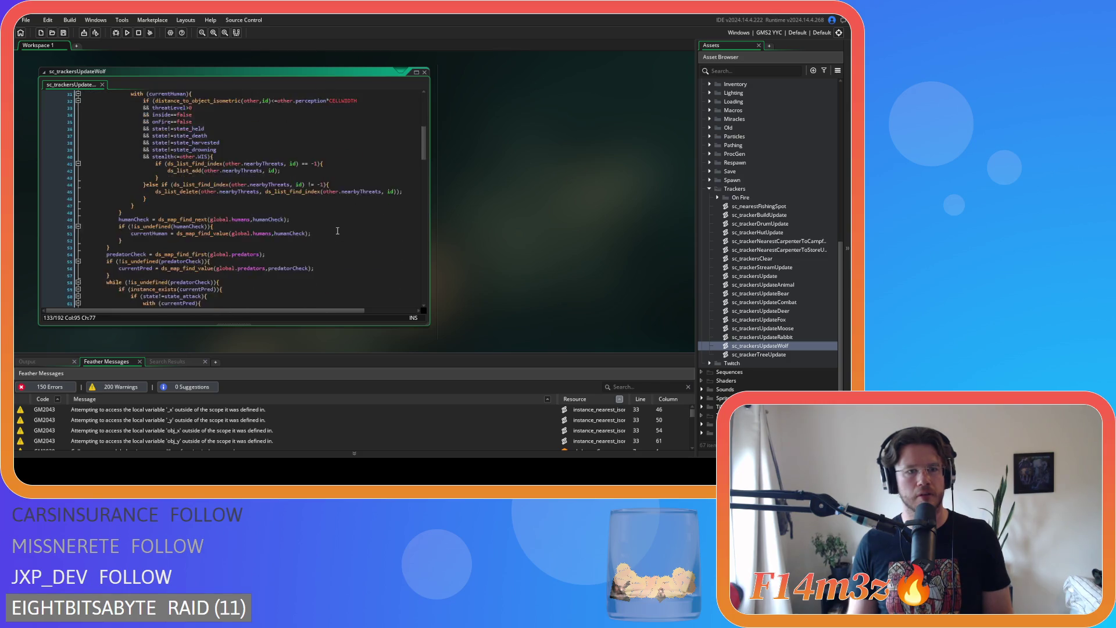
scroll(337, 231, down, 20)
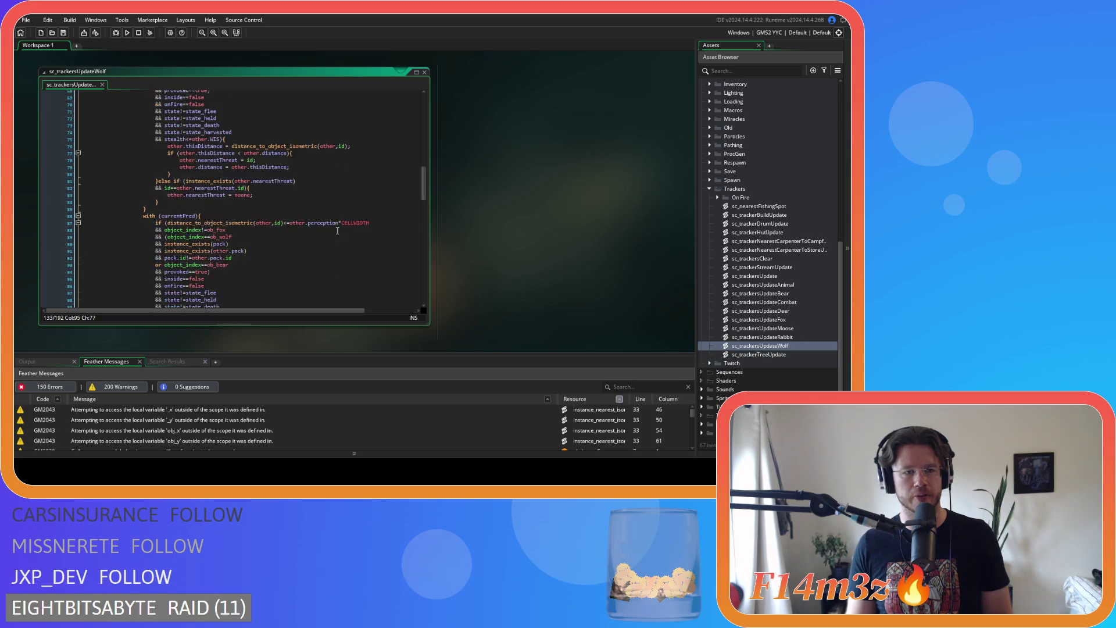
scroll(336, 216, up, 5)
click(323, 187)
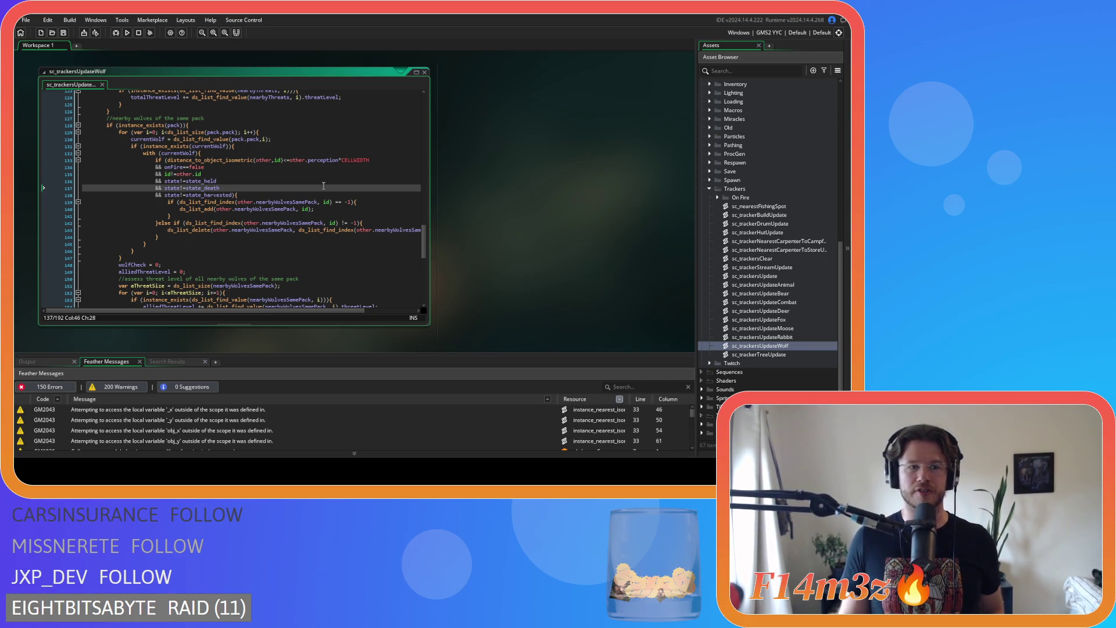
click(227, 146)
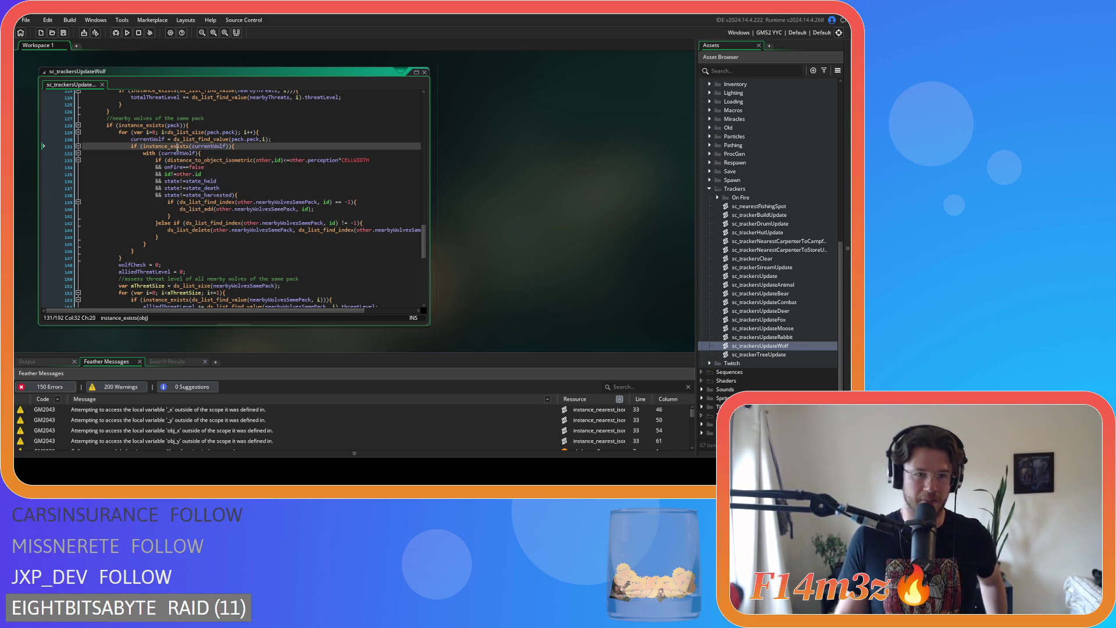
drag(229, 148, 132, 148)
mouse_move(200, 152)
mouse_down()
mouse_move(143, 153)
mouse_move(199, 157)
mouse_up()
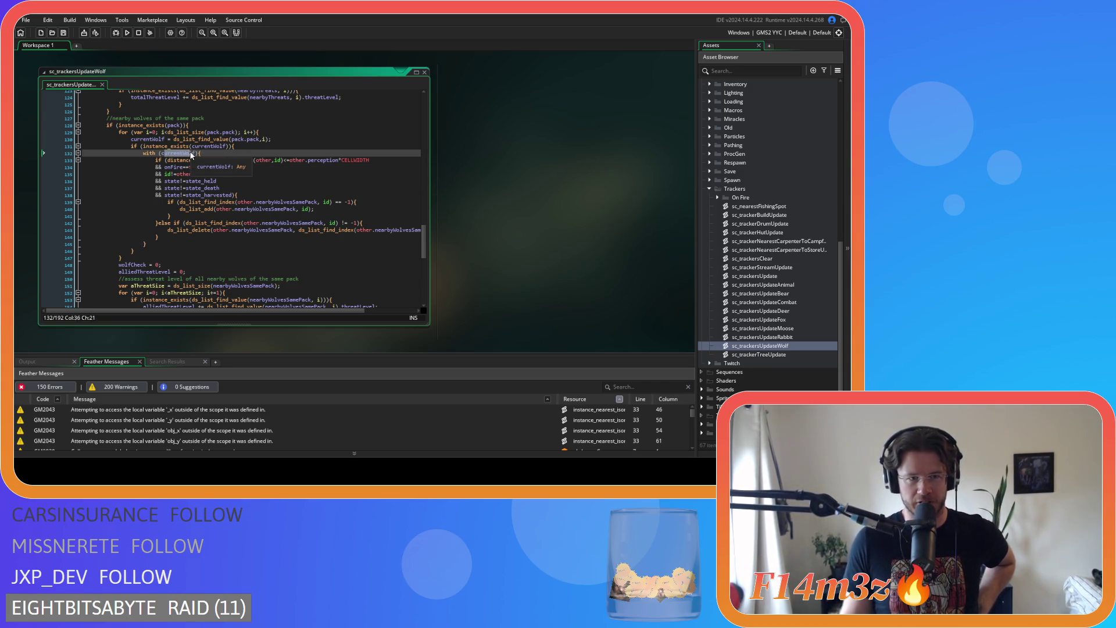
key(Home)
key(shift+End)
drag(206, 167, 232, 229)
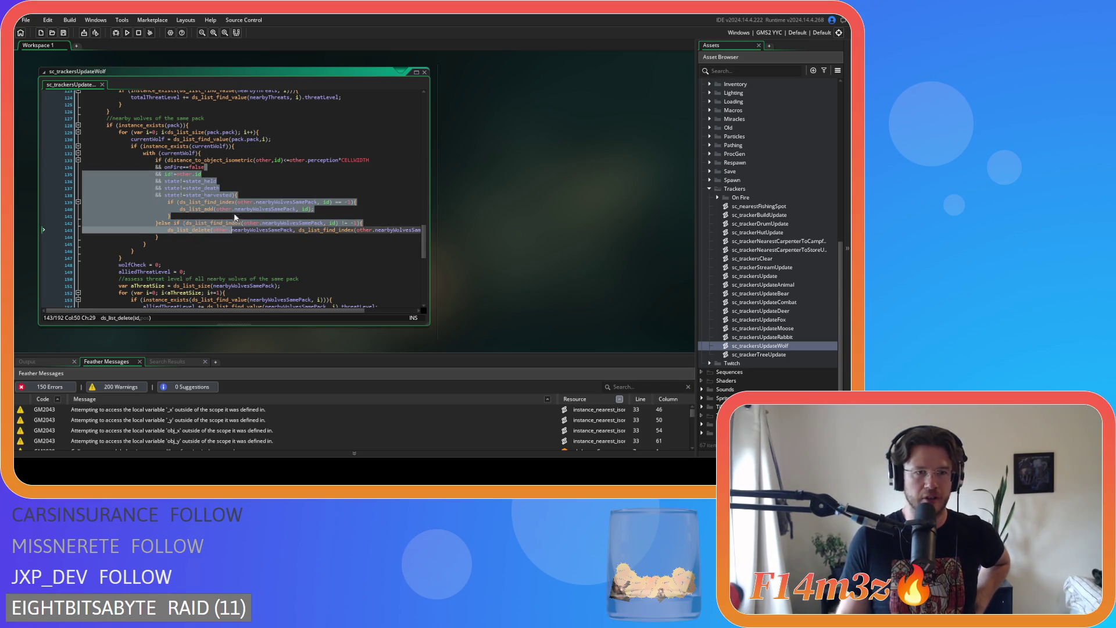
drag(178, 145, 254, 143)
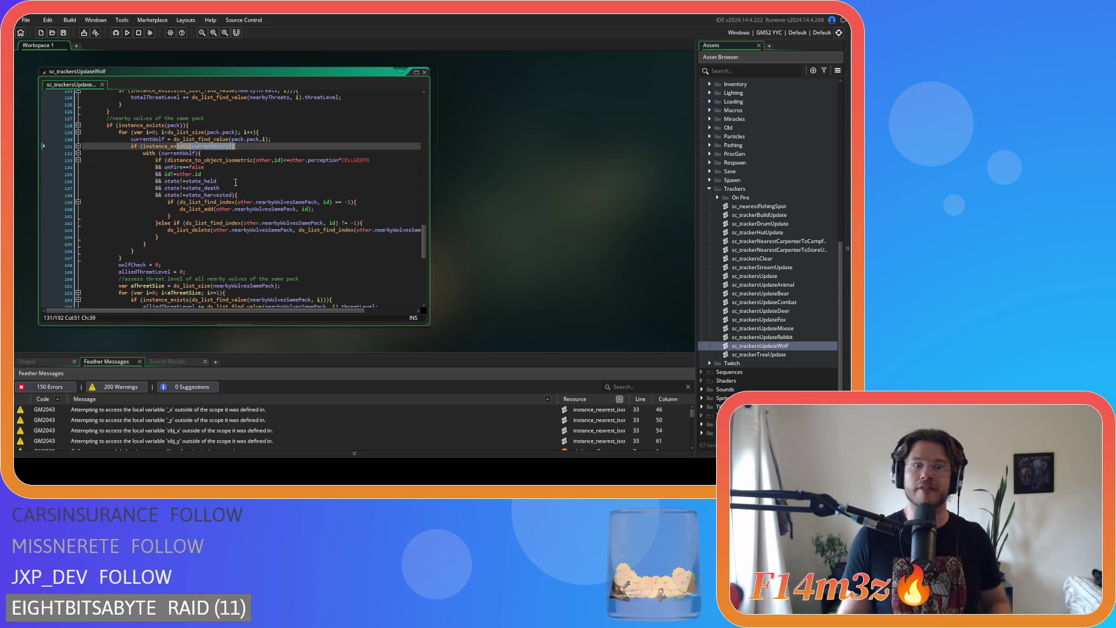
mouse_move(241, 145)
mouse_down()
mouse_move(197, 147)
mouse_move(192, 197)
mouse_move(133, 146)
mouse_up()
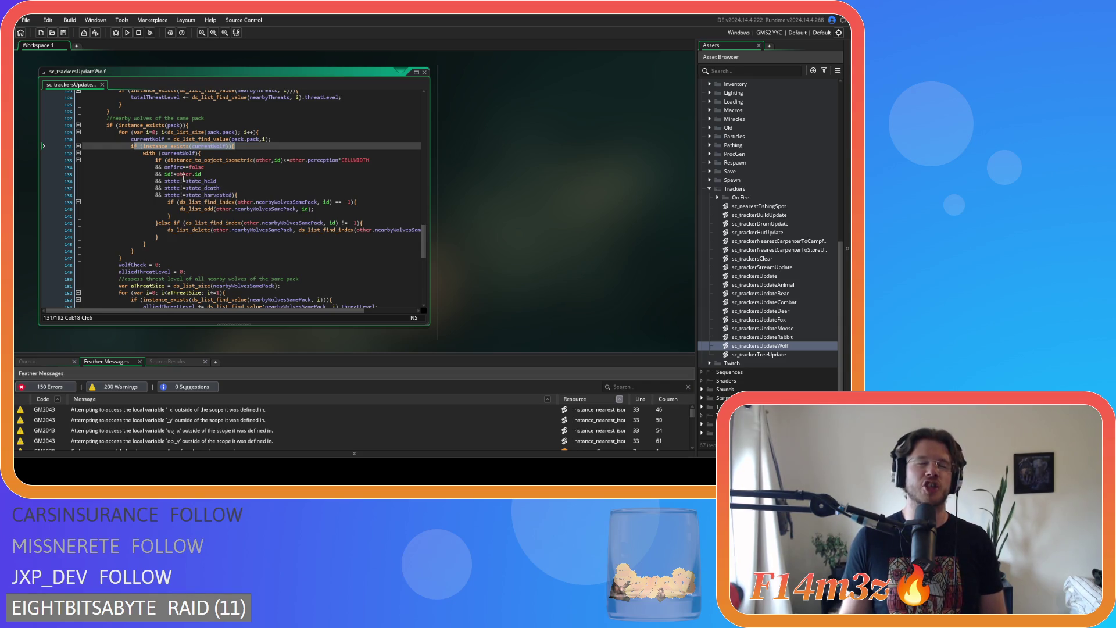
click(232, 188)
scroll(232, 189, down, 9)
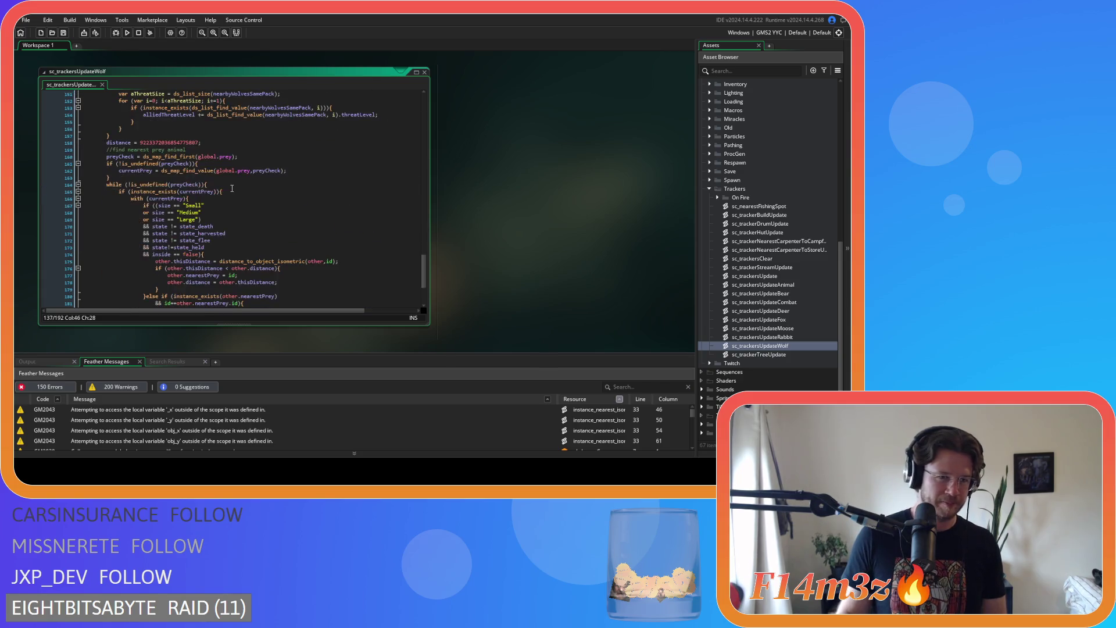
Remove the spaces around == and != in the Small, Medium, Large and state_death checks (lines 167–170).
scroll(237, 199, up, 1)
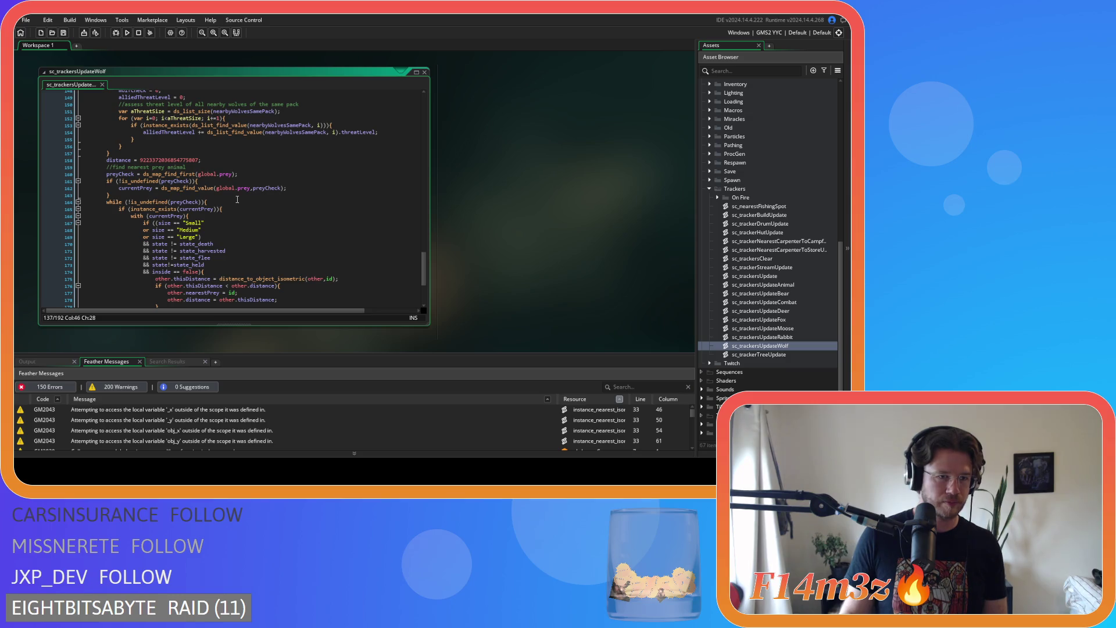
scroll(203, 227, down, 2)
click(170, 189)
key(Delete)
key(Right)
key(Right)
key(Delete)
click(170, 195)
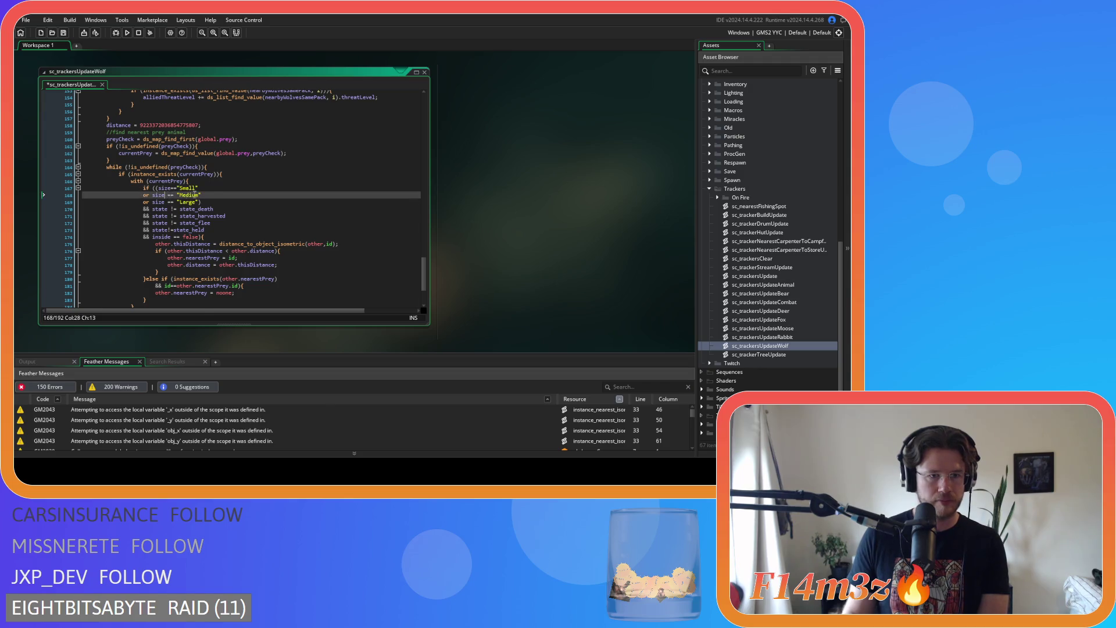
key(Delete)
key(Right)
key(Right)
key(Delete)
click(176, 203)
key(BackSpace)
key(Right)
key(Right)
key(Delete)
click(170, 209)
key(BackSpace)
key(Right)
key(Right)
Make the state_harvested, state_flee and inside==false checks spaceless, then save the wolf tracker script.
key(Delete)
click(171, 216)
key(BackSpace)
key(Right)
key(Right)
key(Delete)
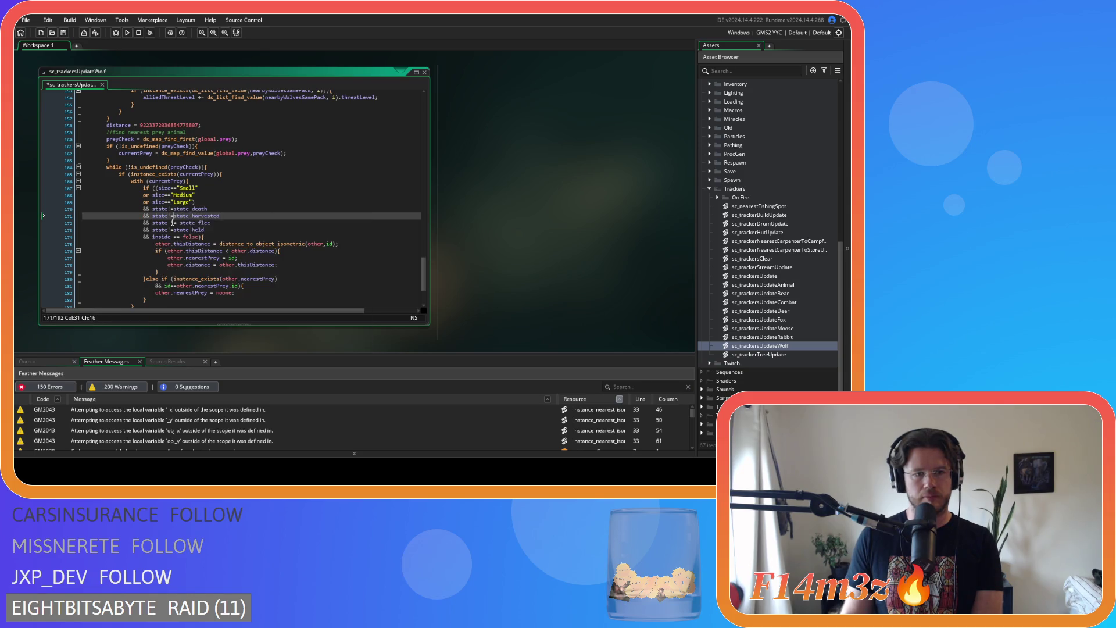
click(169, 223)
key(Delete)
key(Right)
key(Right)
key(Delete)
key(Down)
key(Down)
key(BackSpace)
key(Right)
key(Right)
key(Delete)
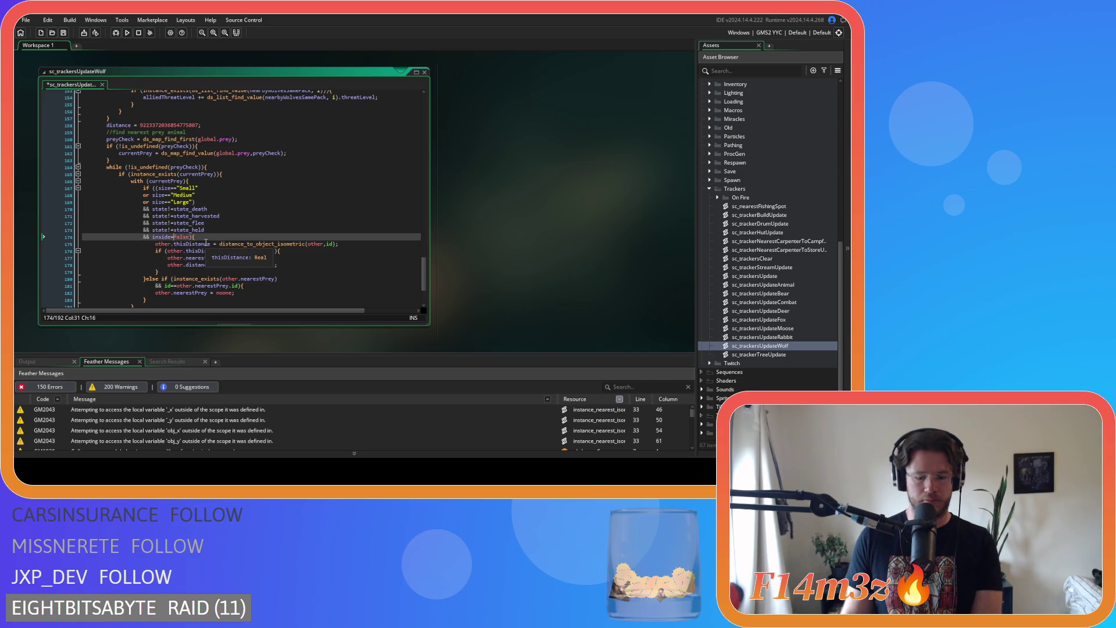
click(234, 236)
key(ctrl+s)
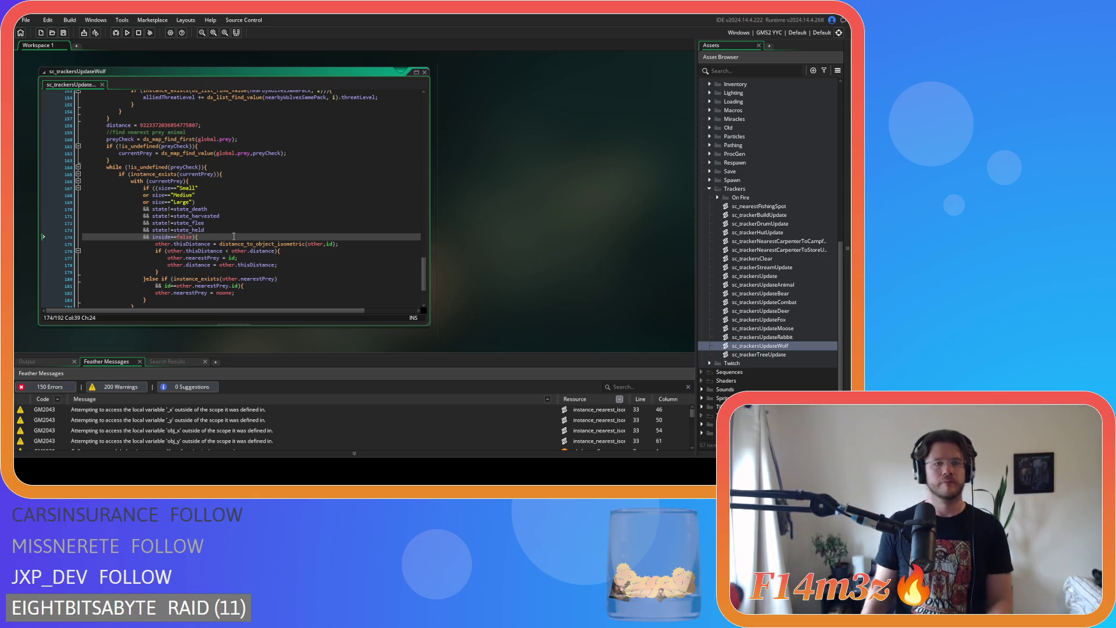
Scroll back up through sc_trackersUpdateWolf to the top, checking lines 140 and 74 along the way.
scroll(234, 235, down, 3)
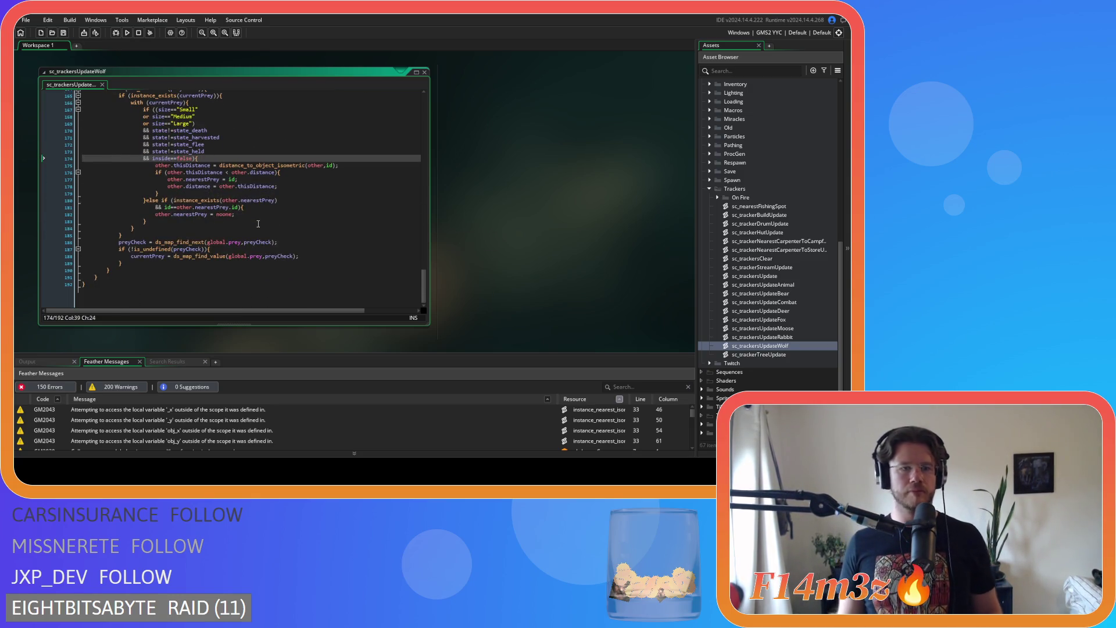
scroll(257, 236, up, 3)
scroll(257, 235, up, 5)
scroll(315, 268, up, 5)
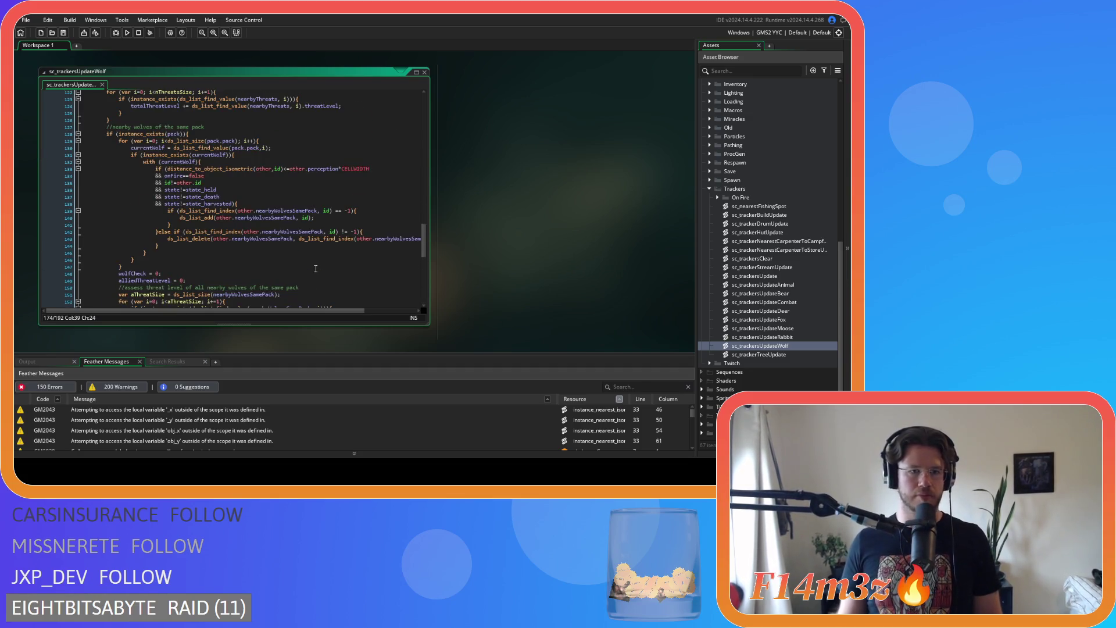
click(305, 218)
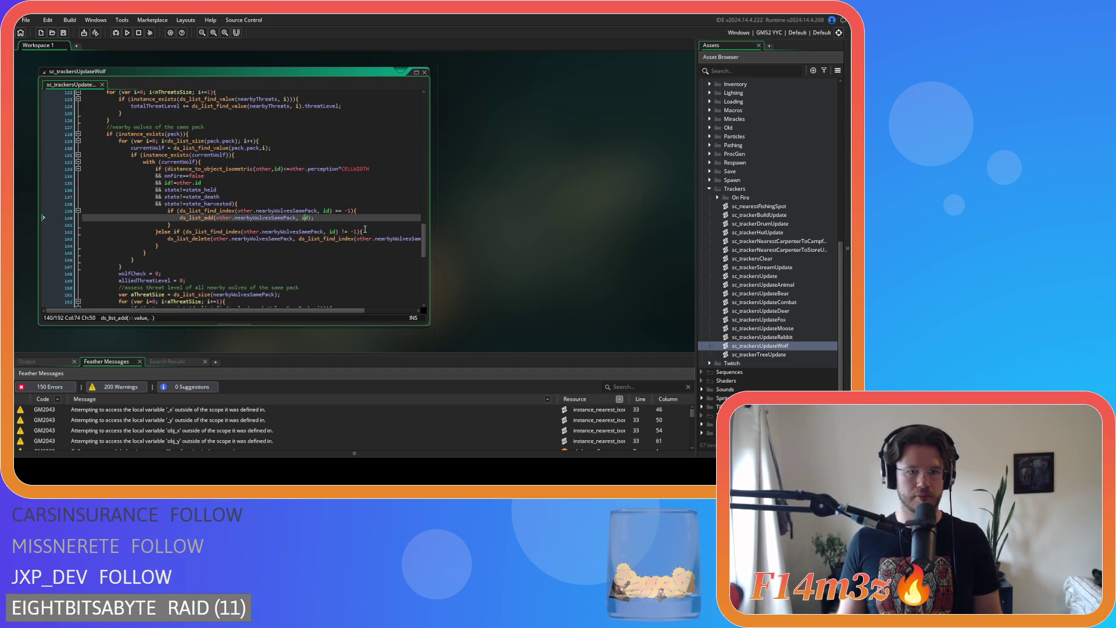
click(335, 204)
scroll(337, 206, up, 10)
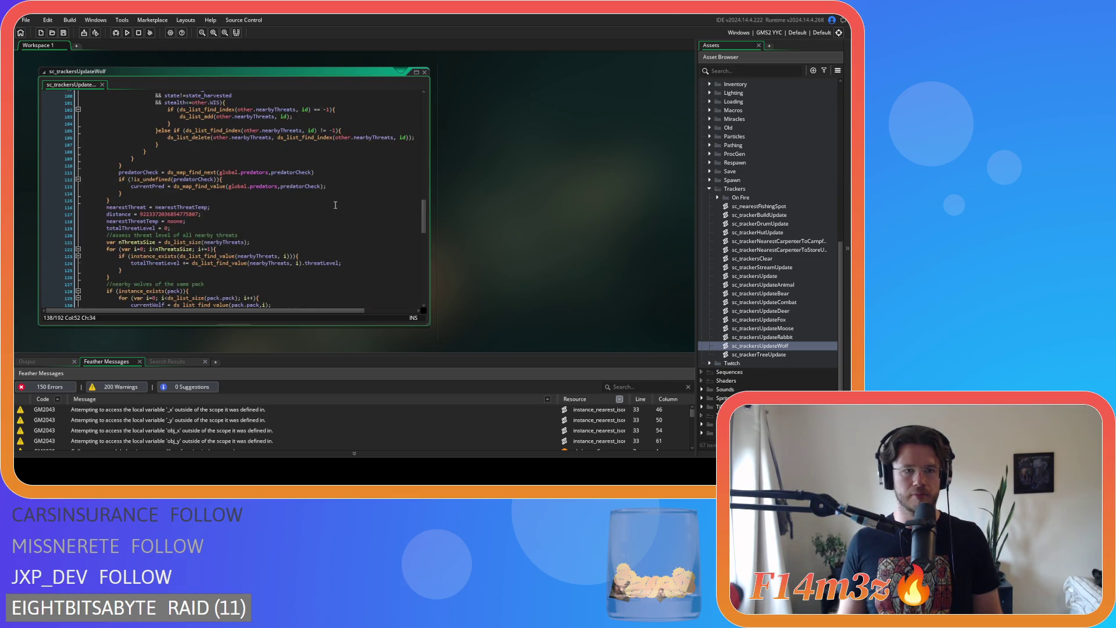
scroll(344, 209, up, 5)
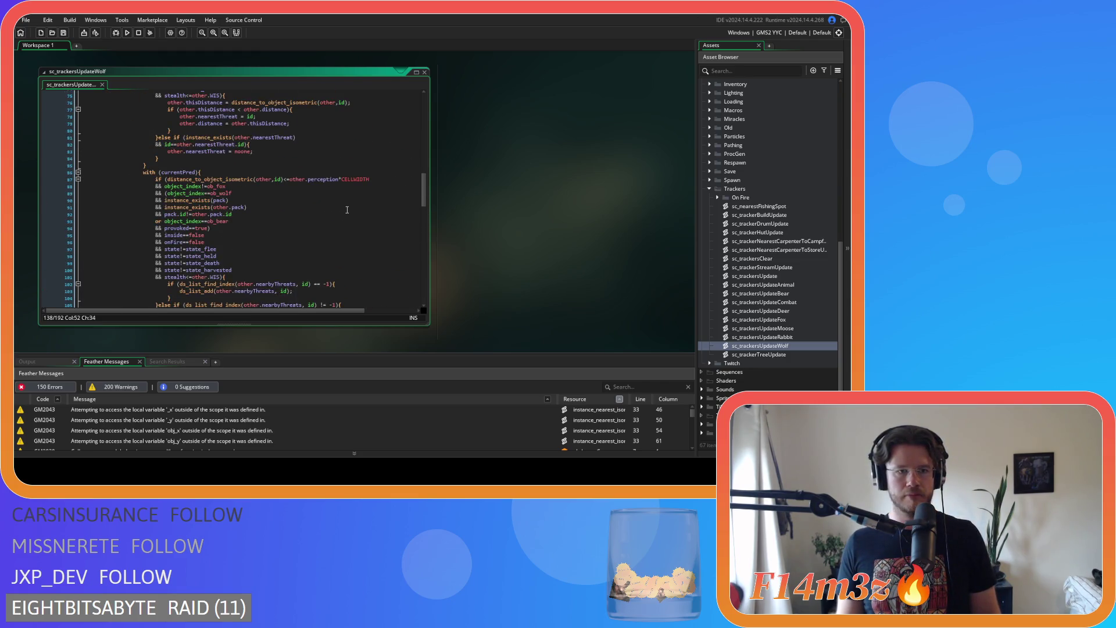
scroll(347, 210, up, 2)
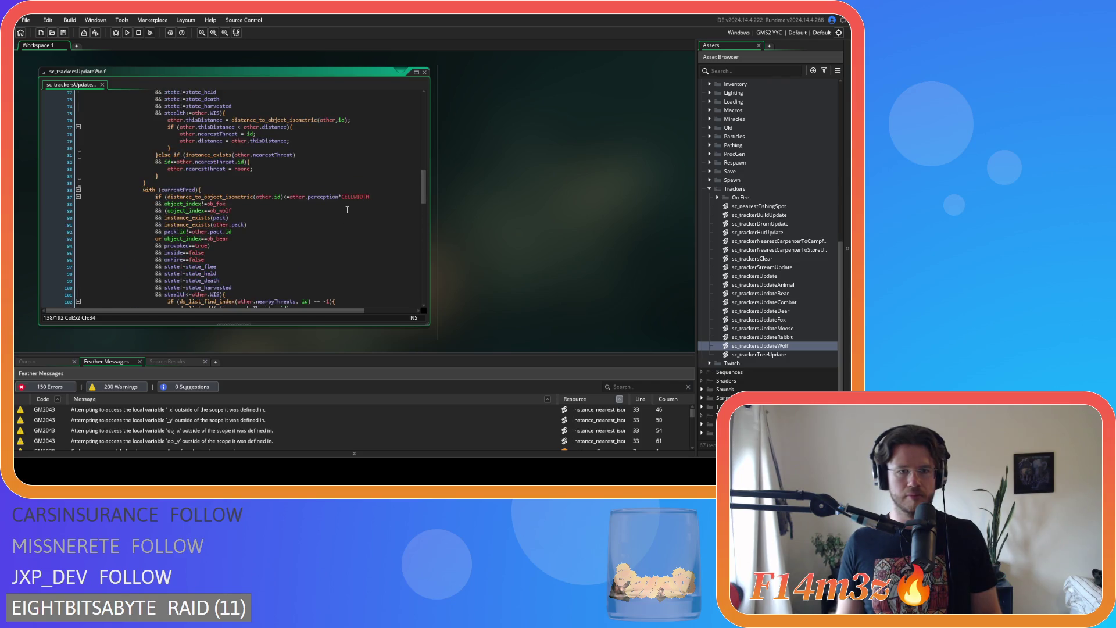
scroll(347, 210, up, 5)
click(342, 210)
scroll(340, 213, up, 14)
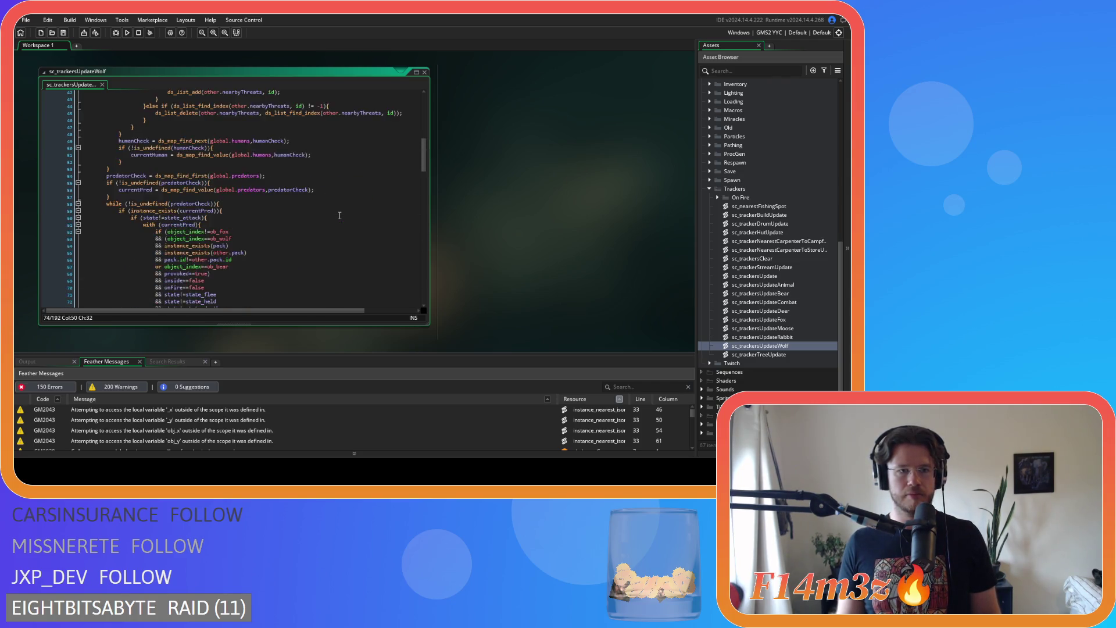
scroll(339, 215, up, 5)
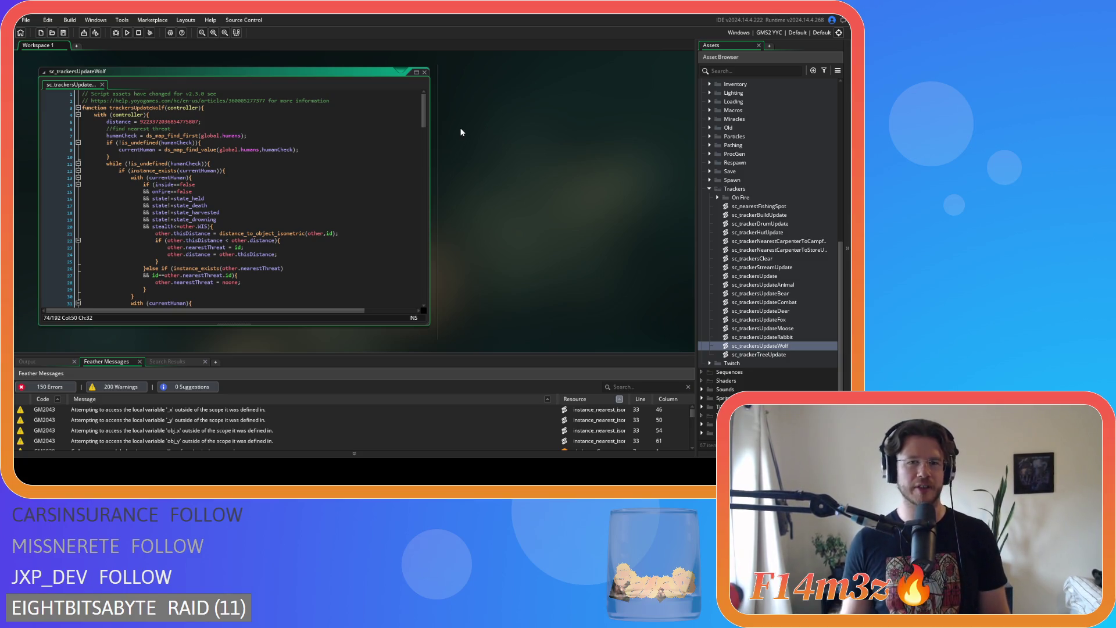
Close all editor windows with Windows > Close All, then collapse the Trackers and Scripts asset folders.
right_click(480, 123)
mouse_move(507, 137)
click(538, 181)
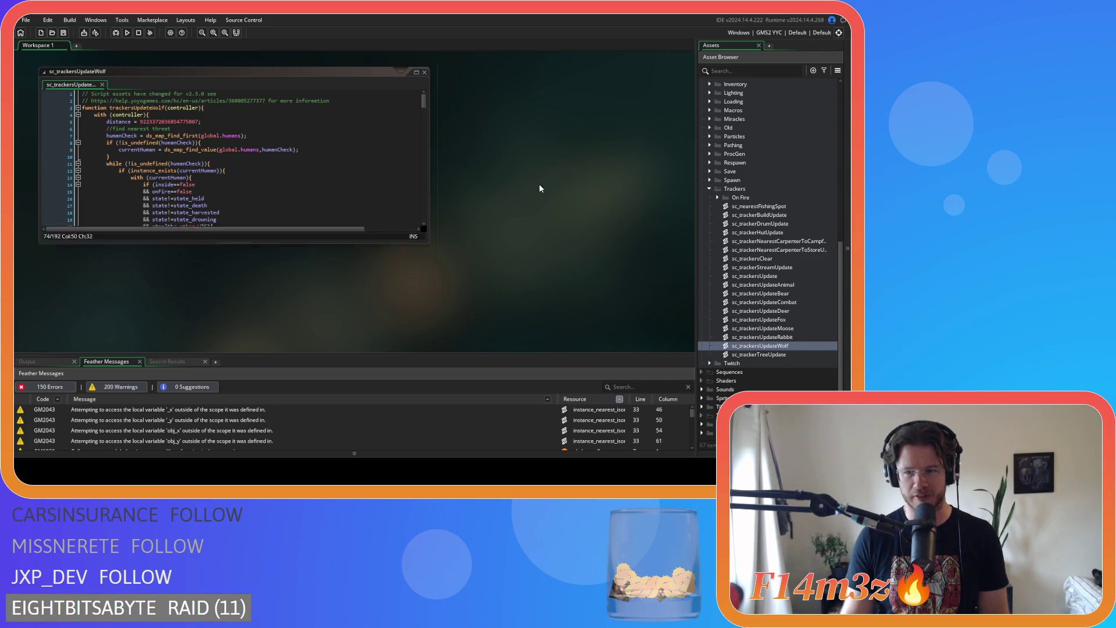
click(709, 188)
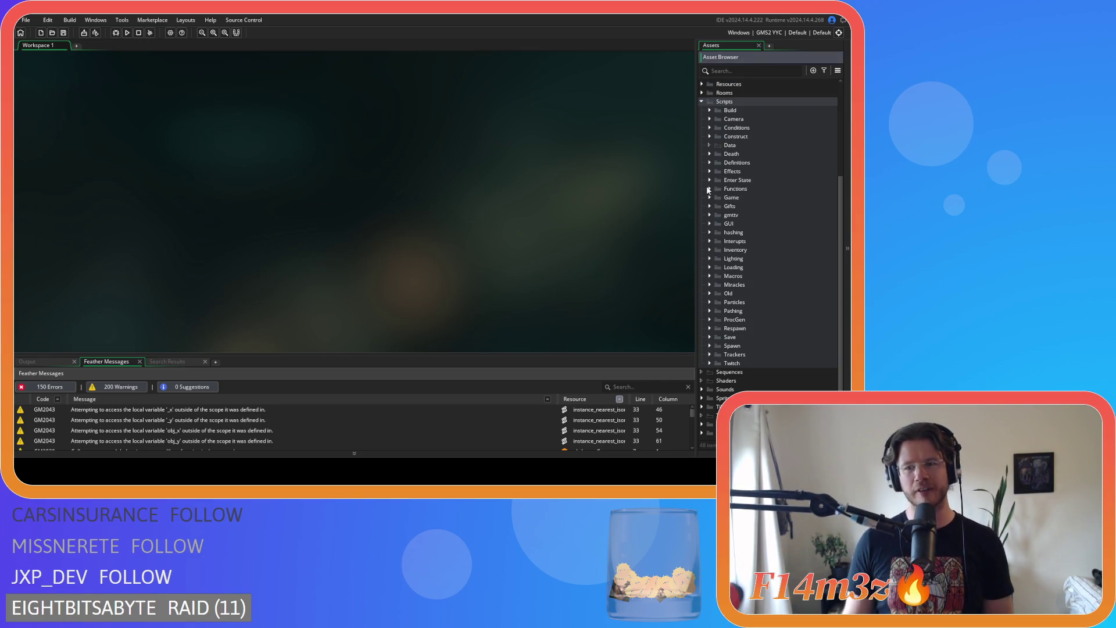
click(701, 102)
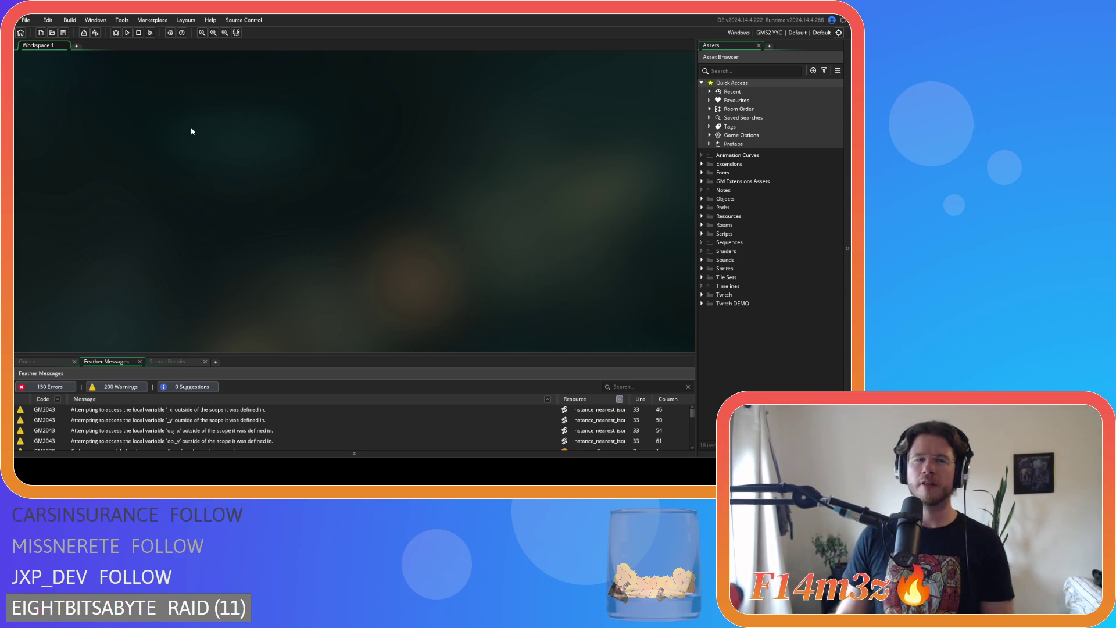
Save the Entheogen project using the toolbar Save icon.
click(61, 33)
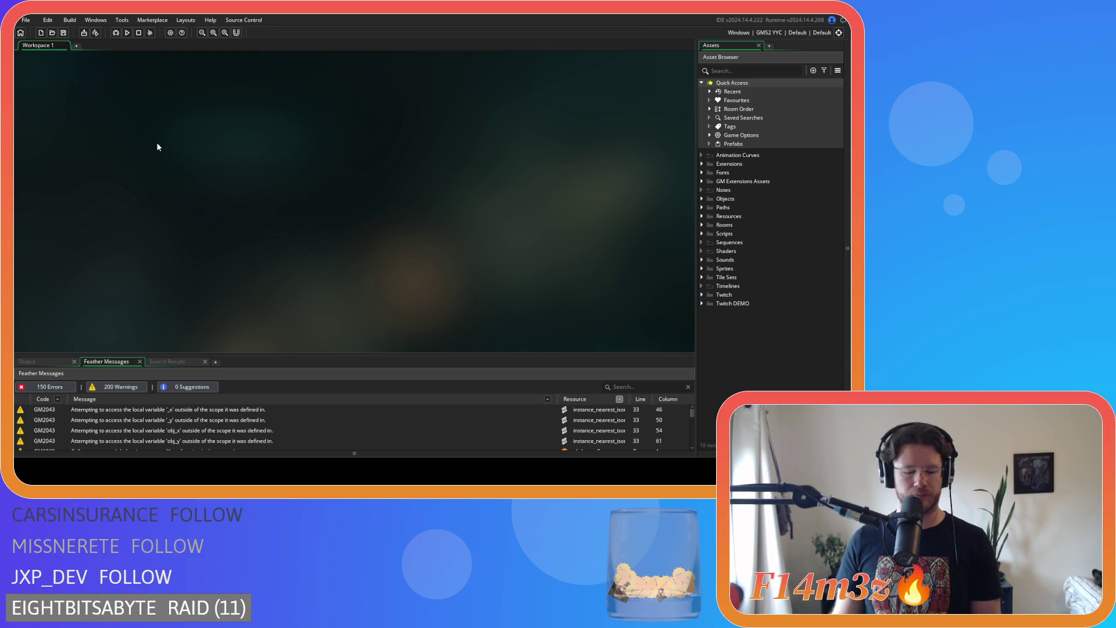
Compile and launch the Entheogen build with F5.
key(F5)
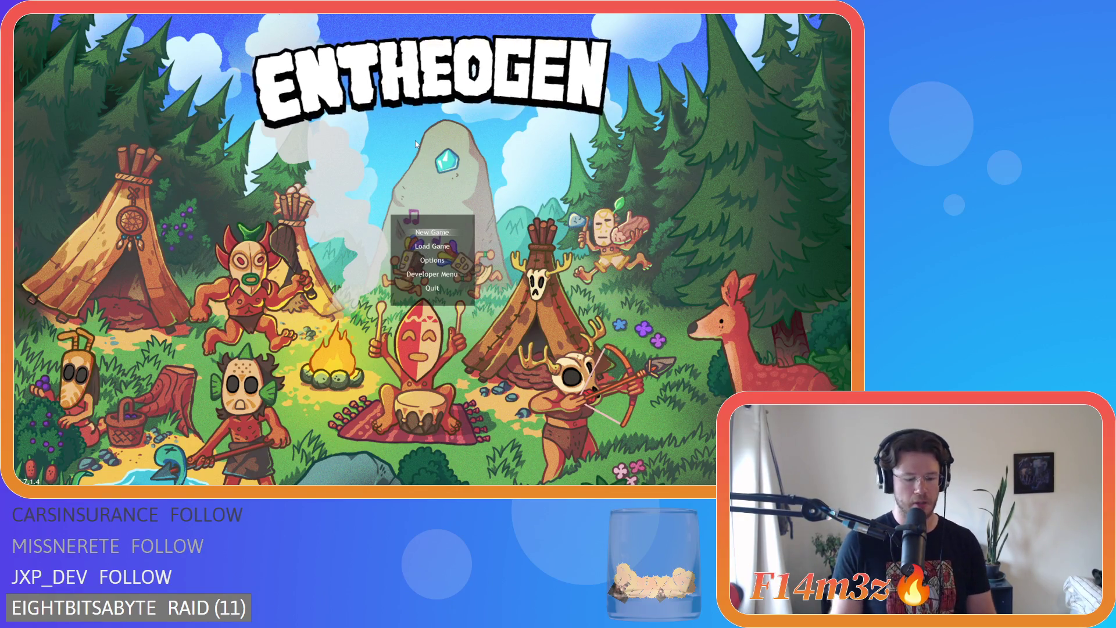
Start a new game and zoom in and out over the island overview once it loads.
key(Return)
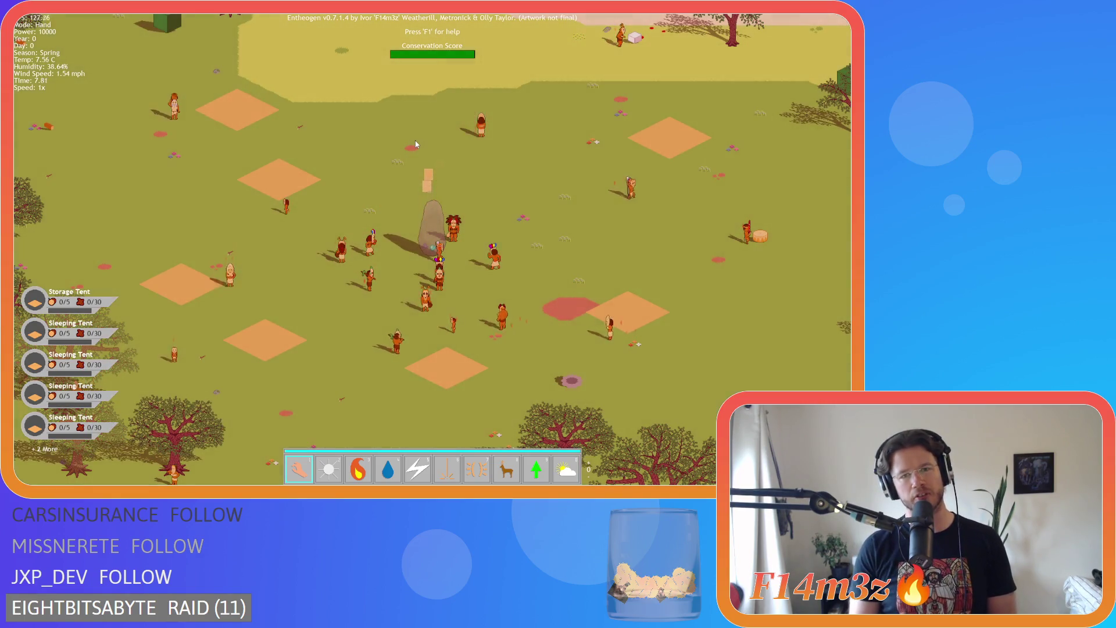
scroll(418, 149, down, 10)
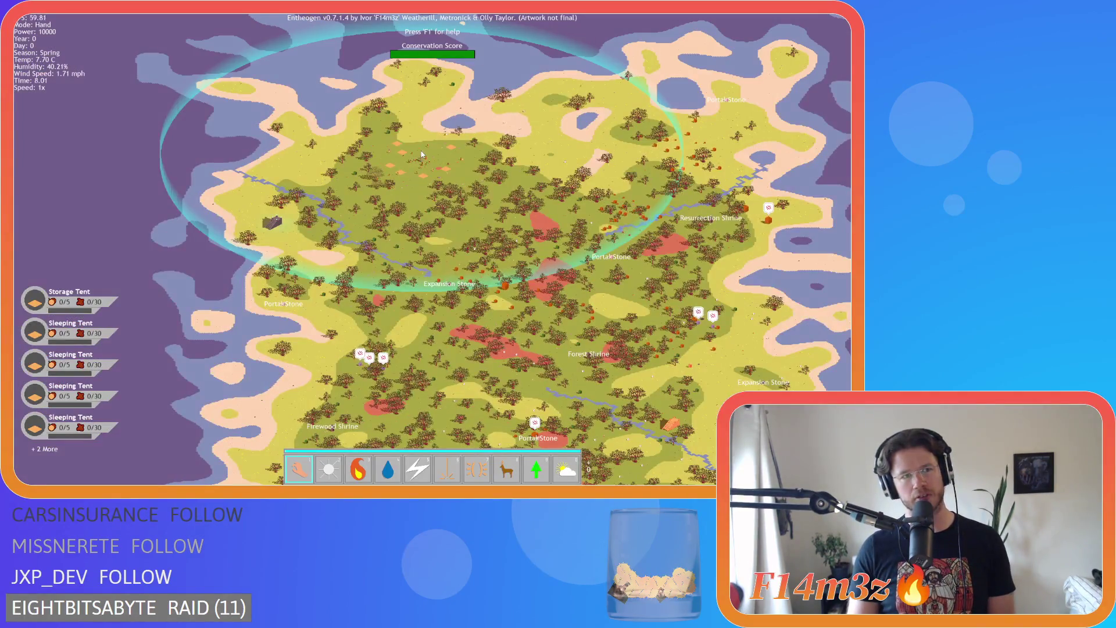
key(w)
key(a)
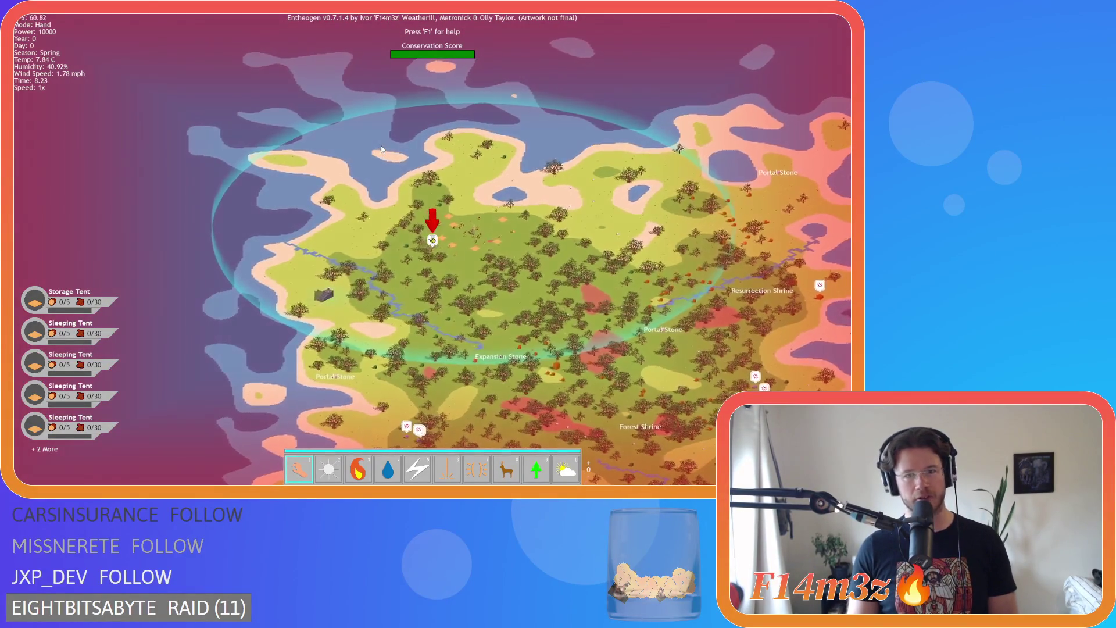
scroll(382, 149, up, 10)
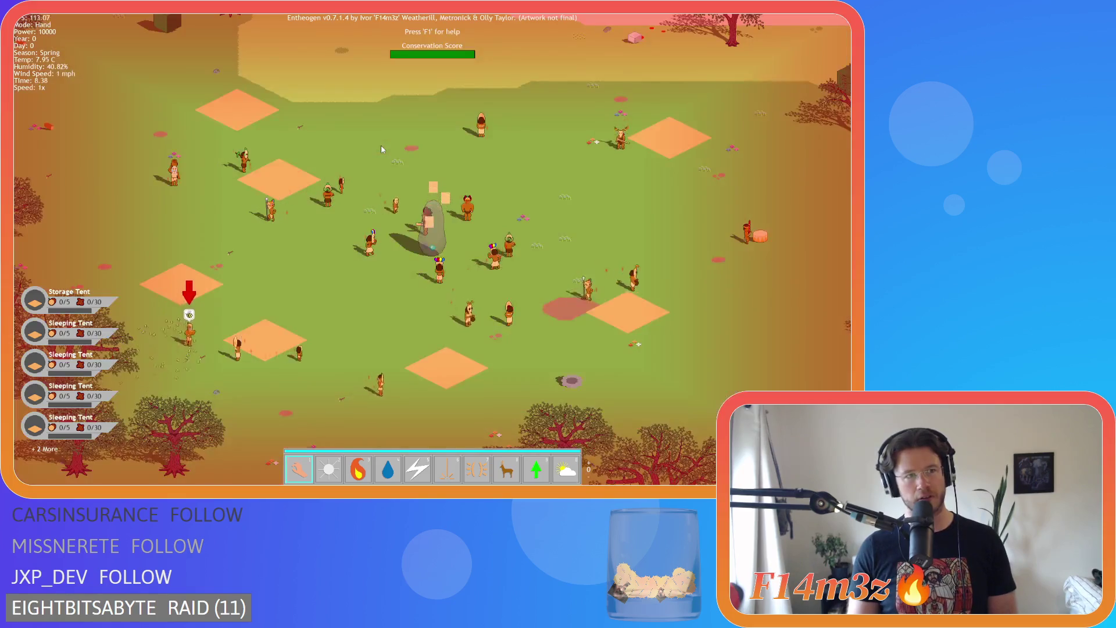
scroll(381, 149, down, 10)
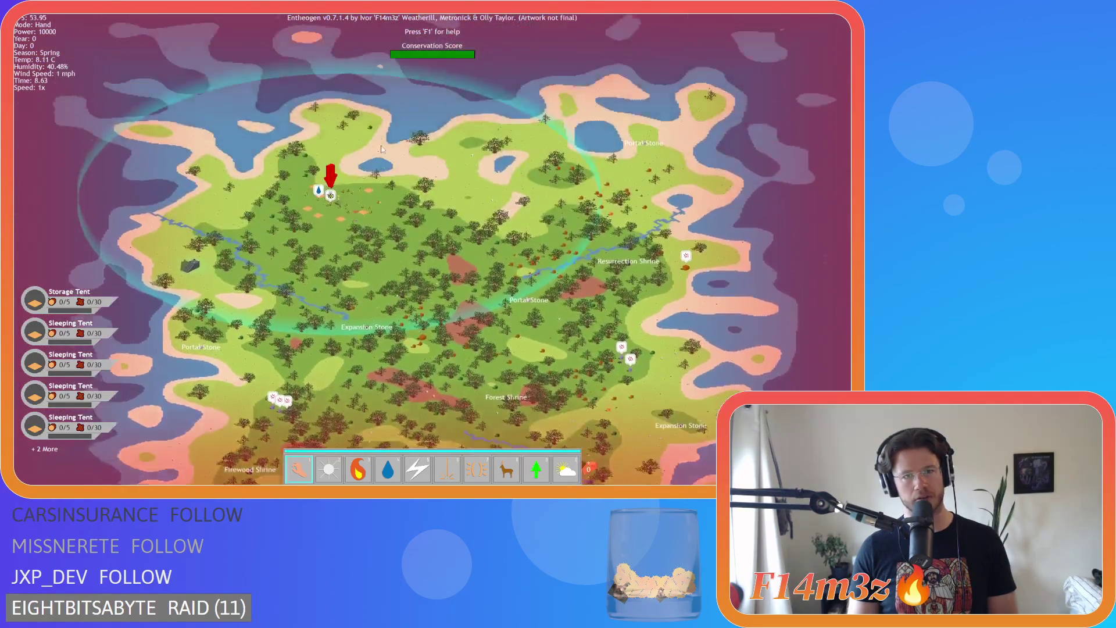
scroll(381, 149, up, 5)
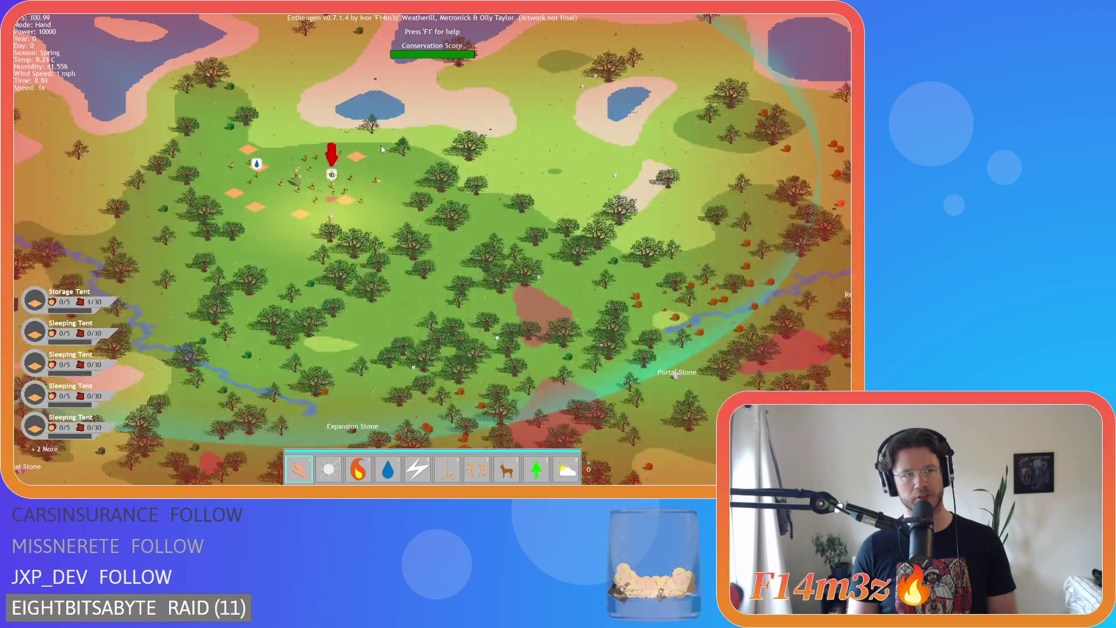
scroll(381, 148, down, 5)
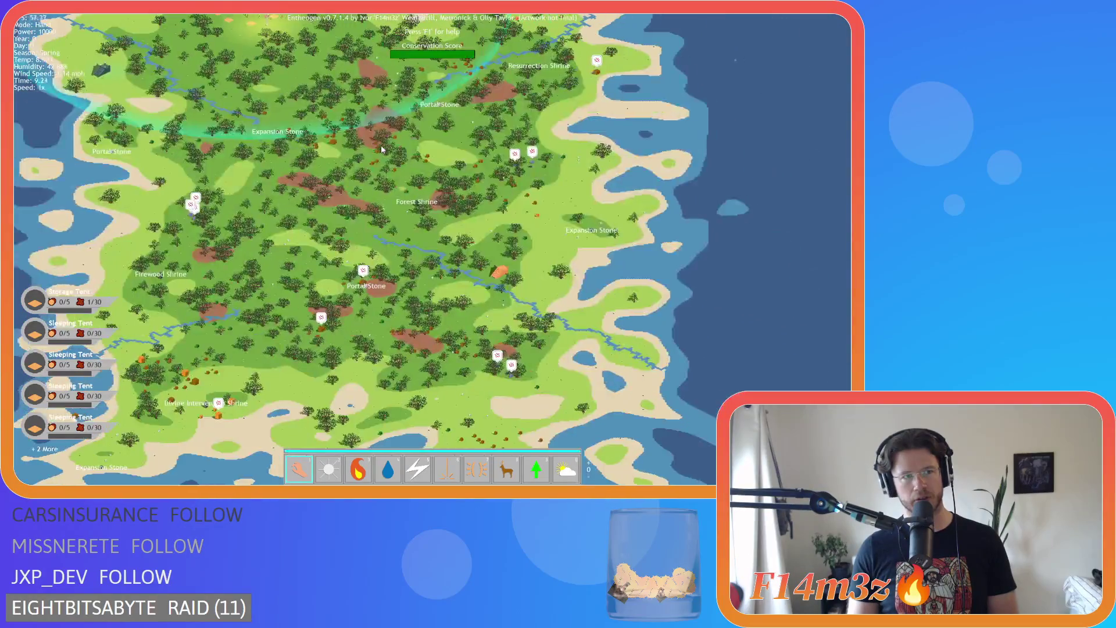
scroll(382, 149, up, 5)
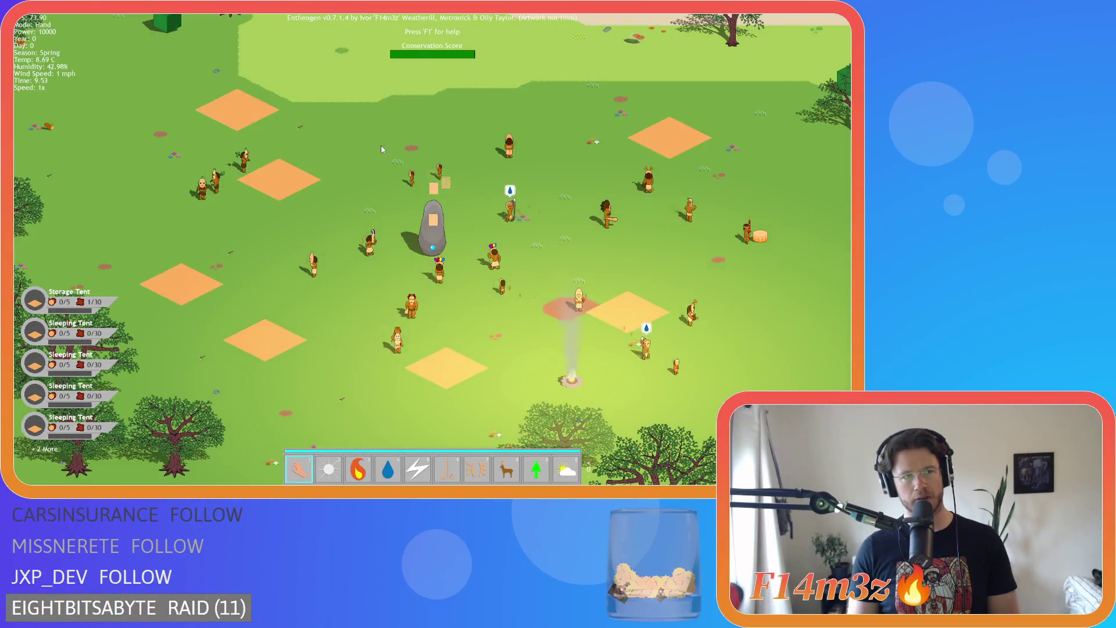
scroll(381, 149, down, 5)
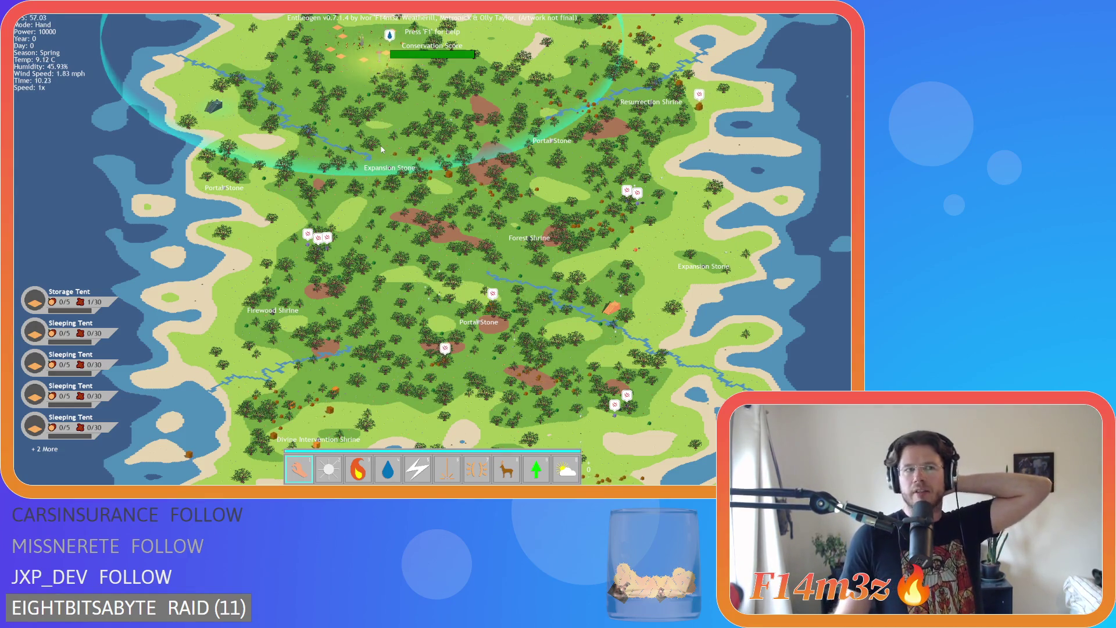
Recentre on the village and pan across the lake, trees, camp and forest.
key(space)
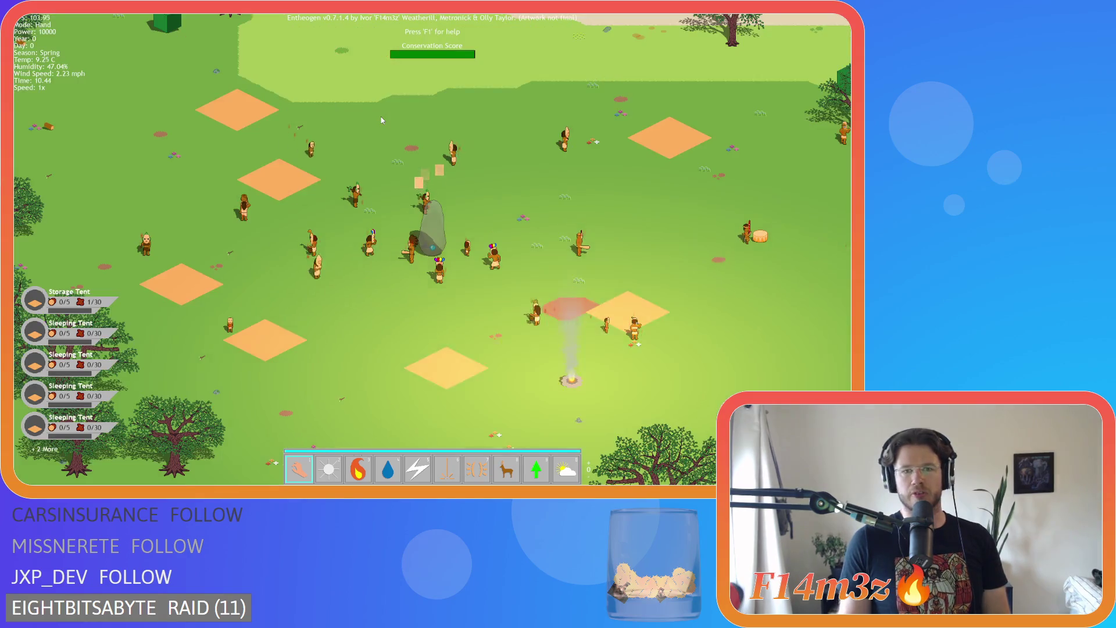
key(d)
key(s)
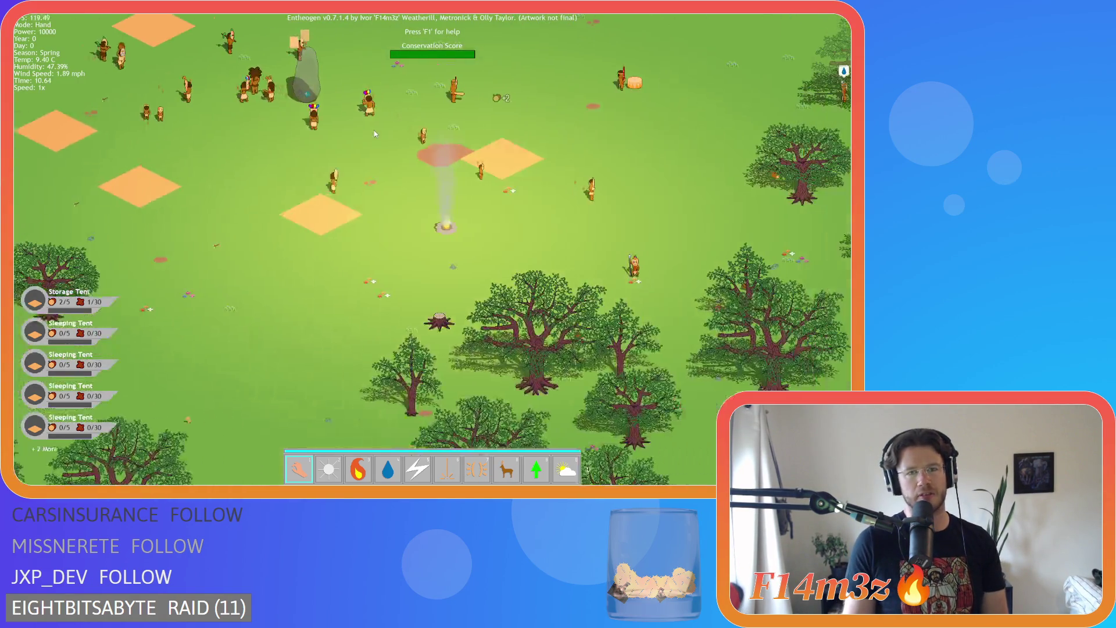
key(w)
key(d)
key(a)
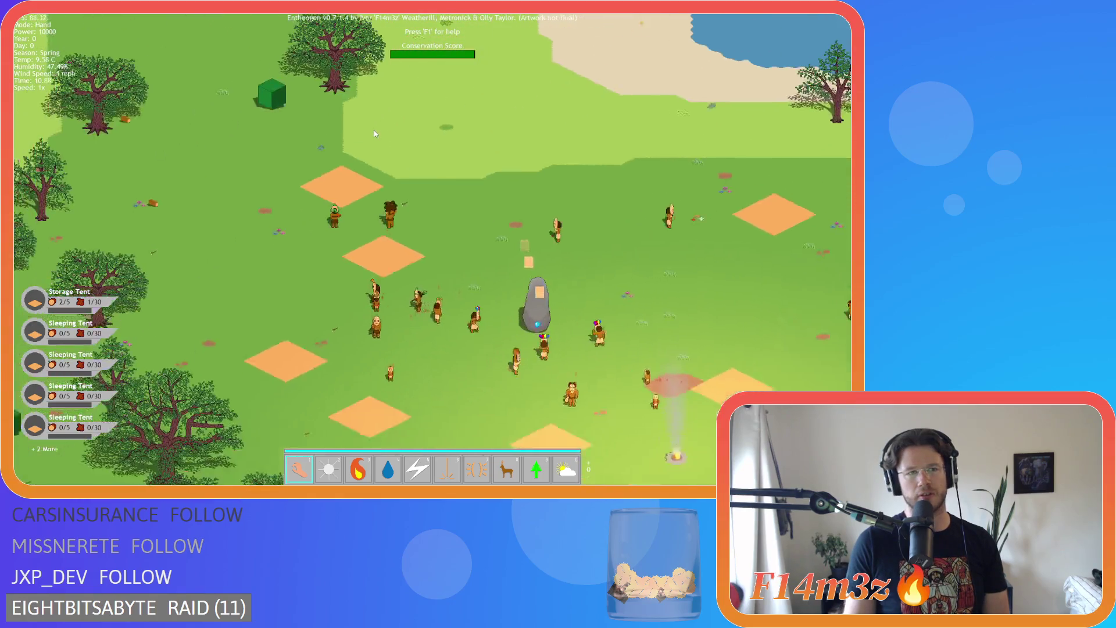
key(s)
key(d)
key(w)
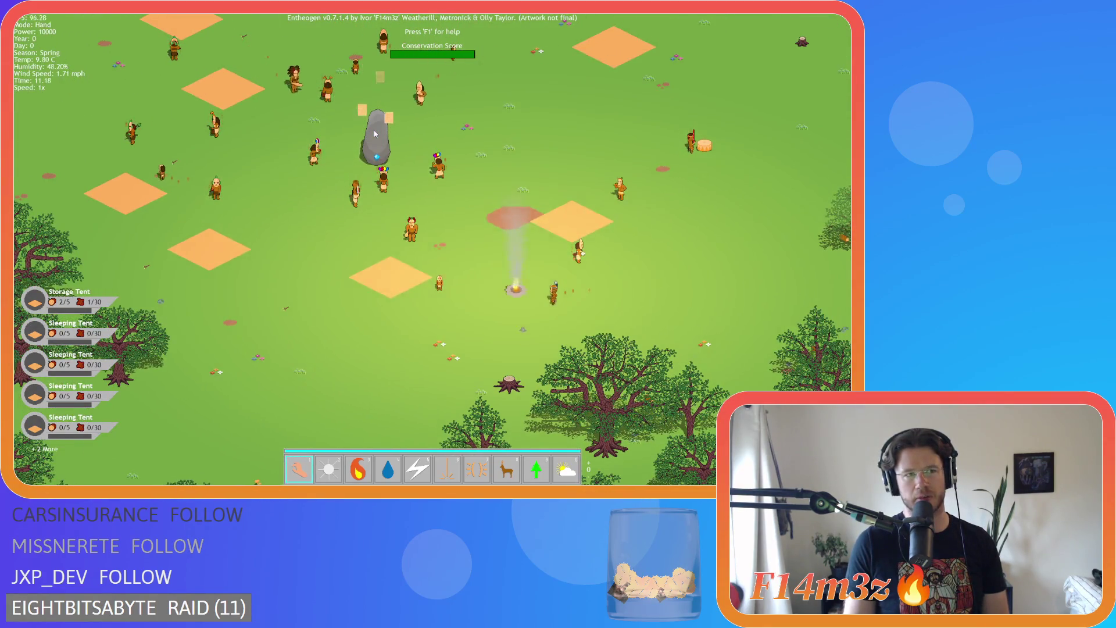
key(d)
key(s)
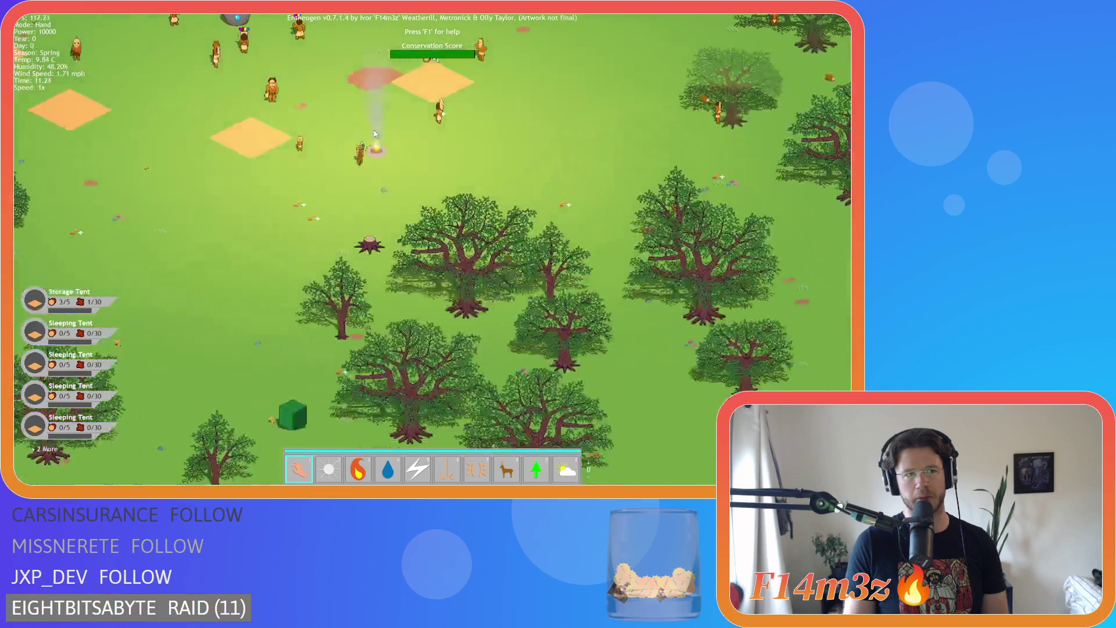
key(w)
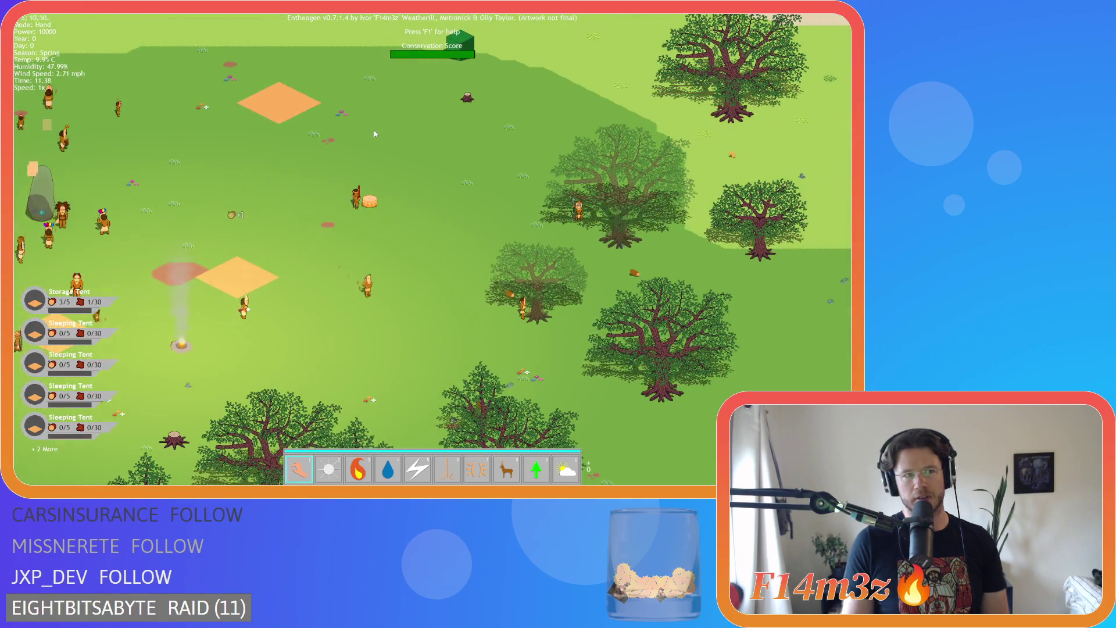
key(a)
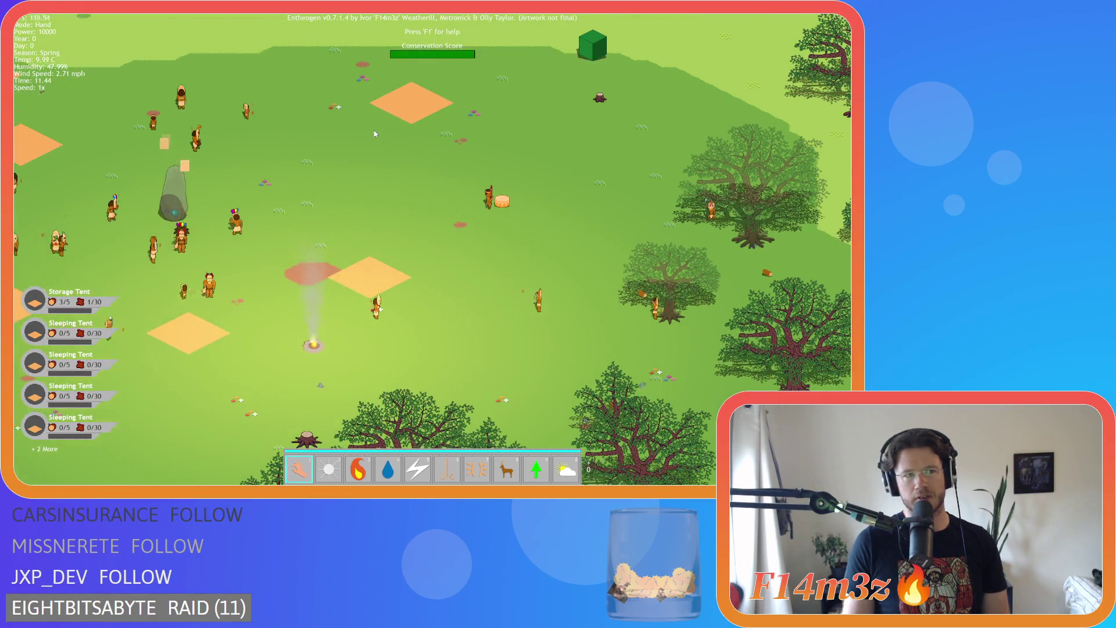
key(s)
key(d)
key(w)
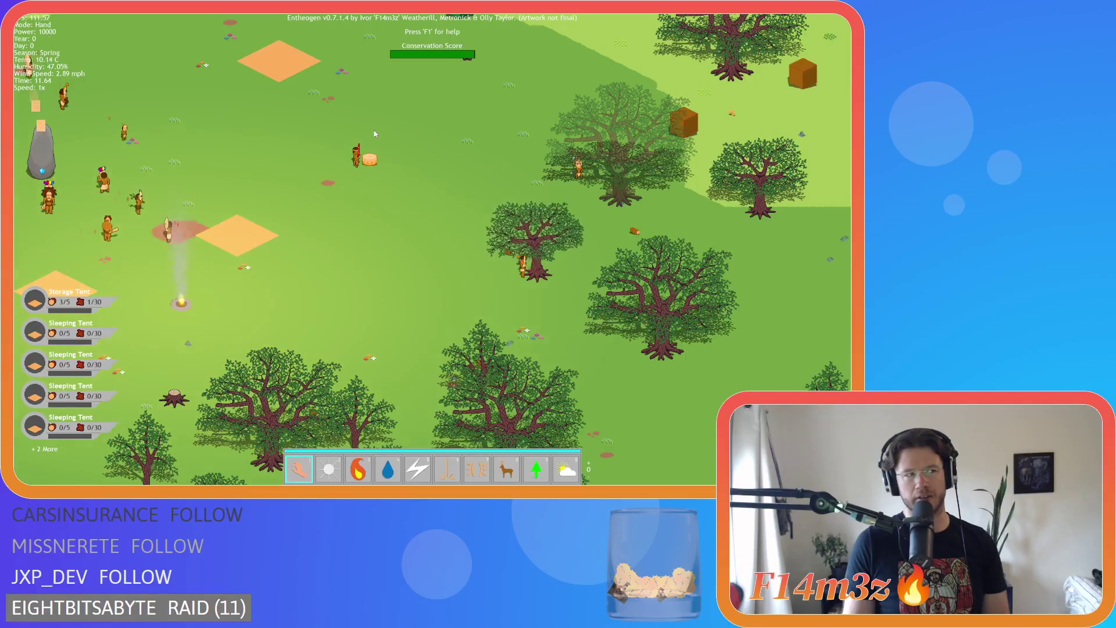
scroll(375, 130, down, 10)
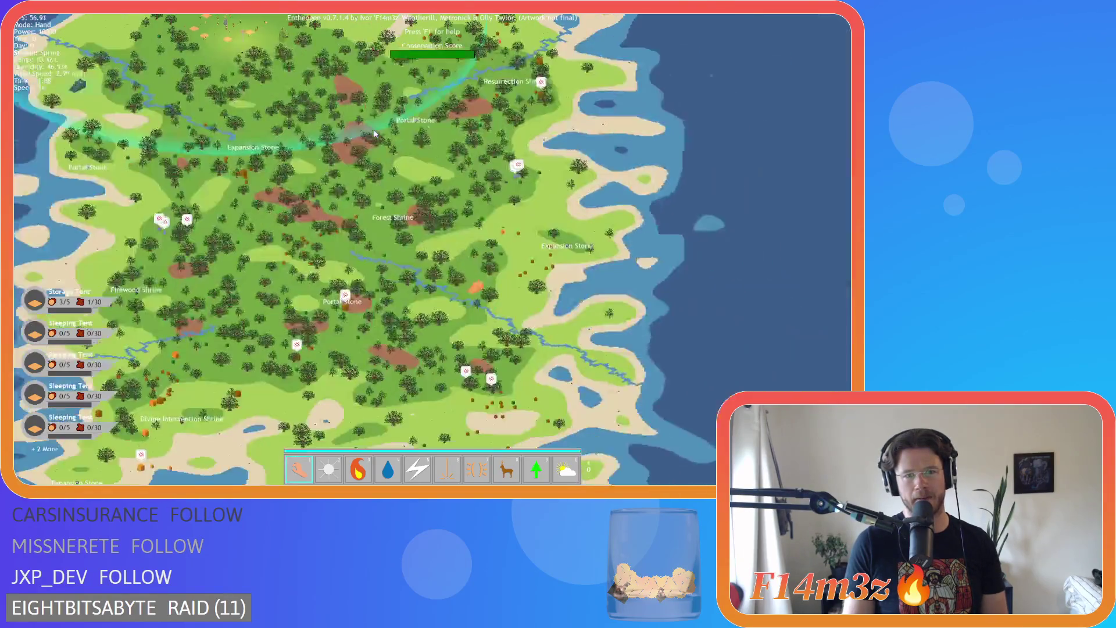
scroll(374, 133, down, 3)
scroll(374, 133, up, 5)
scroll(374, 133, down, 5)
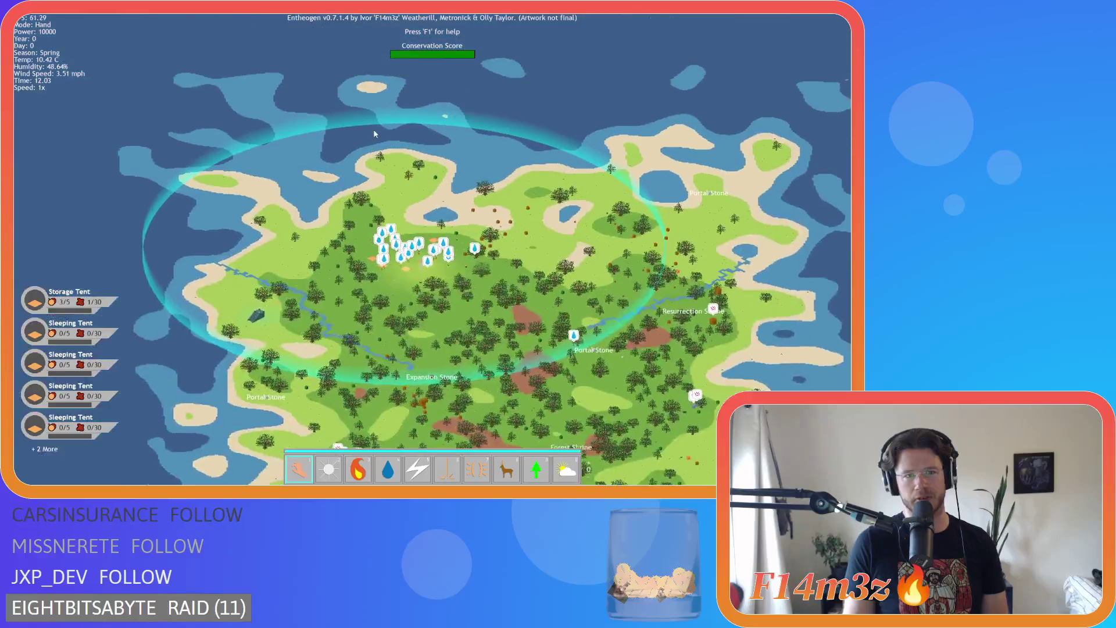
scroll(374, 133, up, 5)
scroll(374, 134, up, 5)
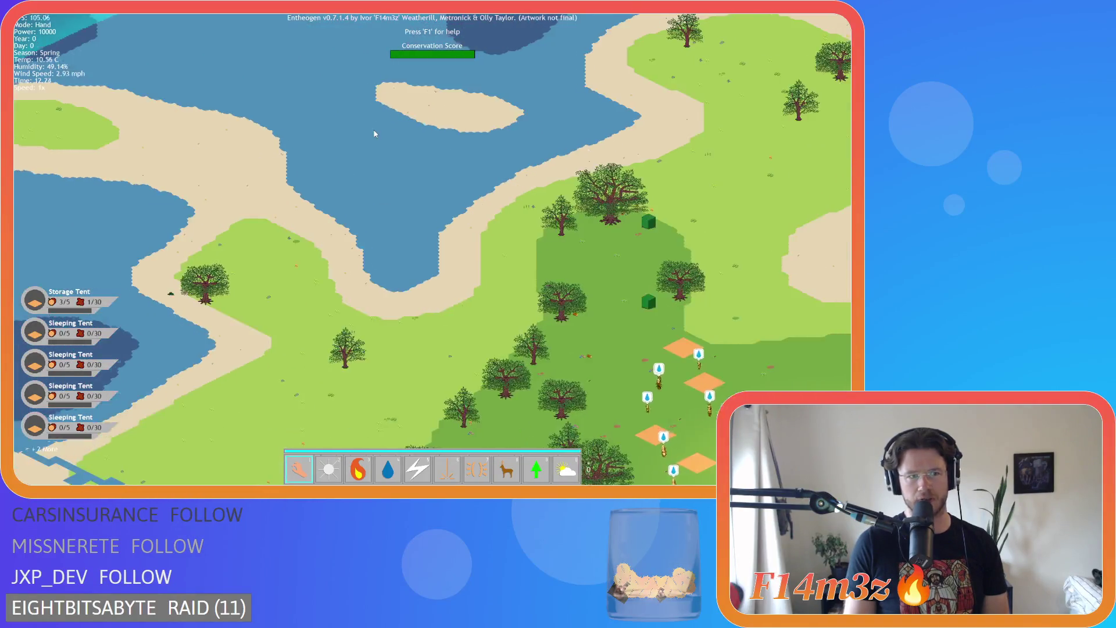
scroll(375, 134, down, 2)
scroll(374, 134, up, 6)
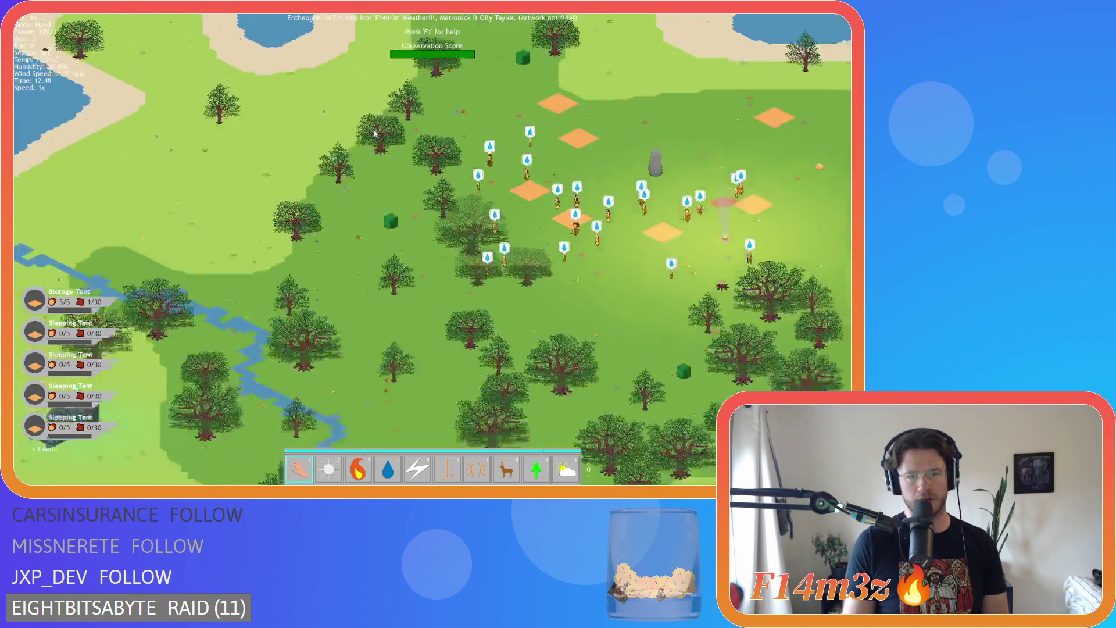
key(s)
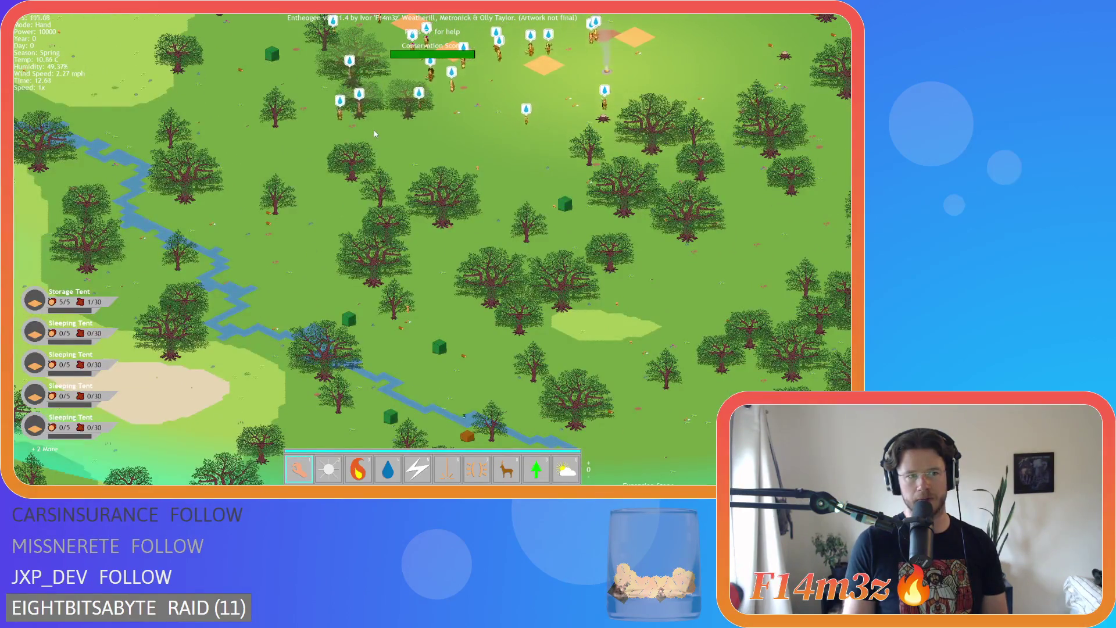
key(d)
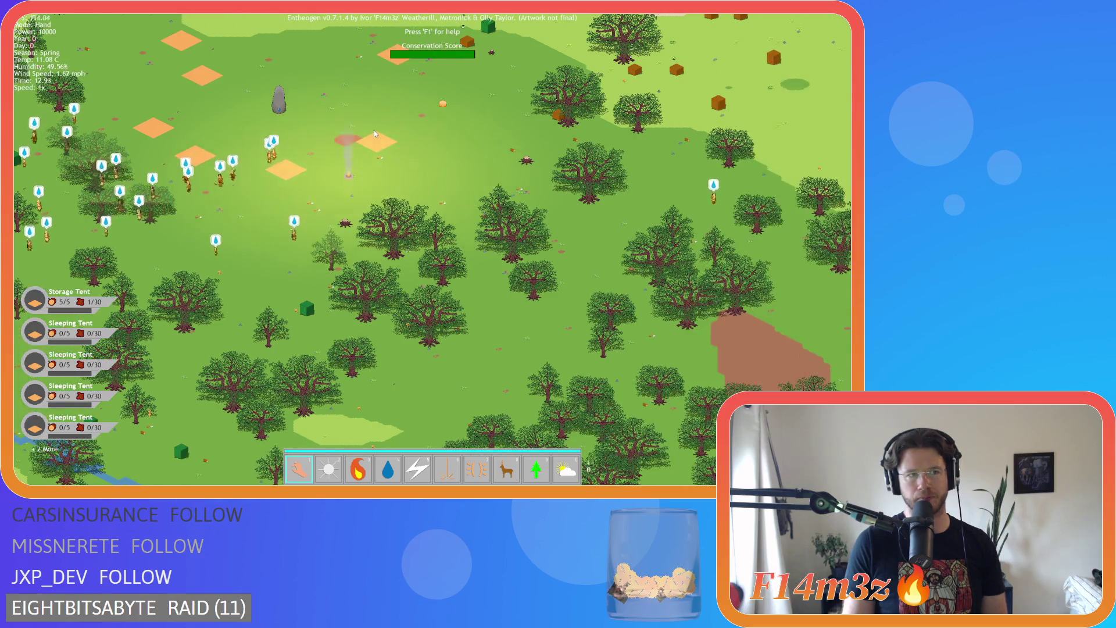
scroll(374, 133, up, 5)
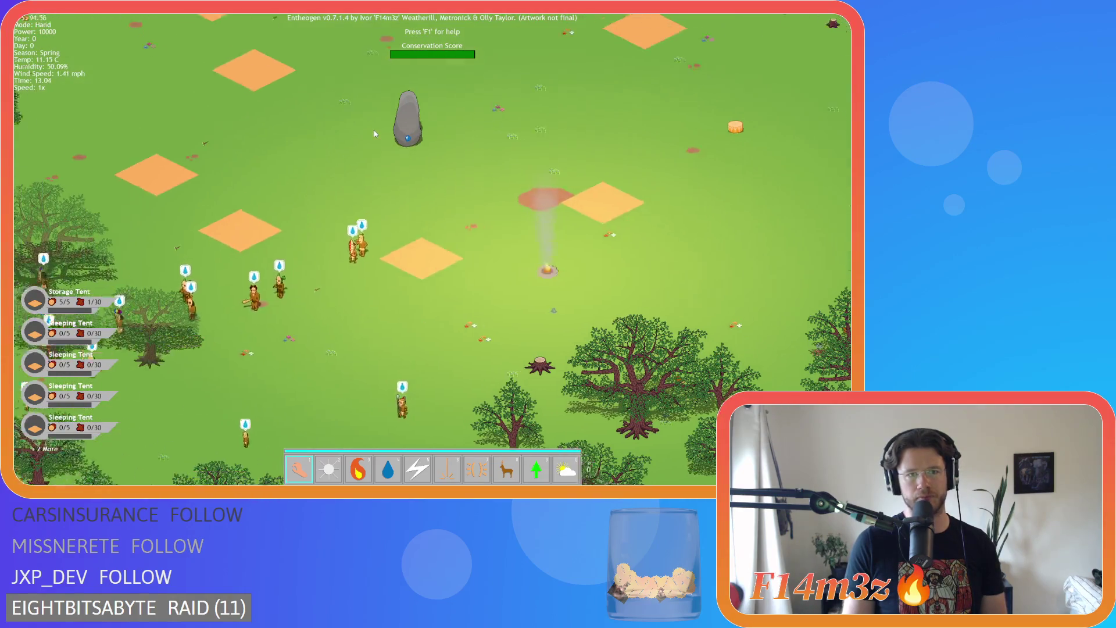
key(a)
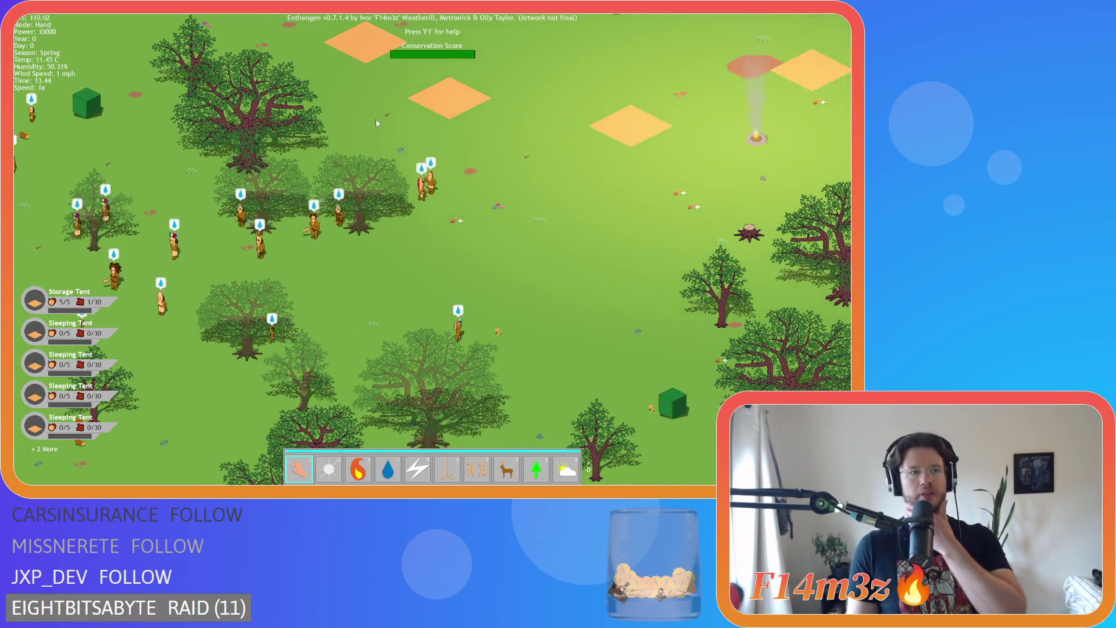
key(a)
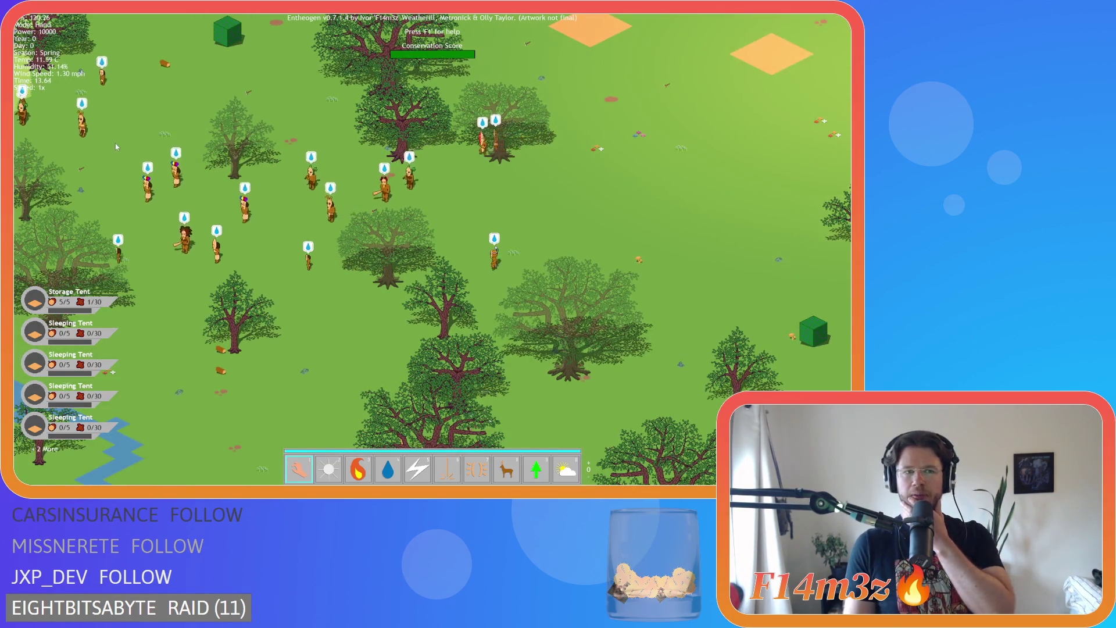
key(a)
key(a)
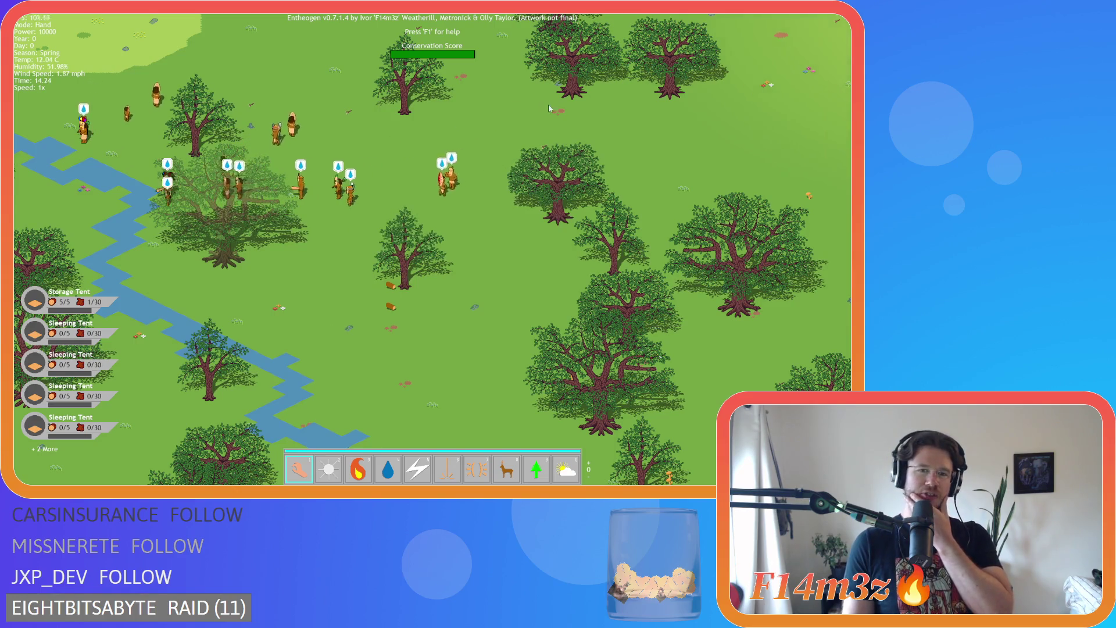
key(d)
scroll(353, 156, down, 10)
scroll(422, 156, up, 6)
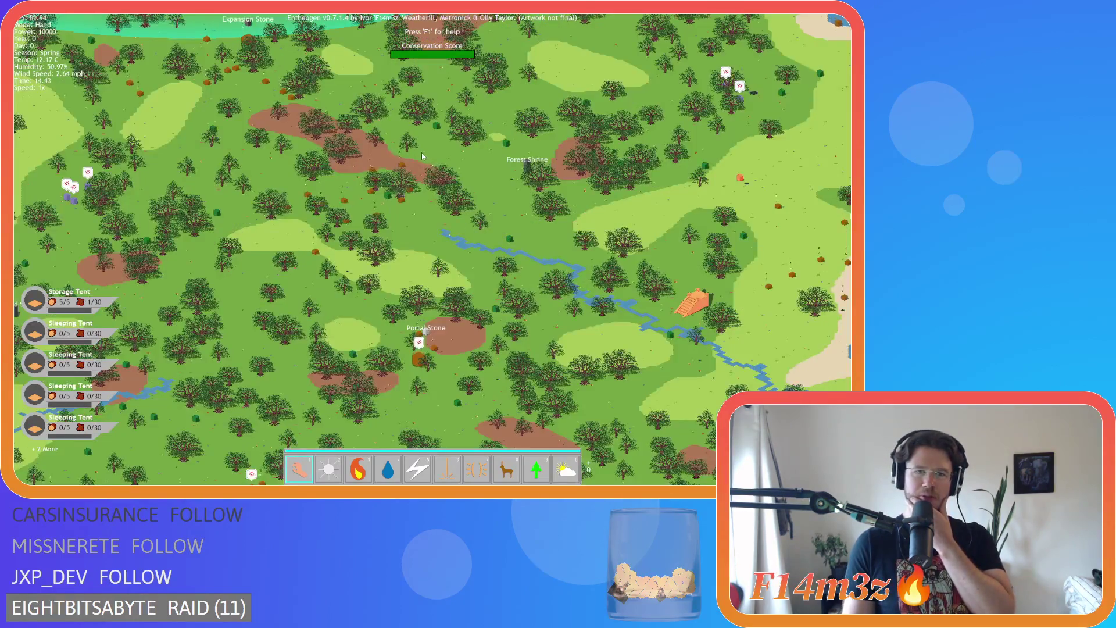
scroll(391, 194, up, 5)
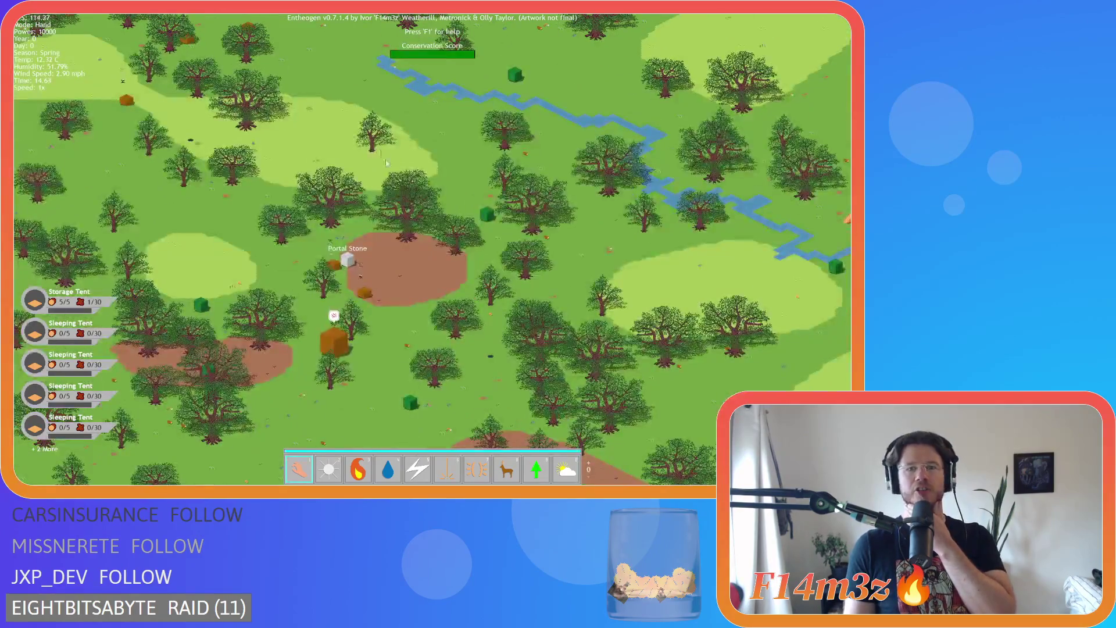
drag(441, 317, 361, 190)
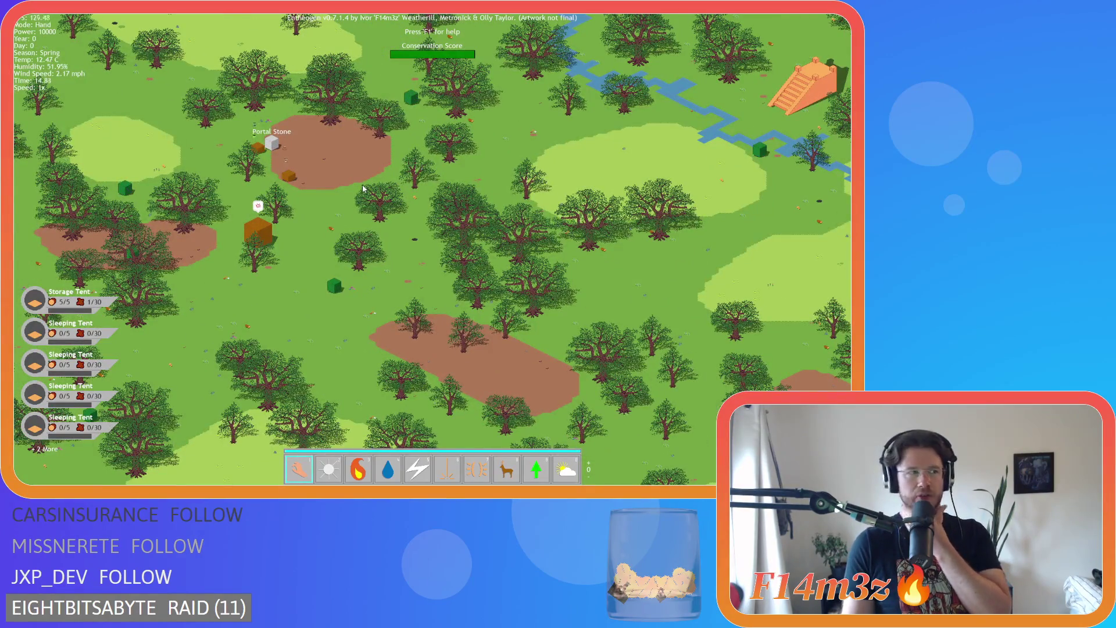
scroll(361, 184, down, 6)
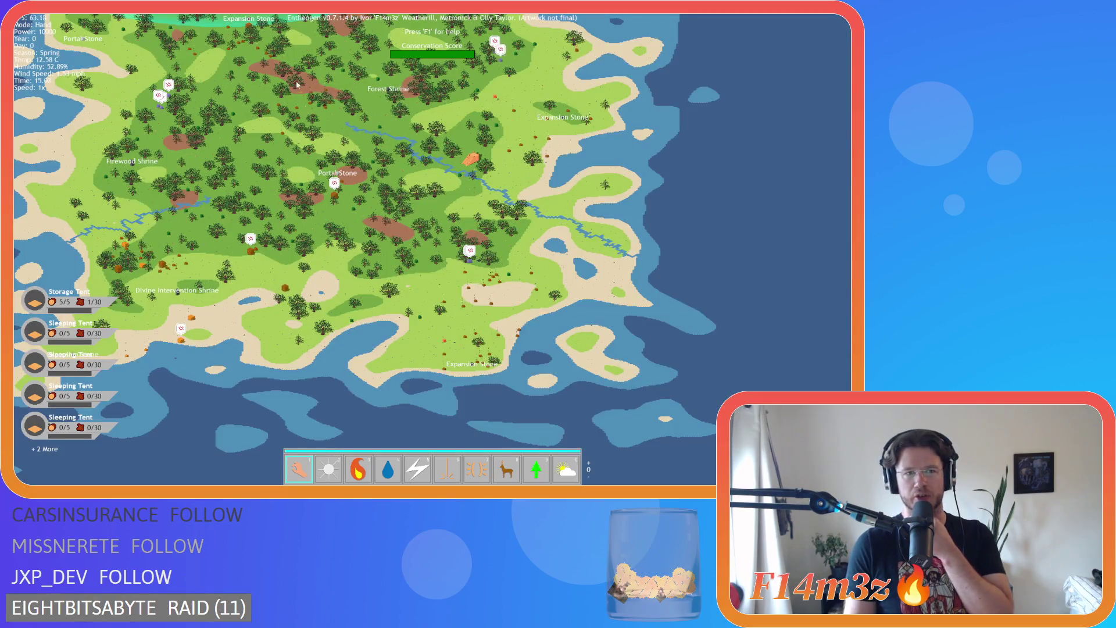
drag(296, 85, 285, 237)
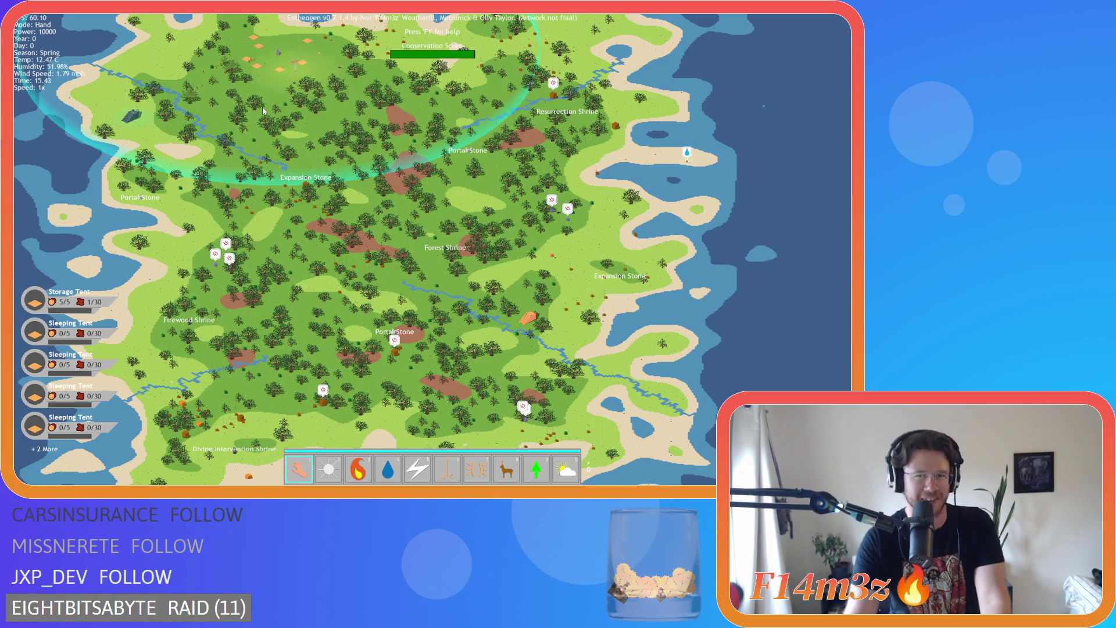
scroll(522, 139, up, 3)
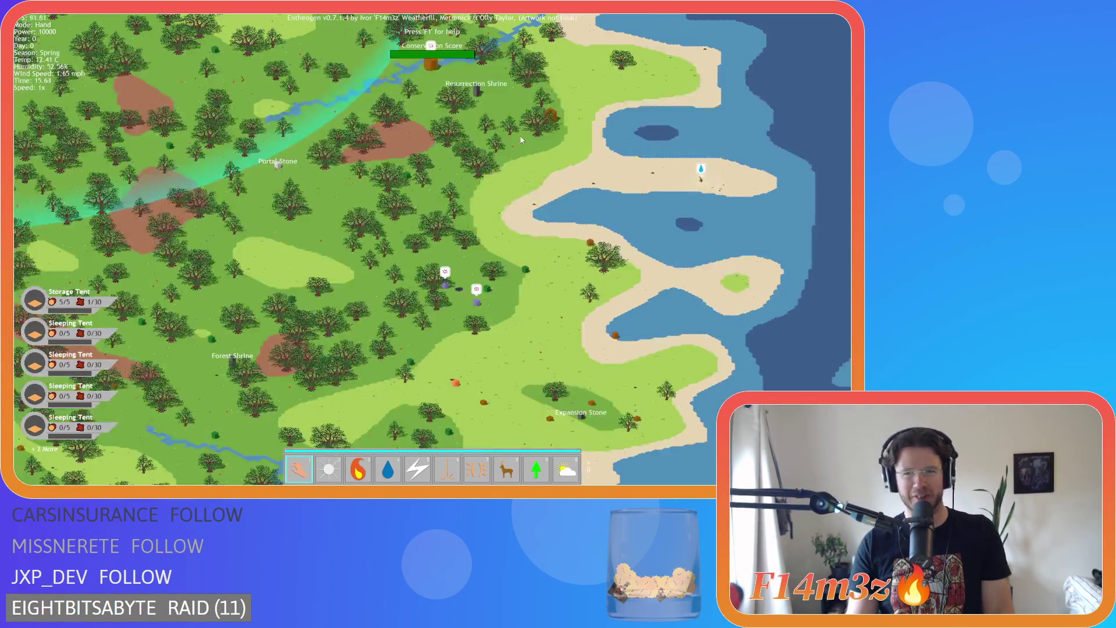
scroll(651, 176, up, 3)
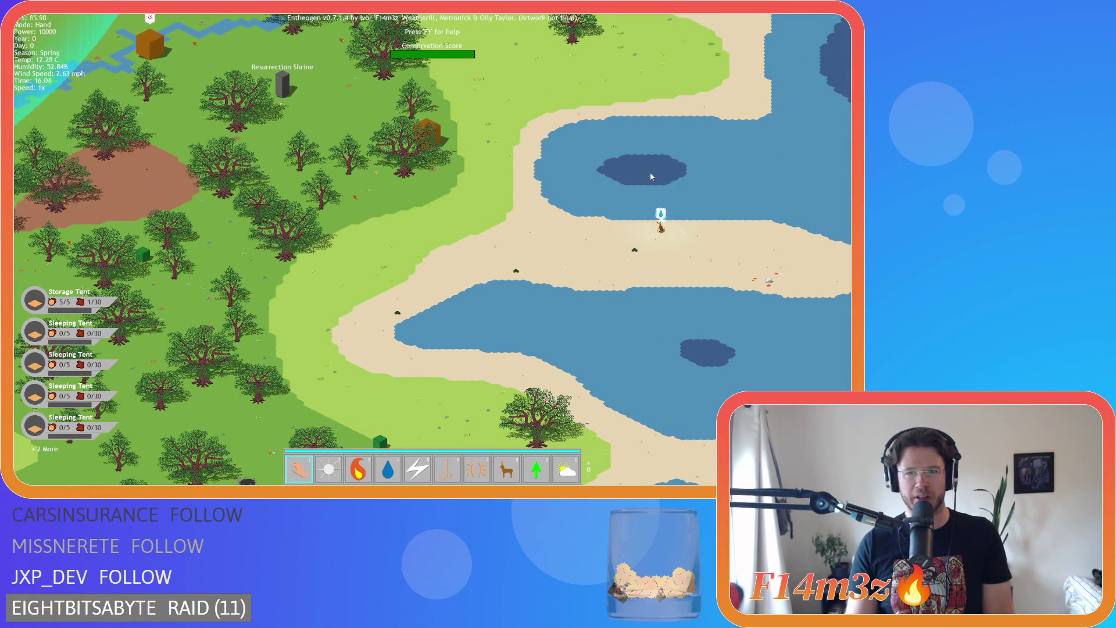
key(w)
key(a)
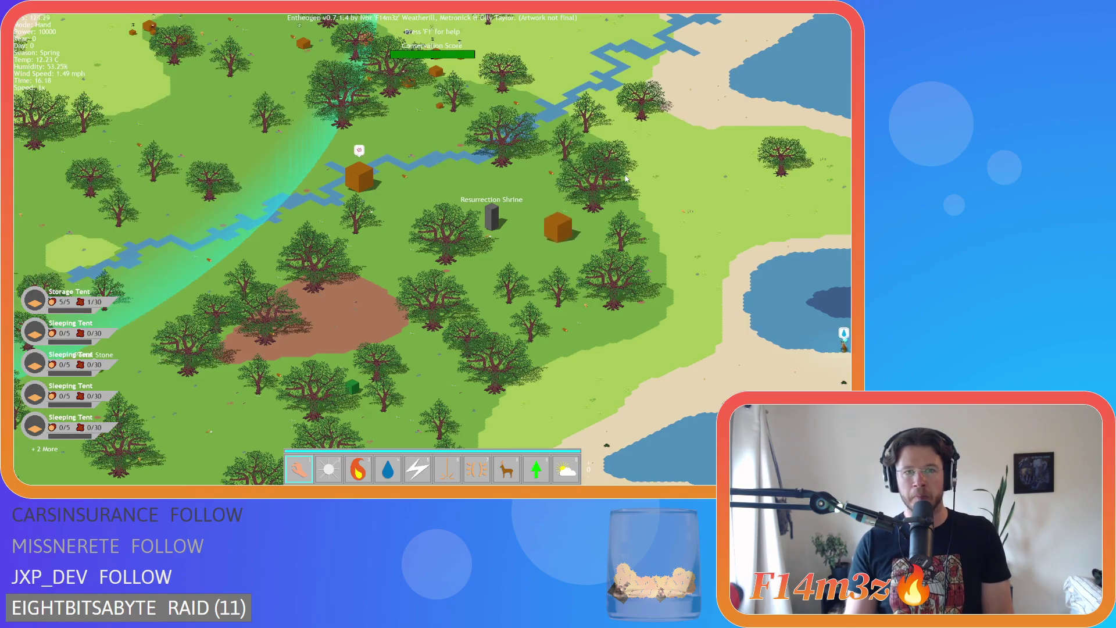
key(d)
key(s)
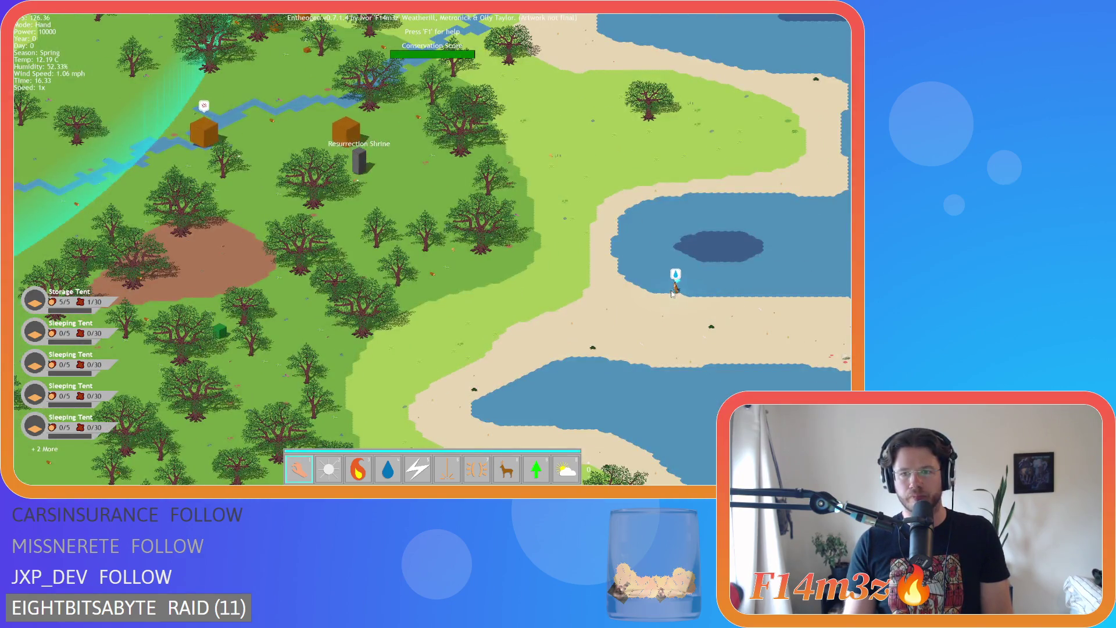
key(space)
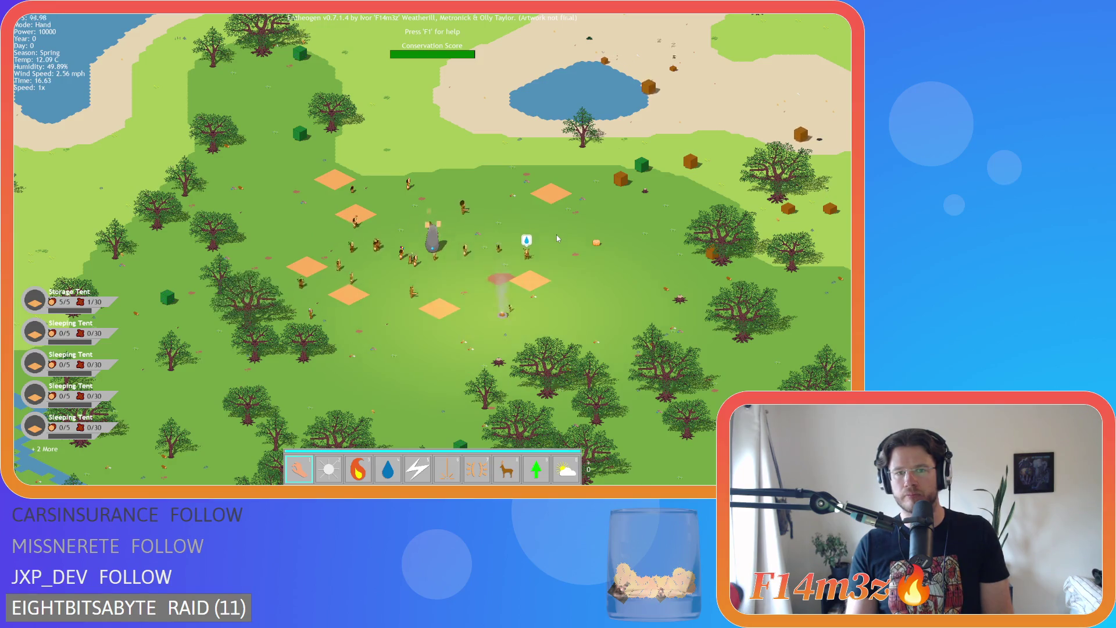
Pan from the camp past the river and Expansion Stone toward the purple villagers.
key(d)
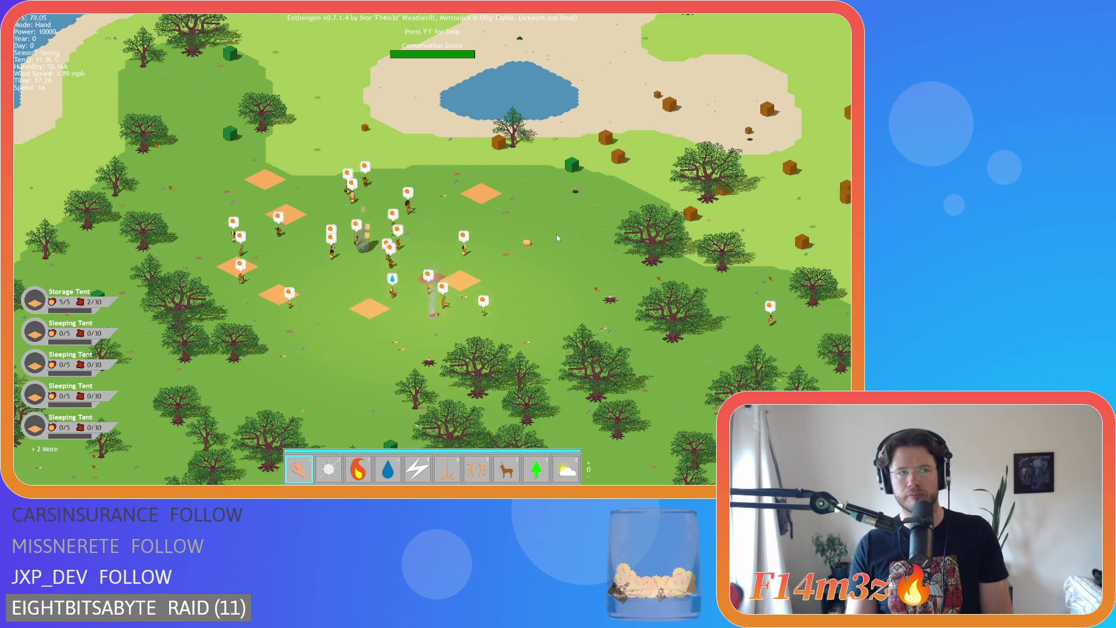
key(d)
key(s)
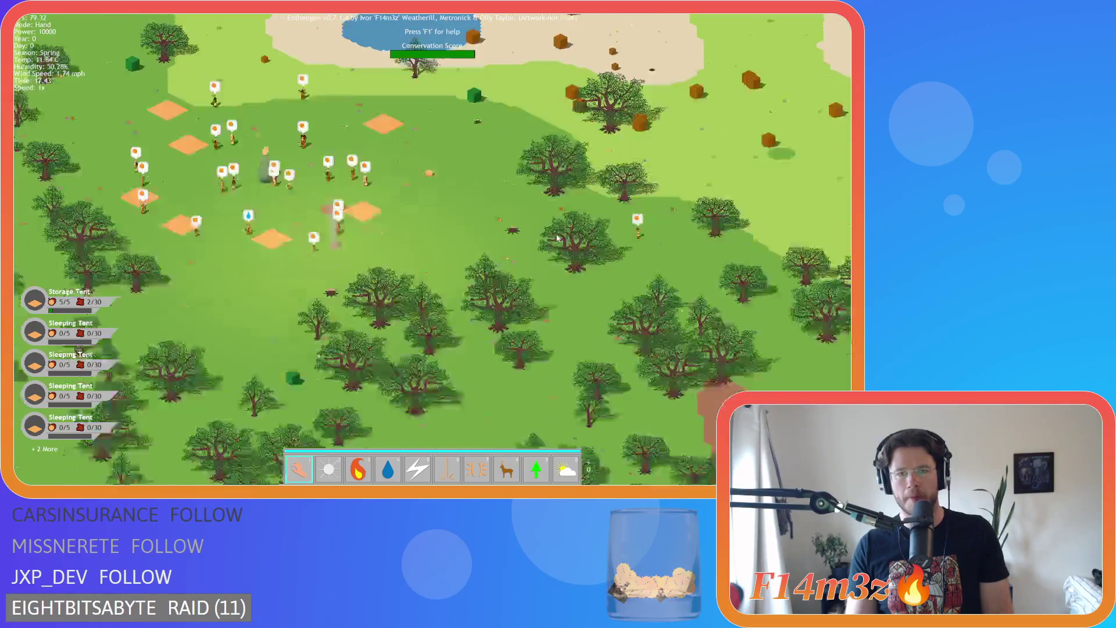
key(s)
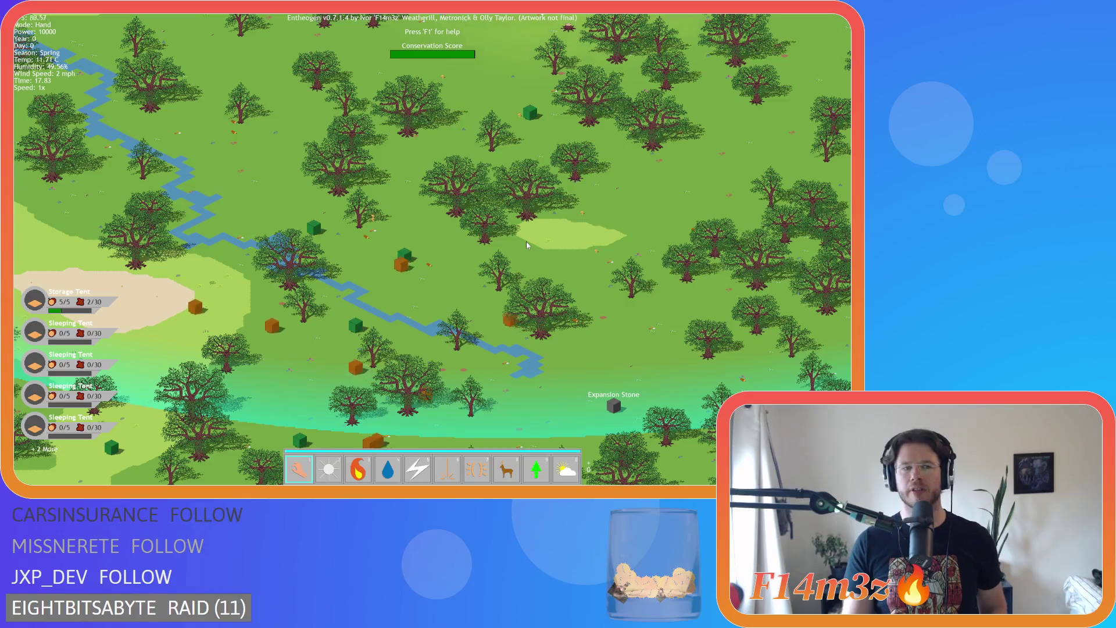
key(s)
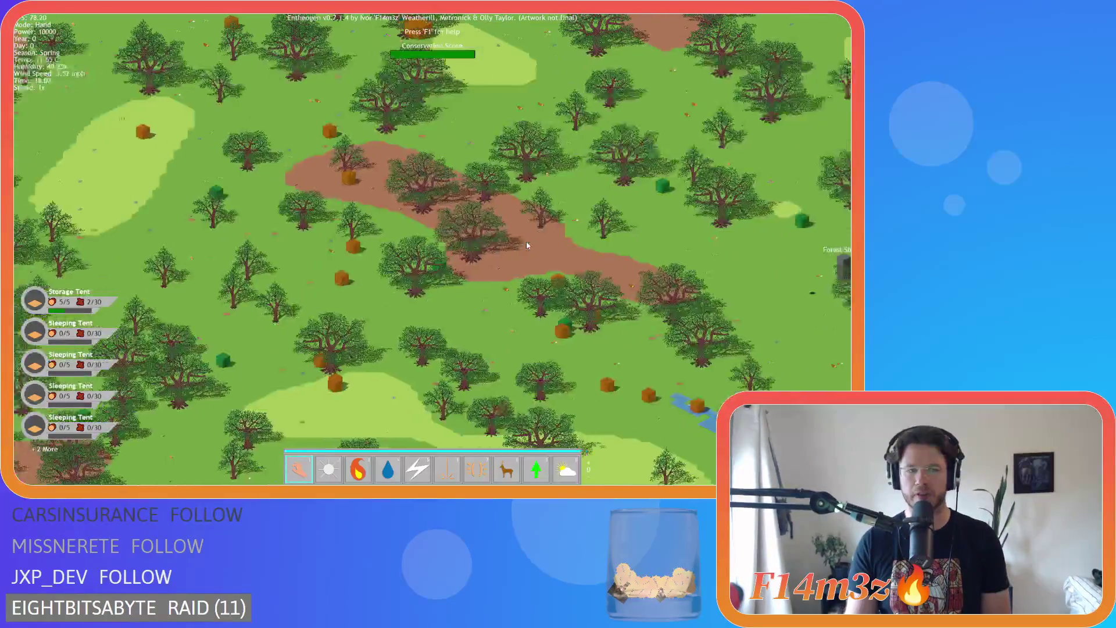
key(w)
key(w)
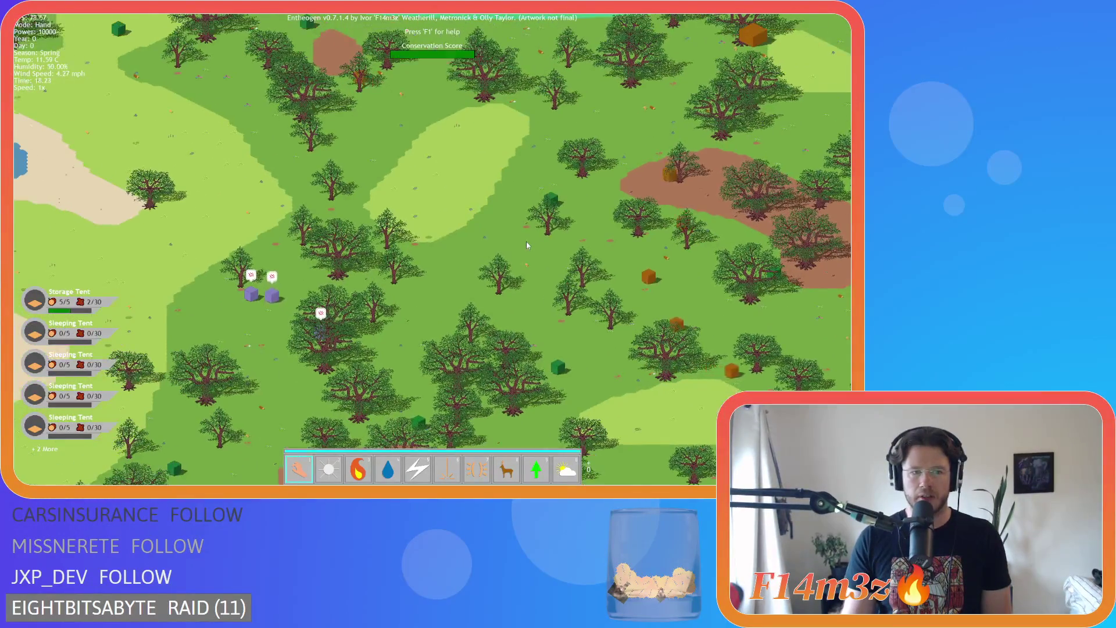
key(w)
scroll(376, 286, up, 3)
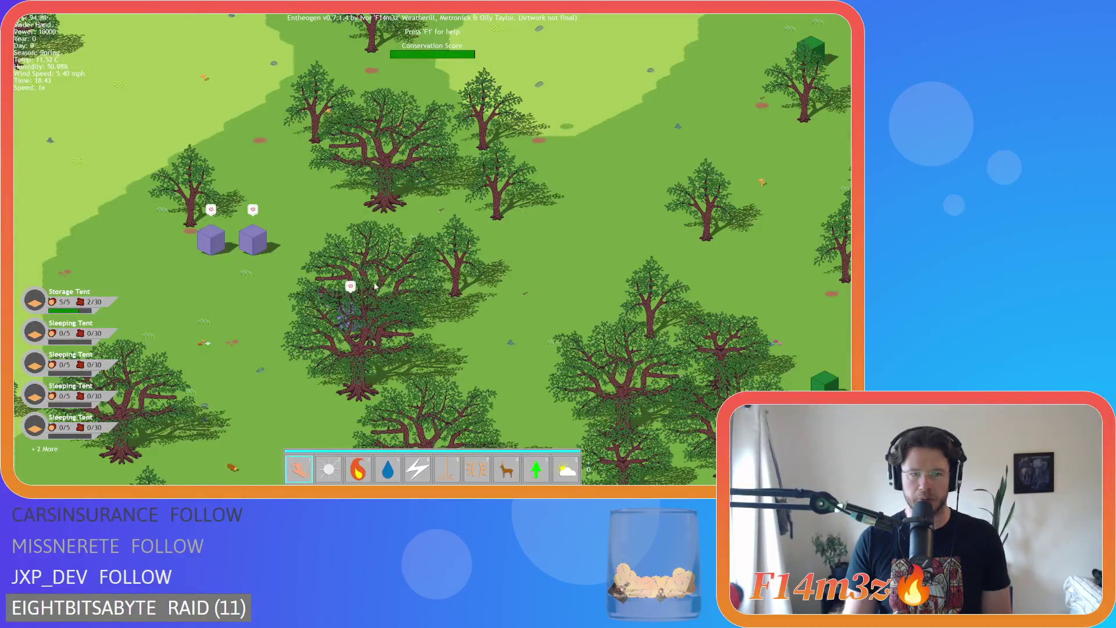
scroll(372, 285, down, 5)
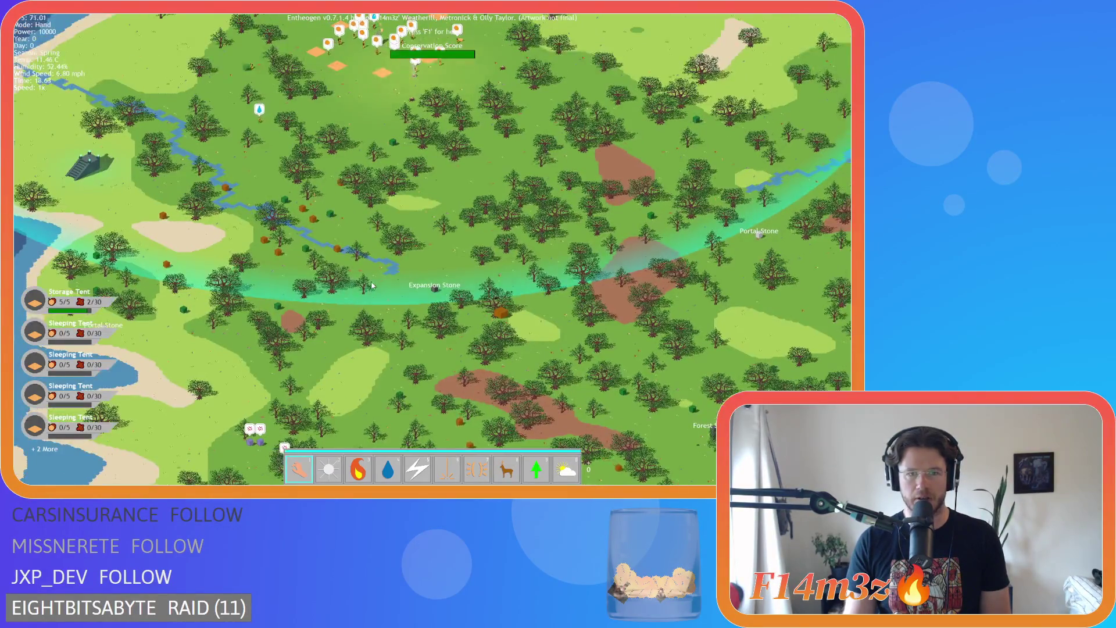
Bring the camp to the centre, focus on a nearby villager with Tab, and zoom in on the tent frame.
key(w)
key(d)
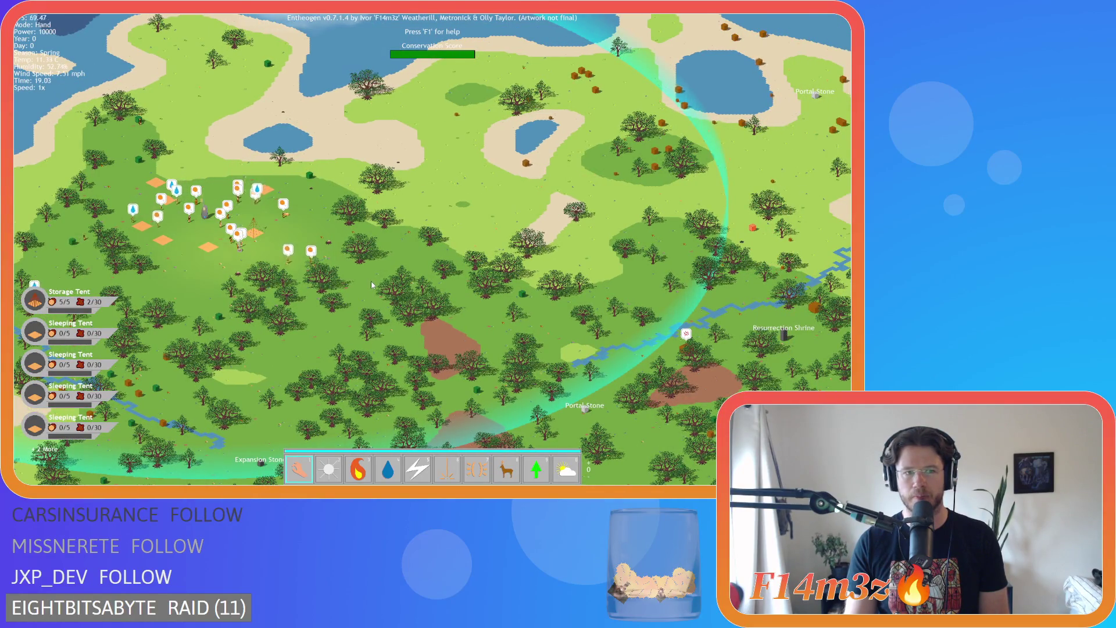
key(a)
key(s)
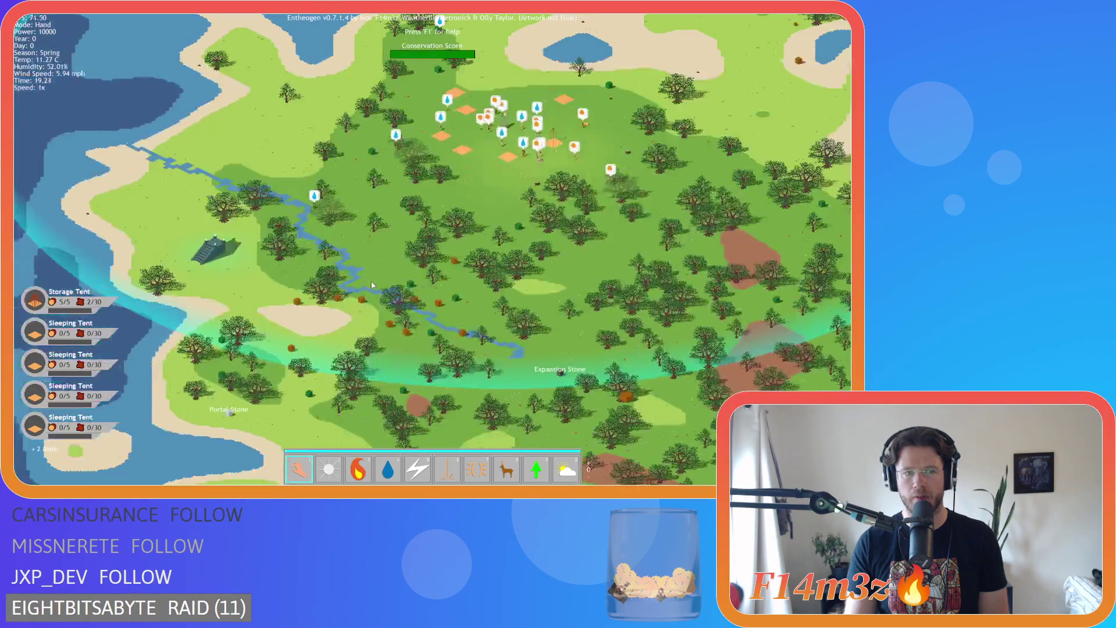
key(w)
key(d)
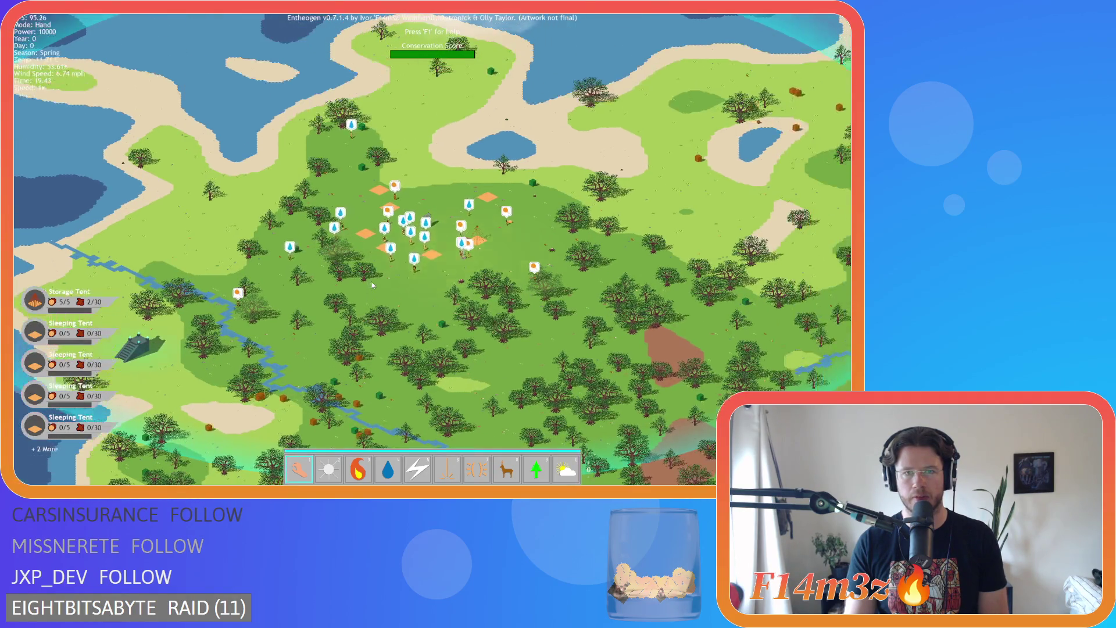
scroll(371, 283, up, 3)
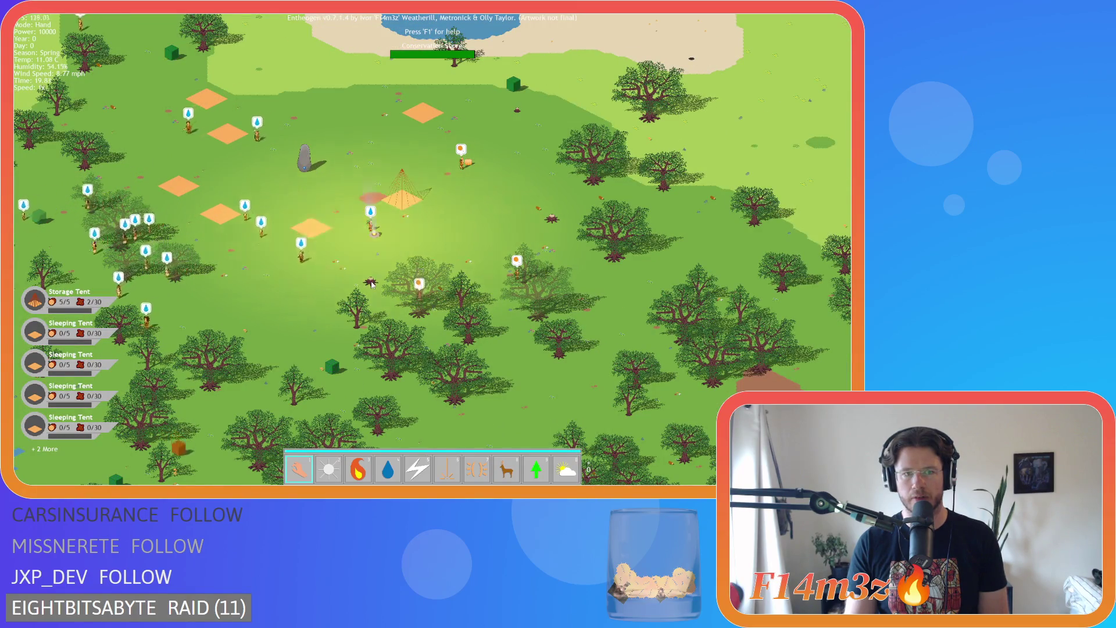
key(a)
key(s)
key(Tab)
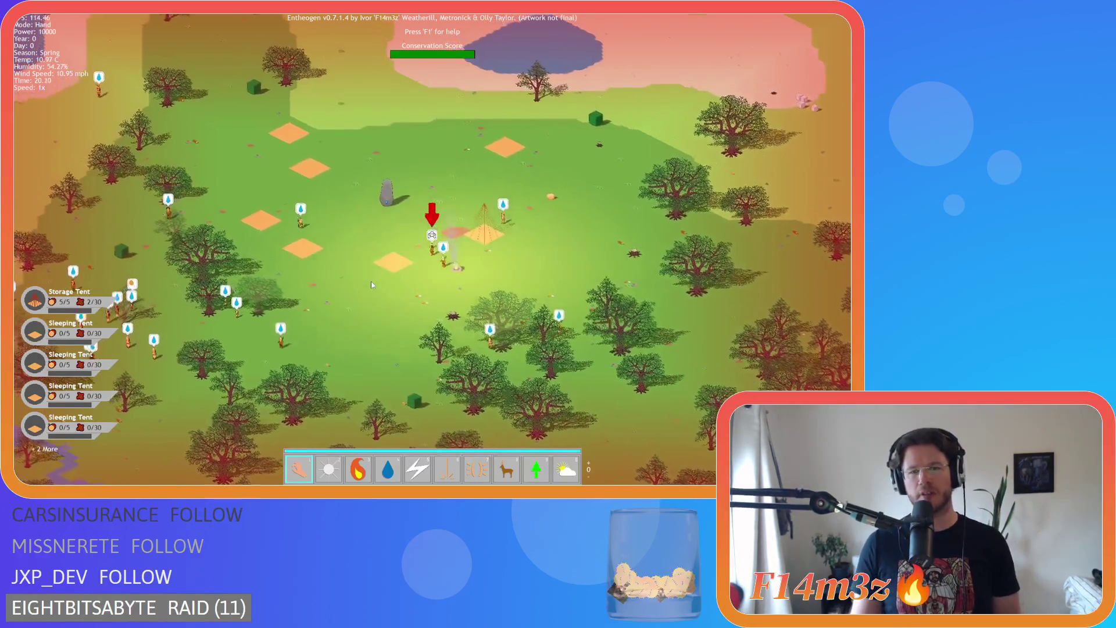
scroll(423, 275, up, 5)
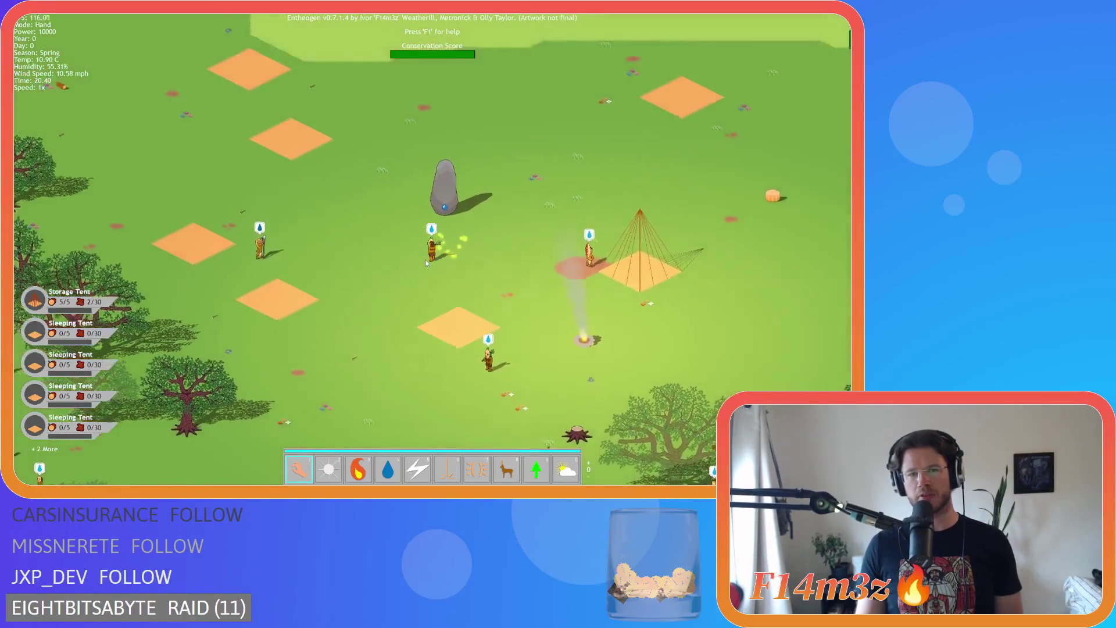
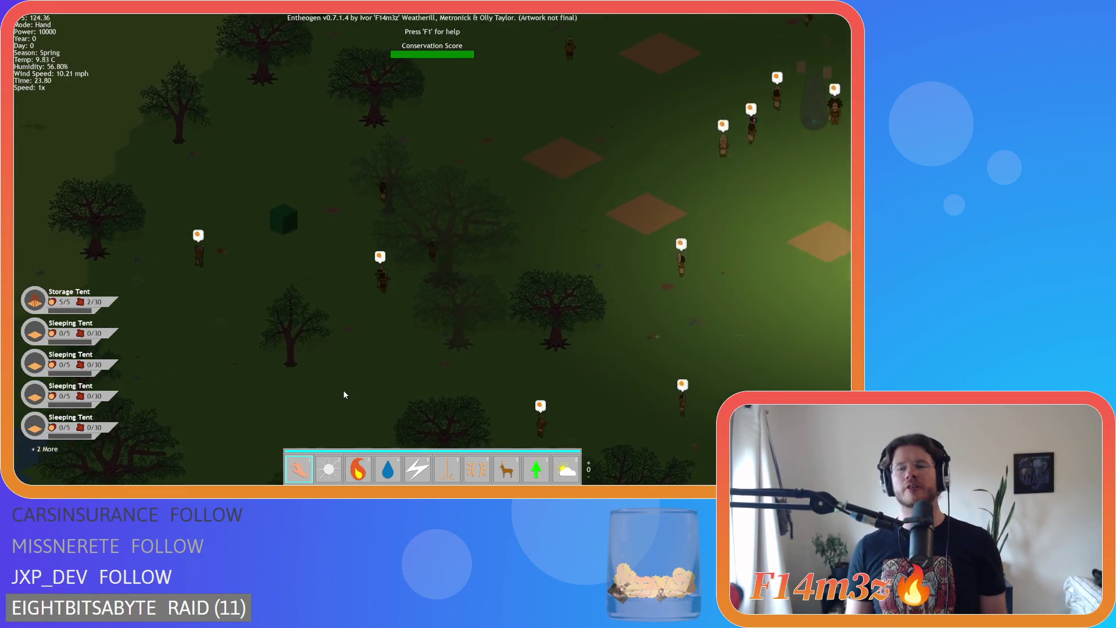
Survey the map from the camp past the river to the Resurrection Shrine and back.
key(d)
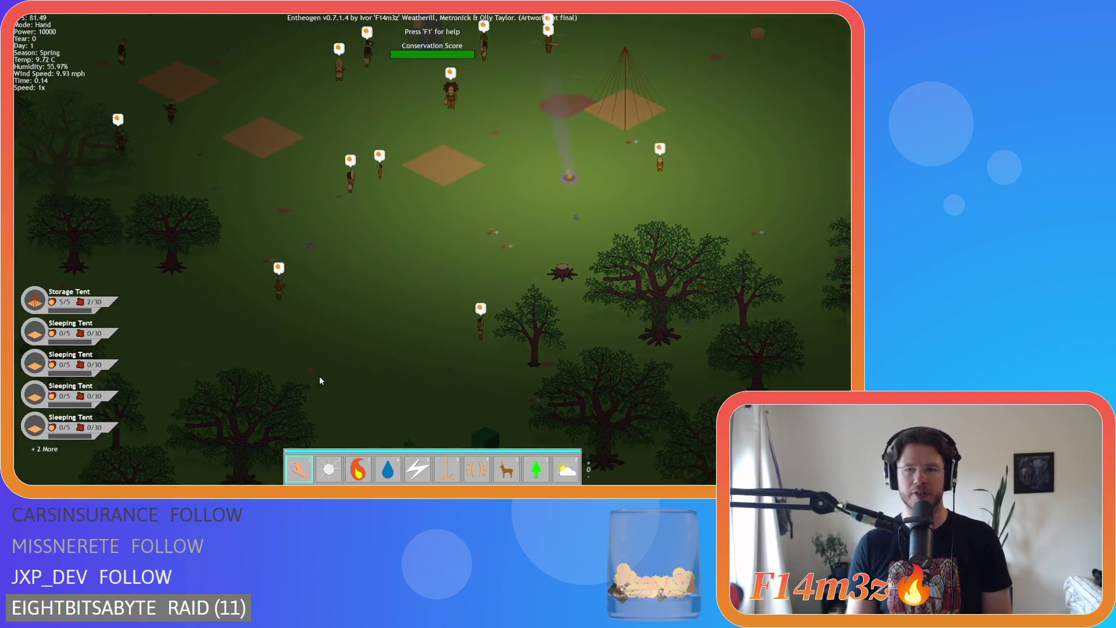
key(d)
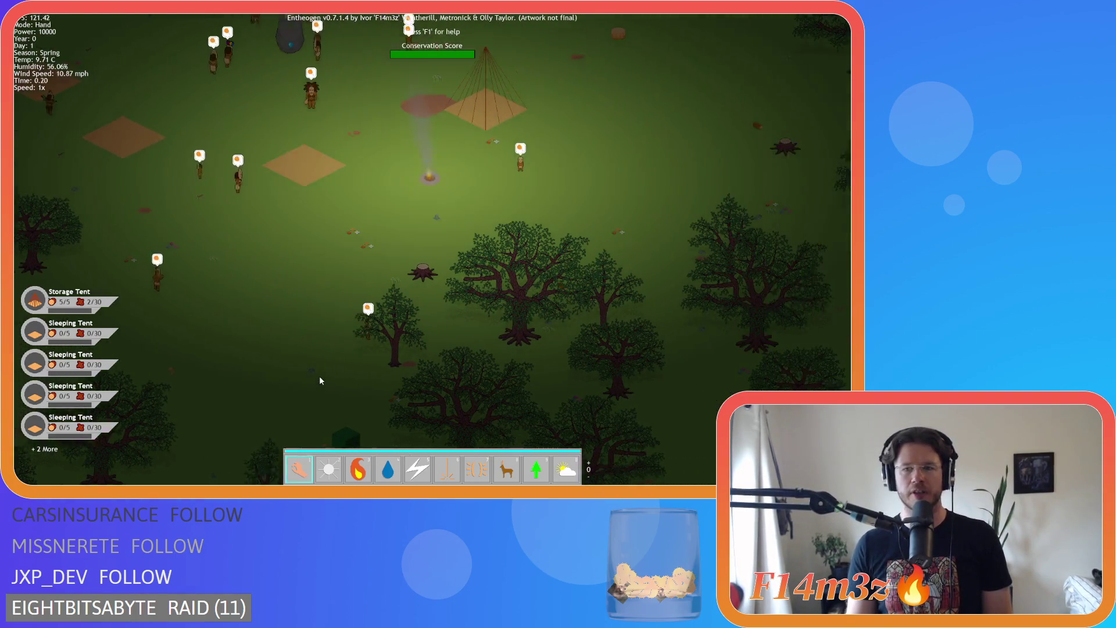
scroll(442, 314, up, 3)
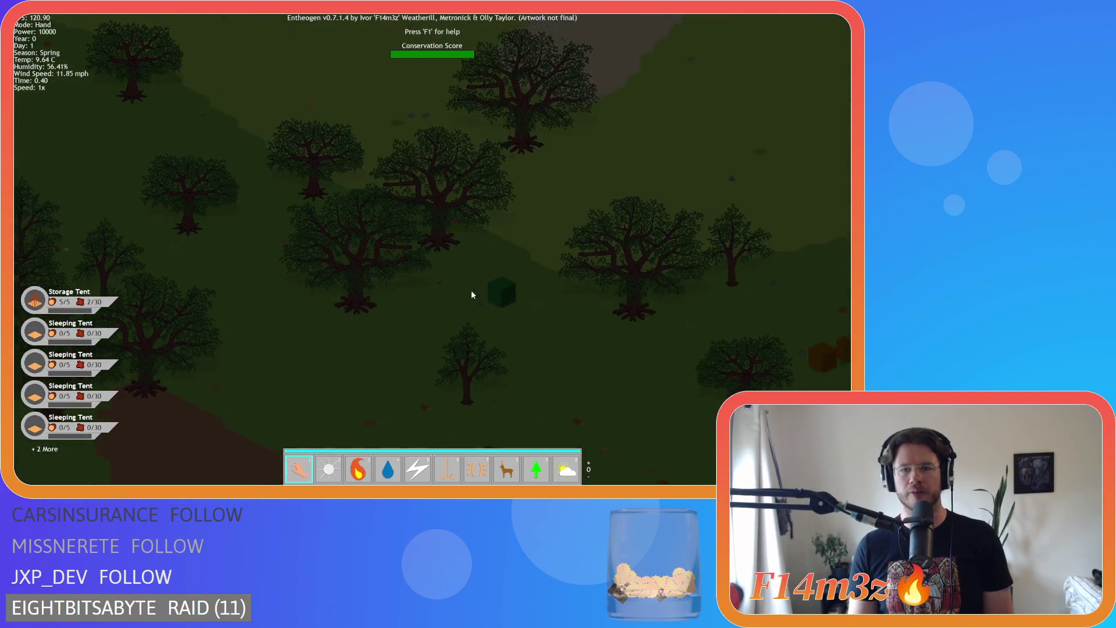
scroll(470, 298, down, 1)
scroll(453, 305, up, 1)
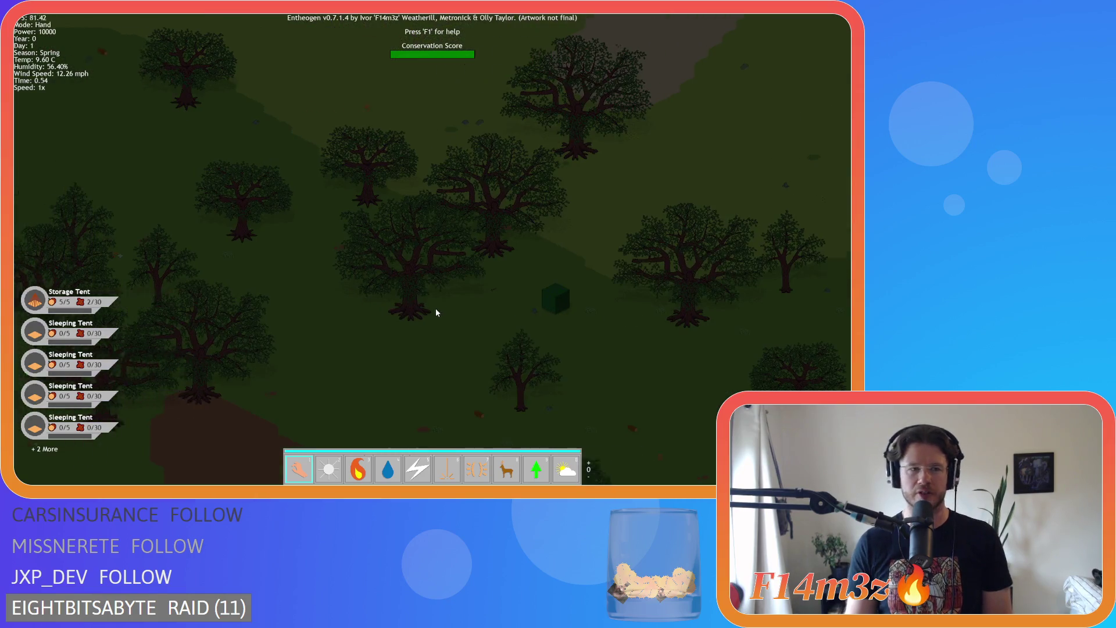
scroll(424, 310, down, 4)
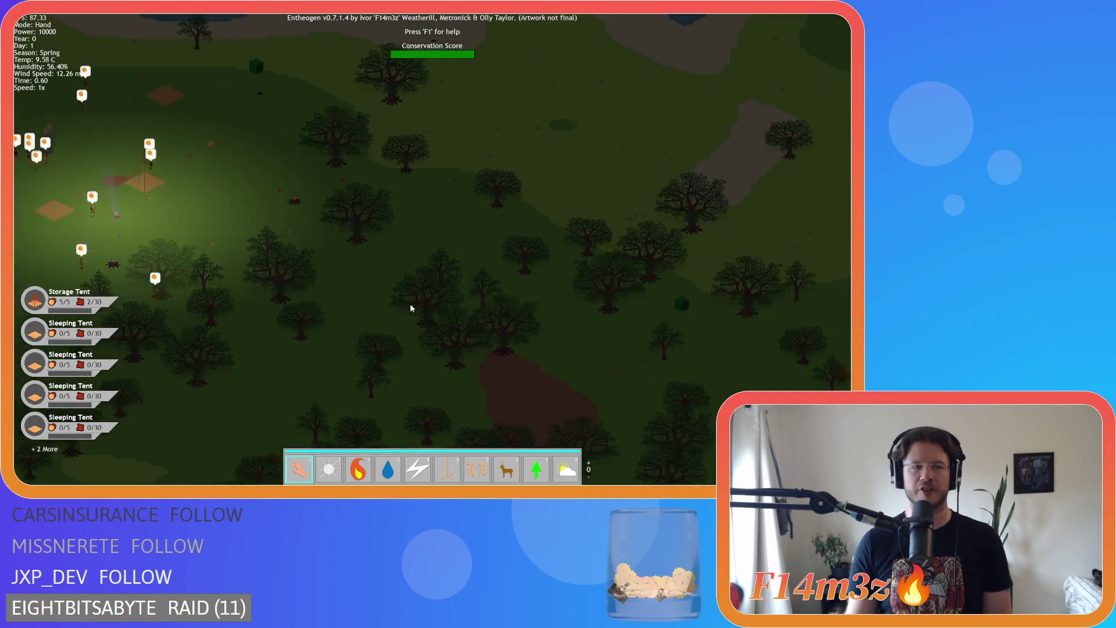
scroll(411, 309, up, 1)
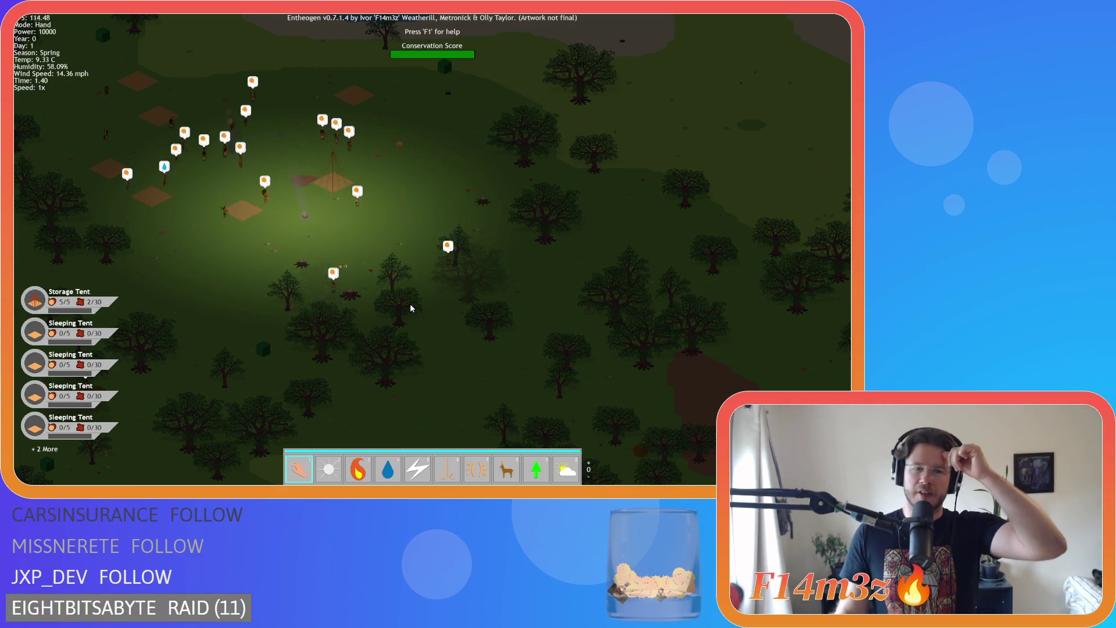
key(a)
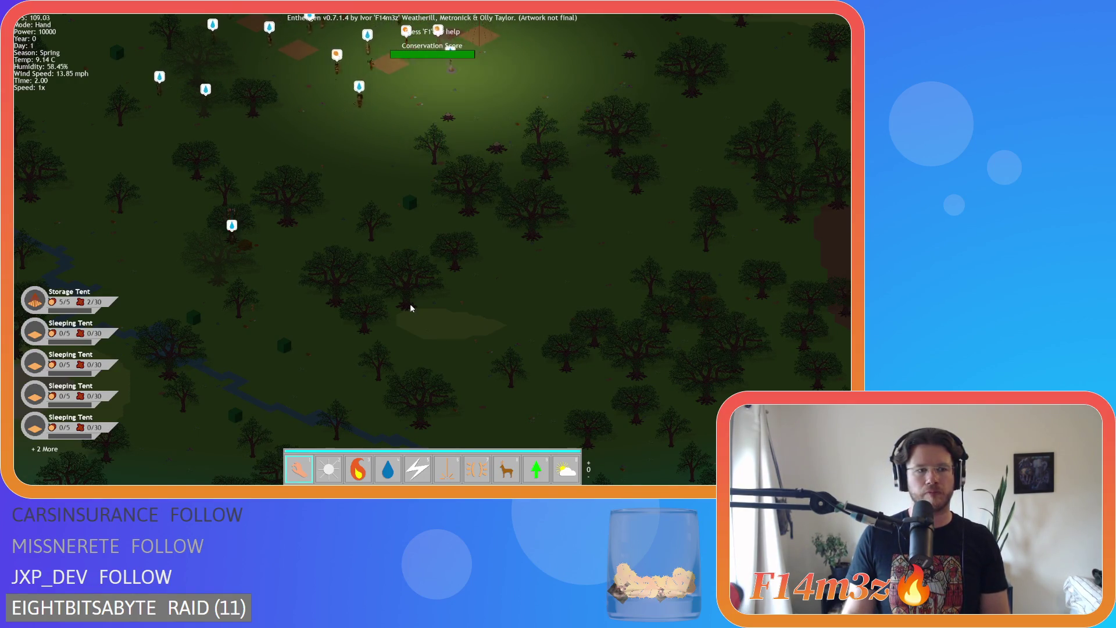
key(w)
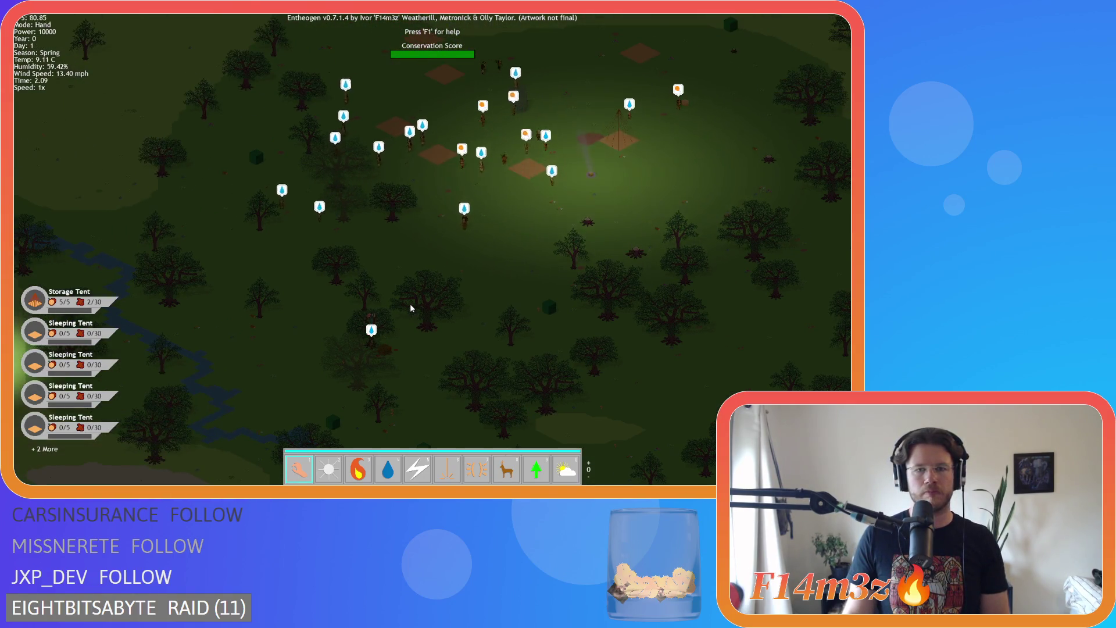
key(d)
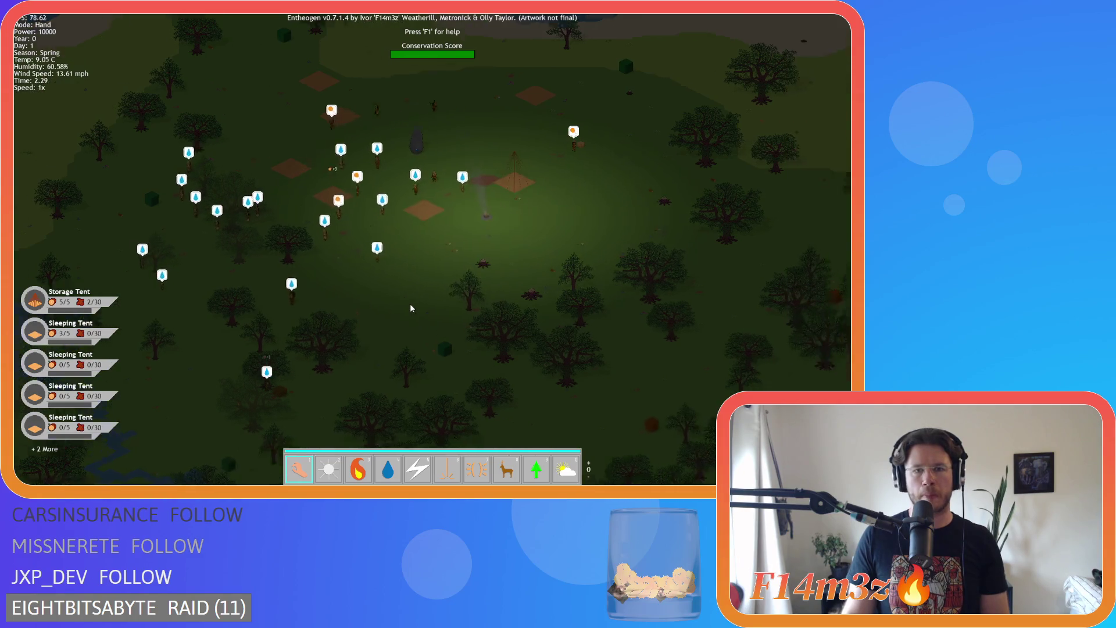
scroll(410, 304, down, 2)
key(d)
key(s)
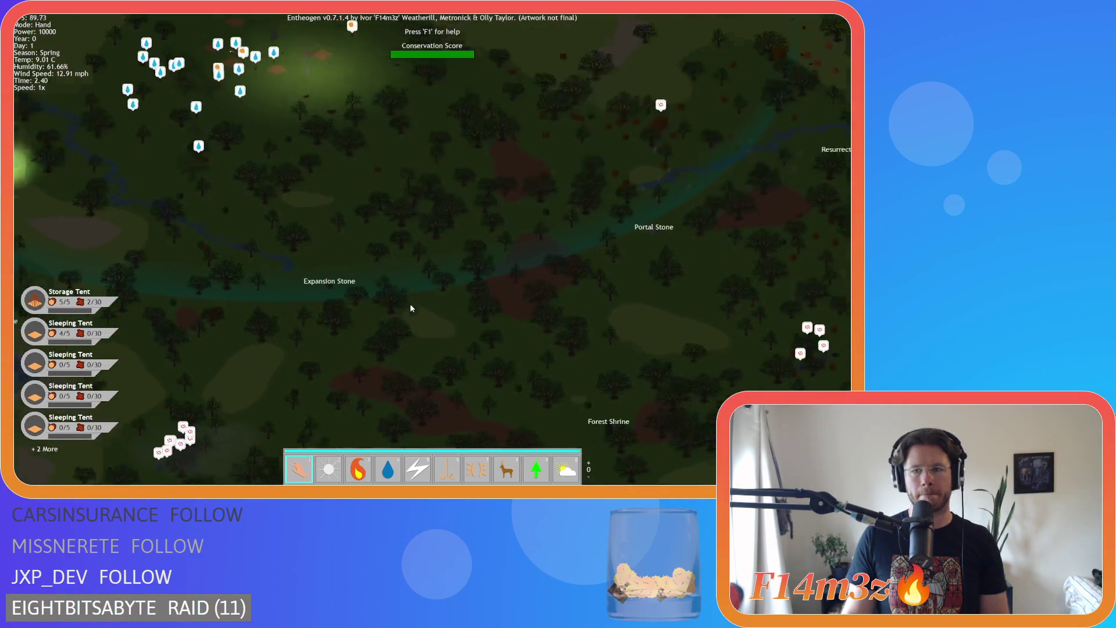
key(d)
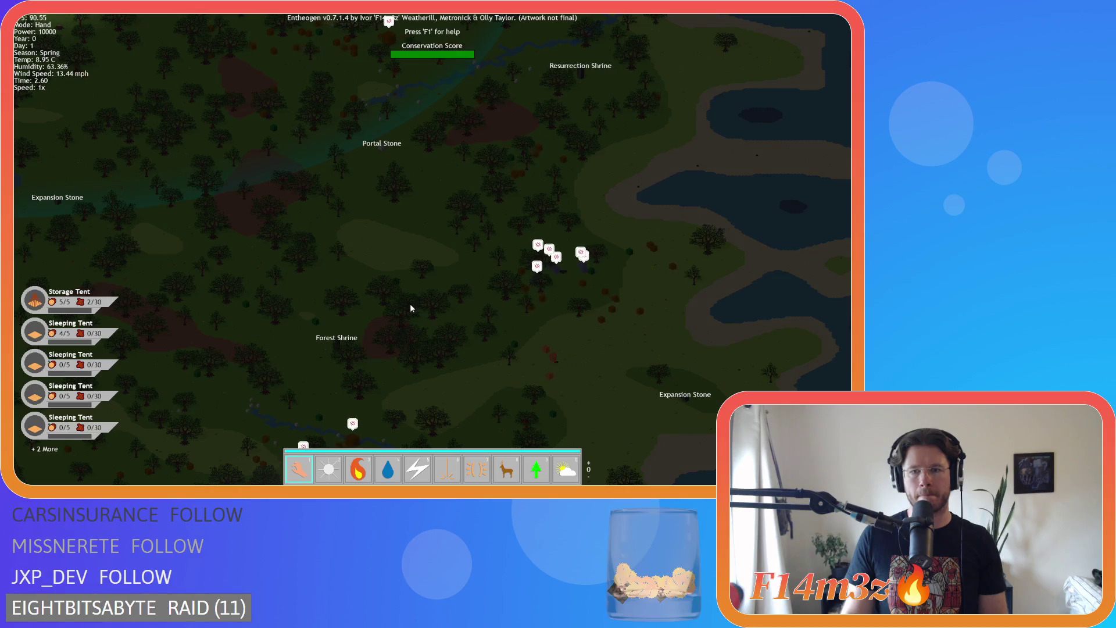
key(w)
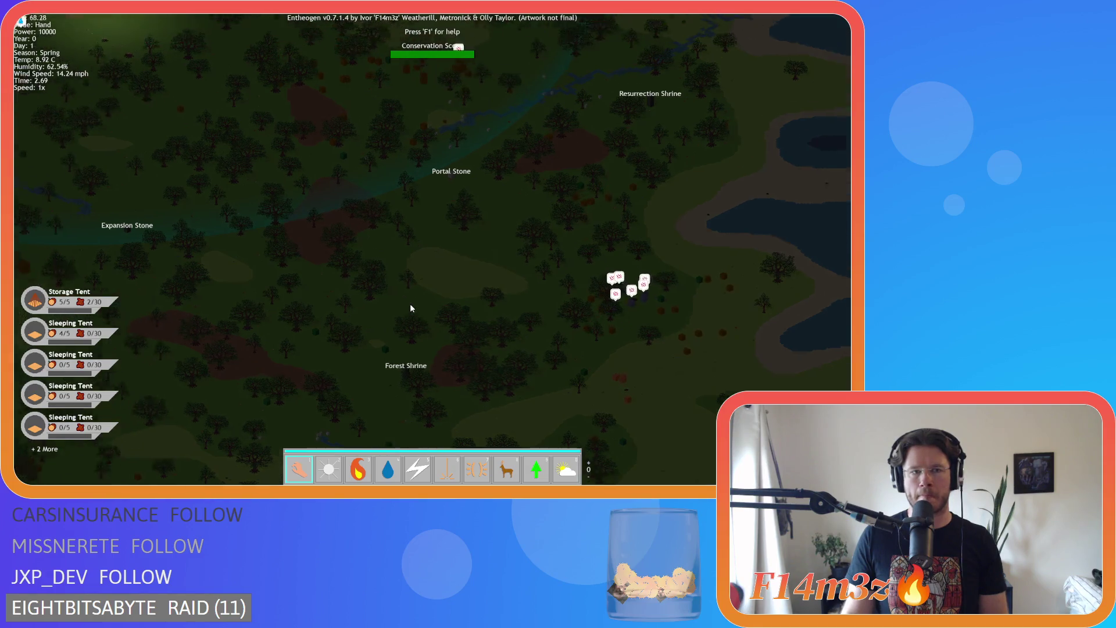
scroll(410, 308, up, 4)
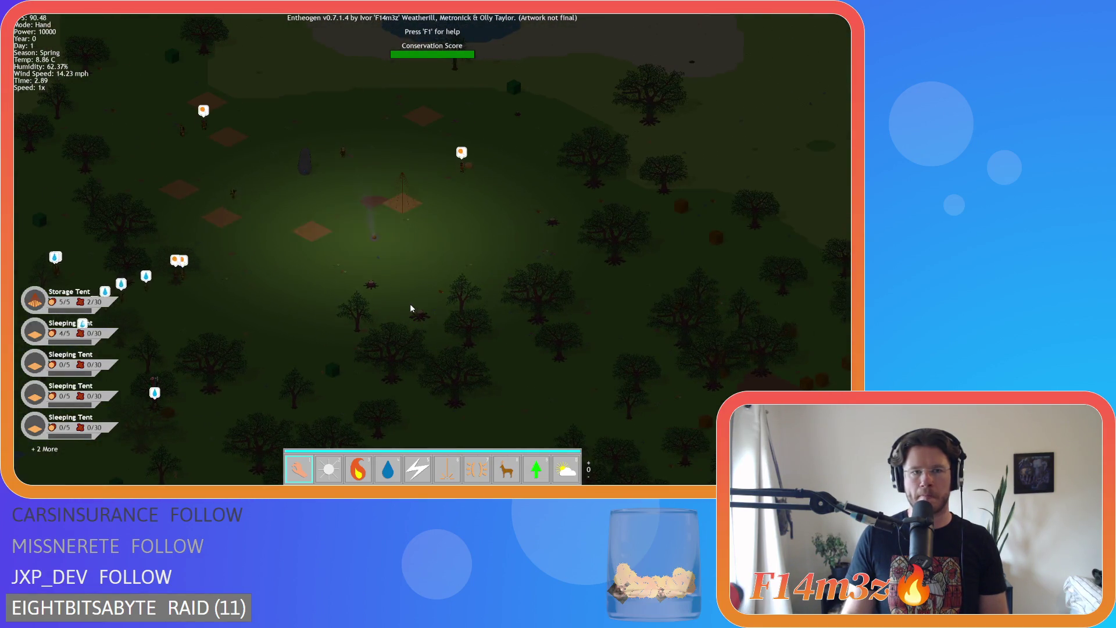
key(a)
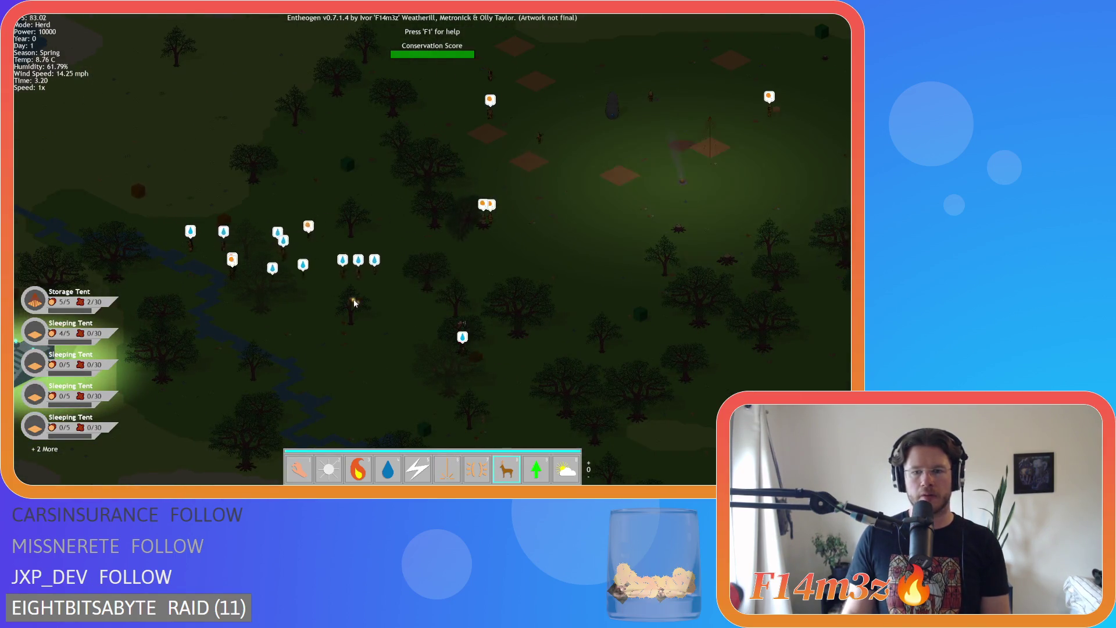
Select the Divine Protection power (hotkey 7) and move the view to the lone villager.
key(7)
key(1)
scroll(353, 299, up, 2)
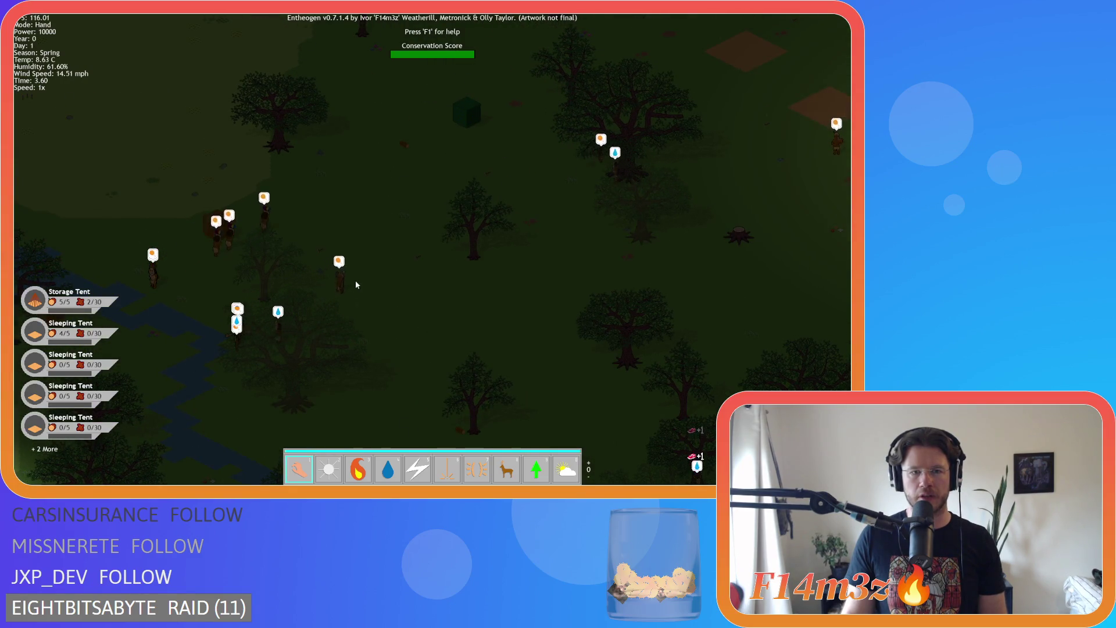
key(Down)
key(Right)
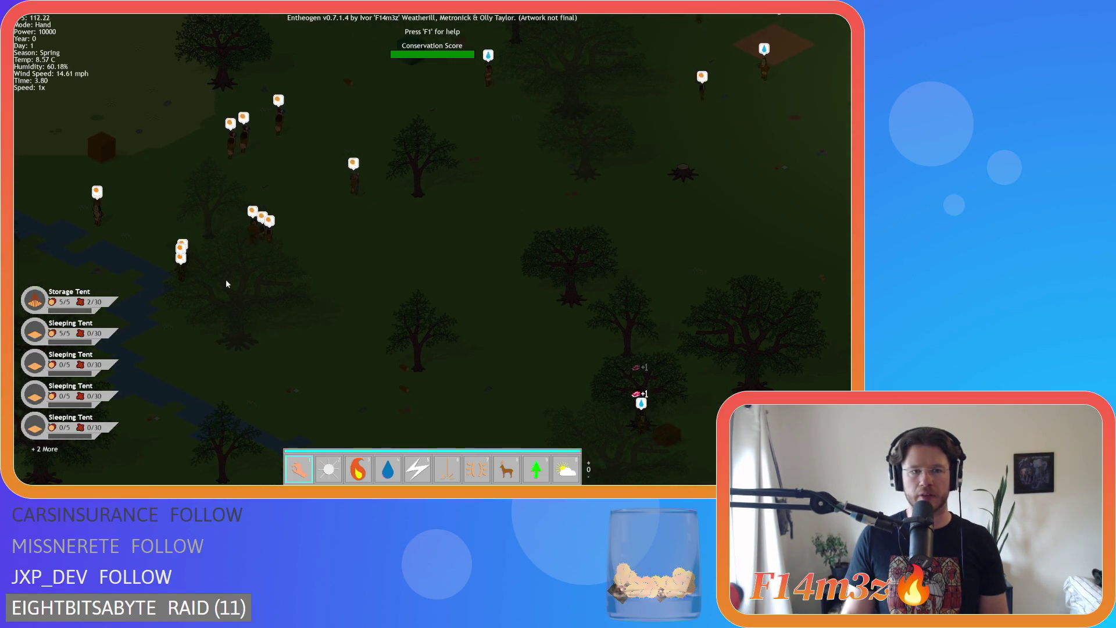
scroll(365, 284, down, 4)
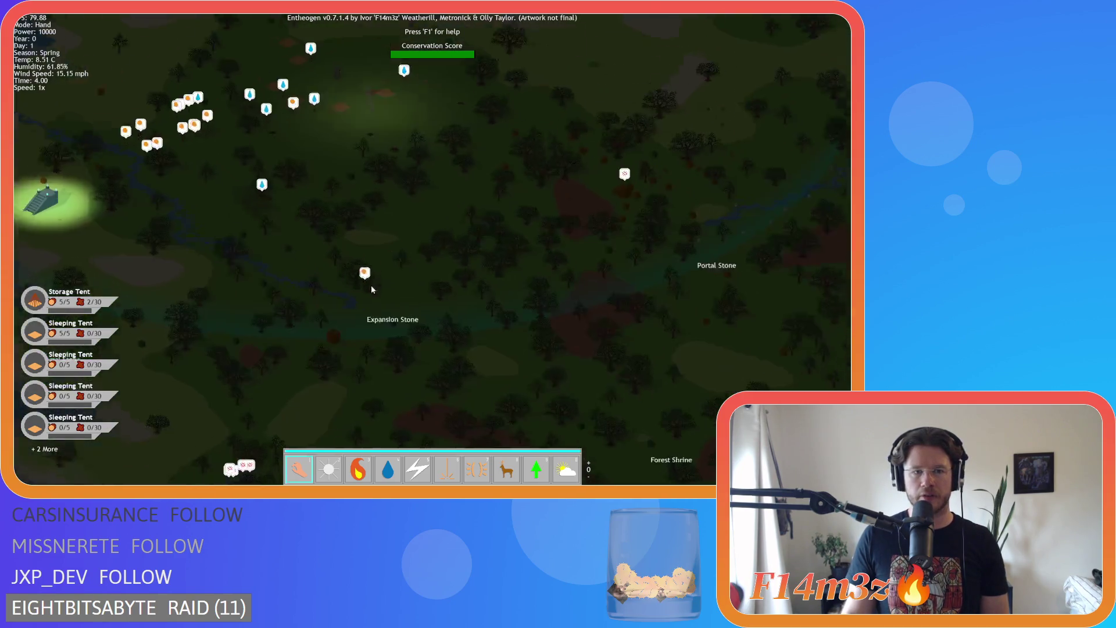
scroll(366, 289, up, 5)
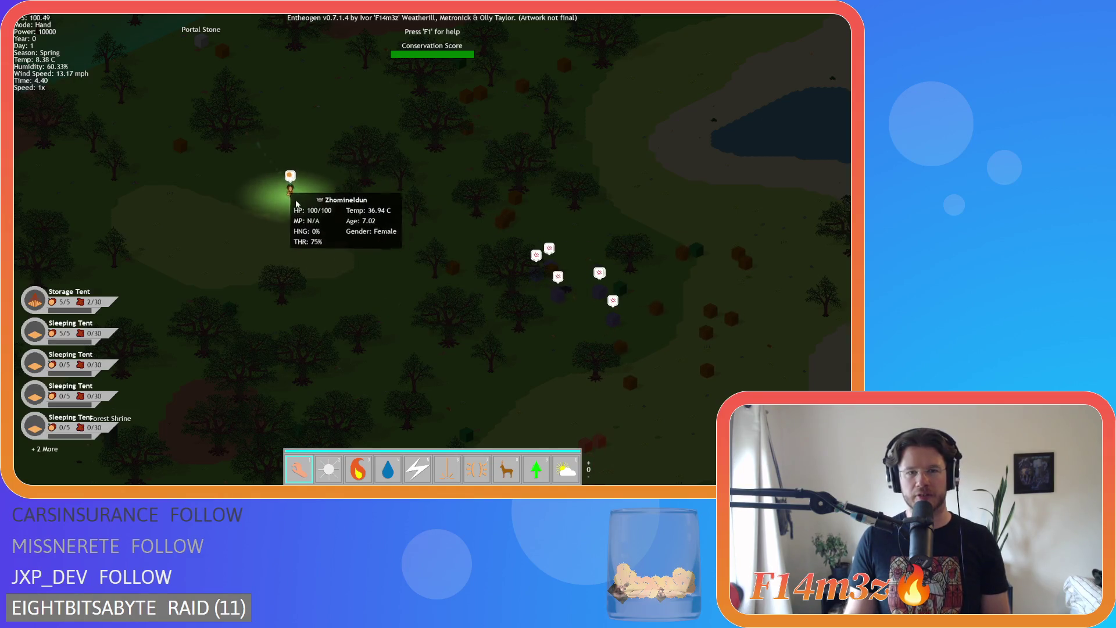
scroll(347, 279, up, 3)
key(5)
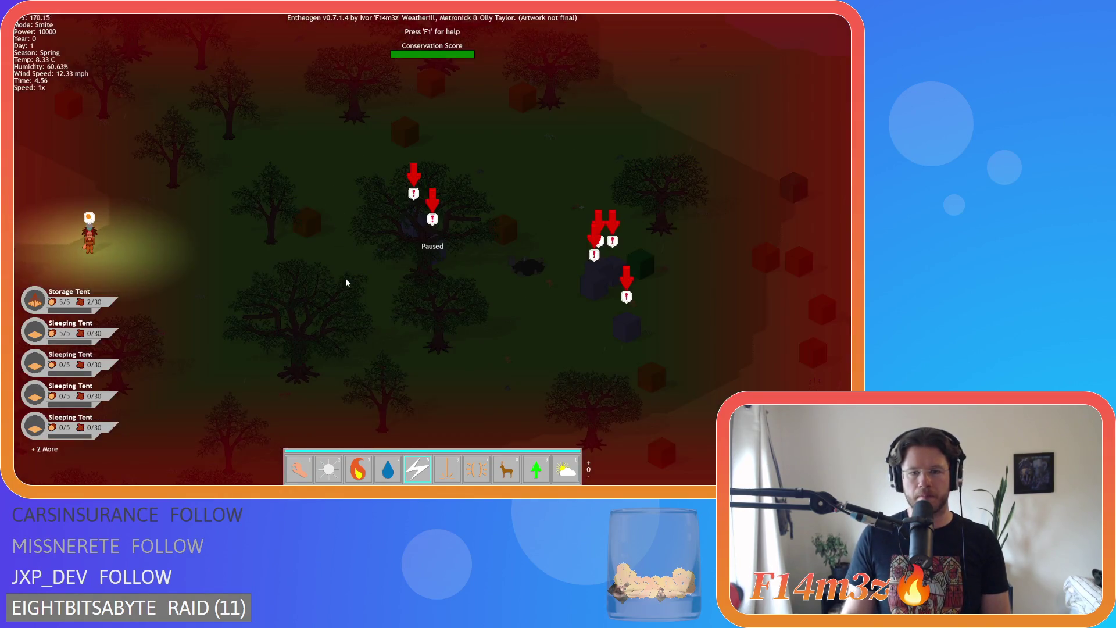
key(a)
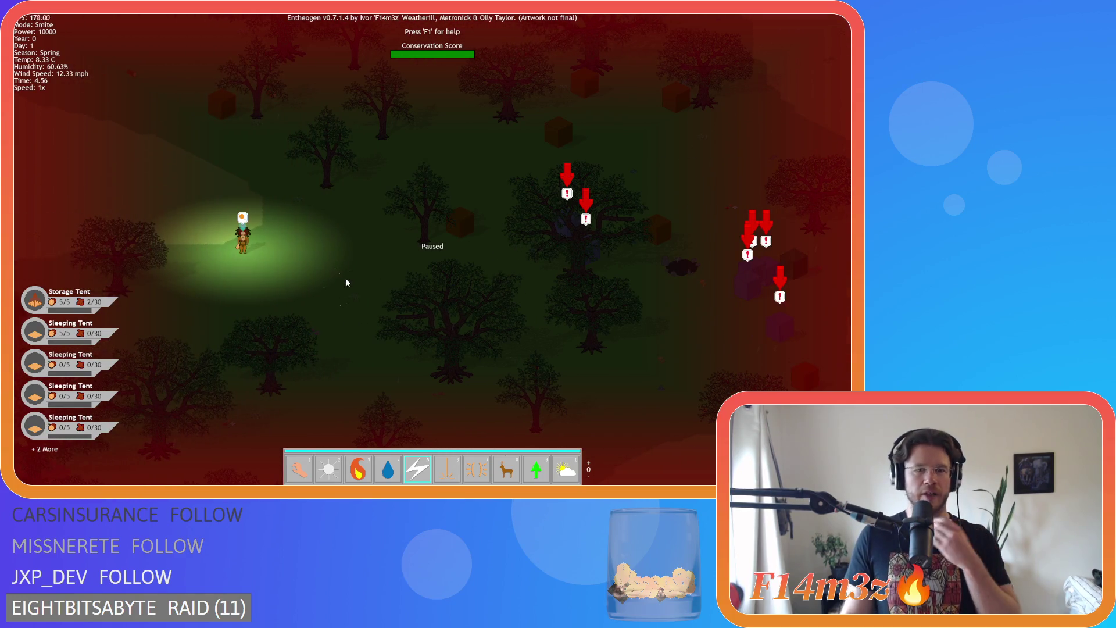
key(6)
key(7)
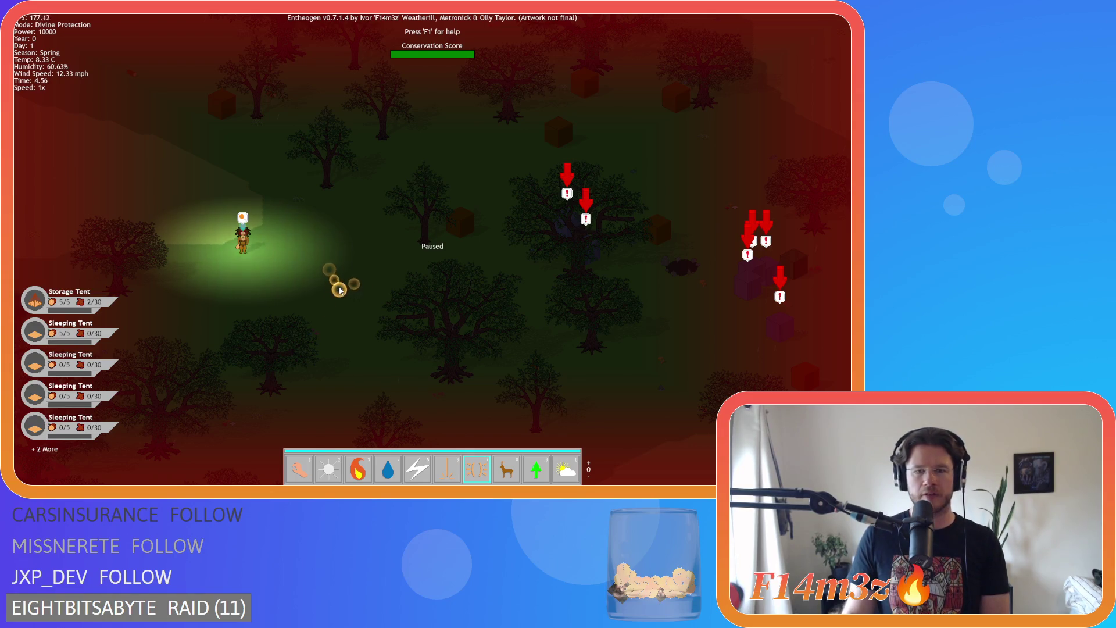
Unpause, shield the lone villager with Divine Protection, and return to Hand mode.
key(space)
click(287, 232)
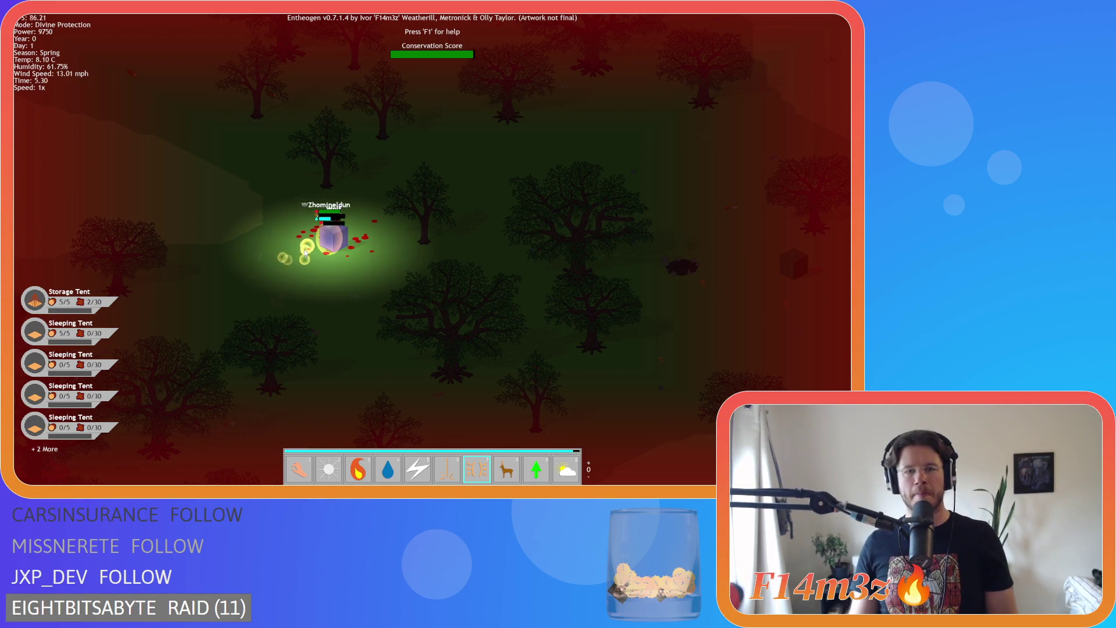
scroll(319, 244, up, 2)
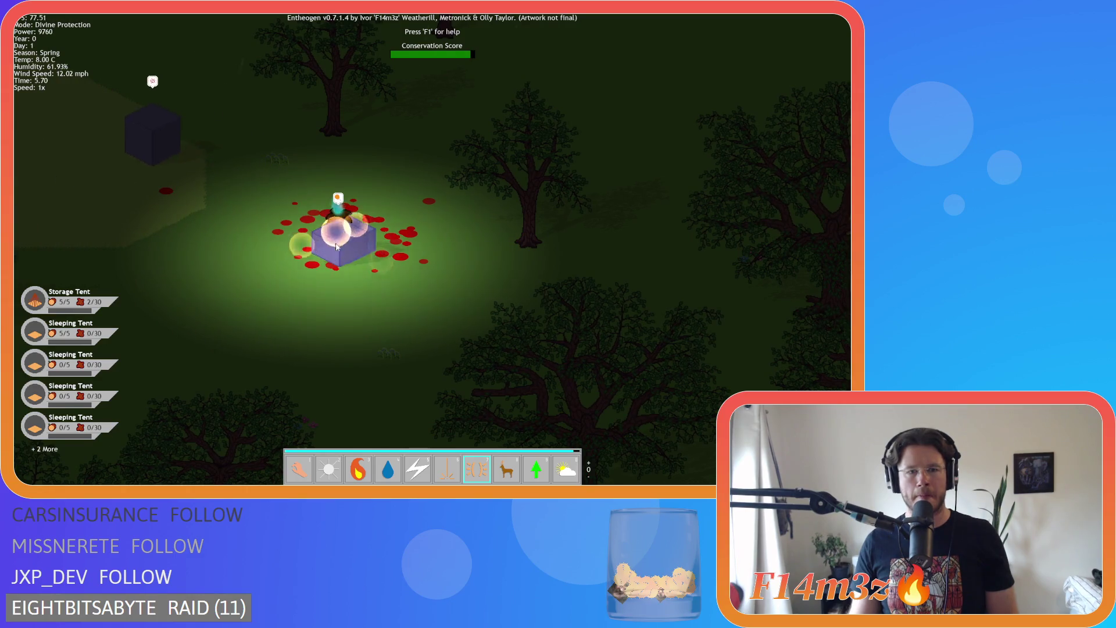
key(a)
key(1)
scroll(333, 250, down, 3)
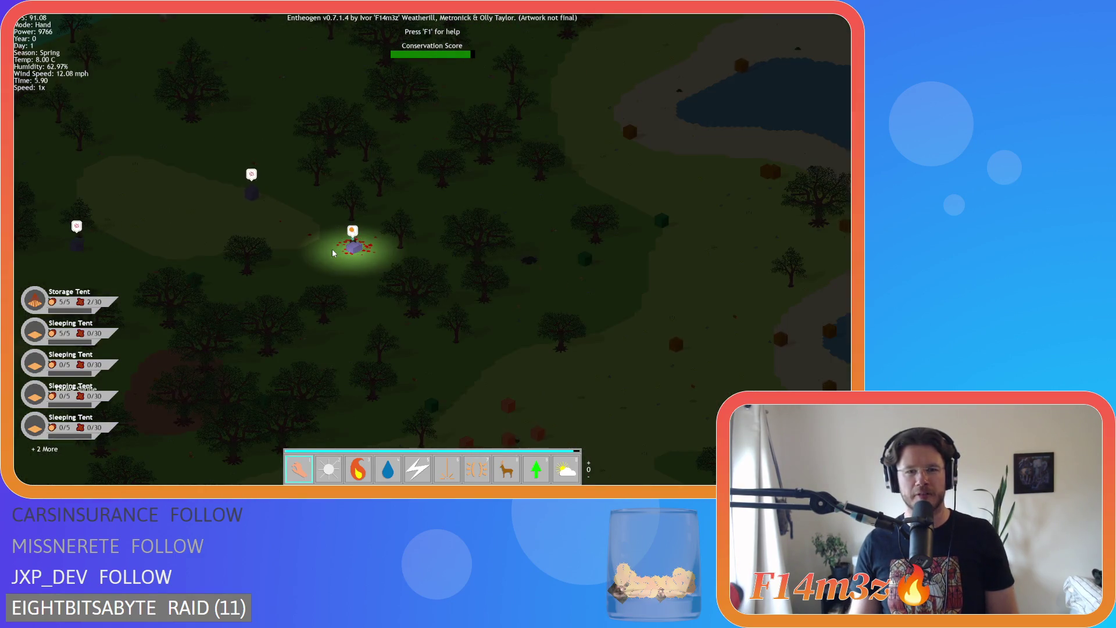
Zoom around the camp and briefly inspect a villager by the campfire.
scroll(335, 249, up, 3)
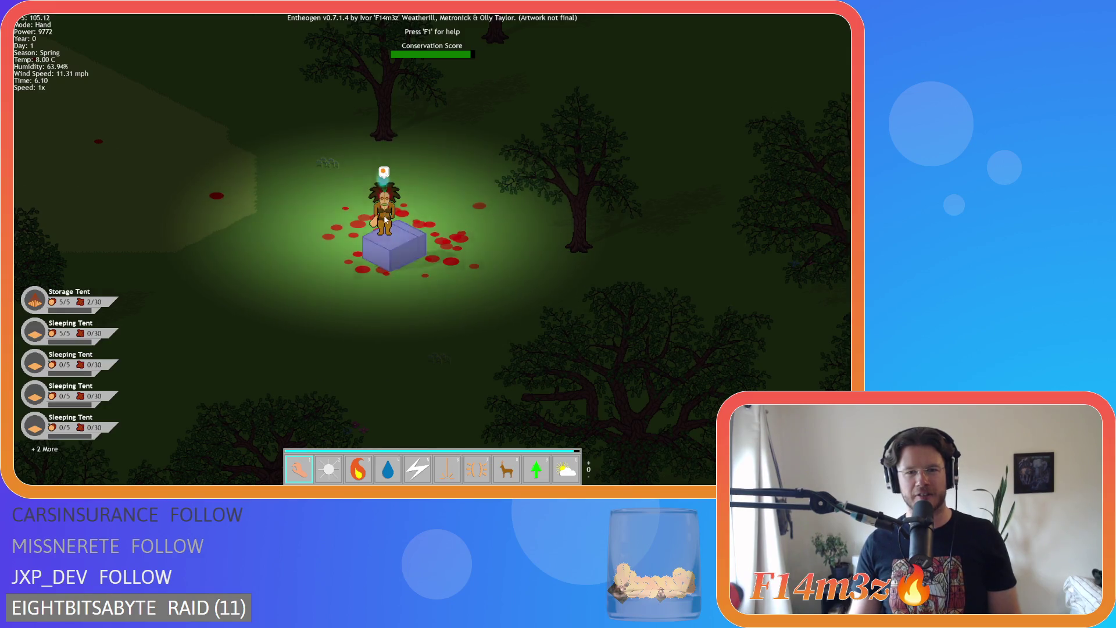
scroll(385, 219, down, 3)
scroll(385, 219, down, 3)
scroll(382, 225, up, 3)
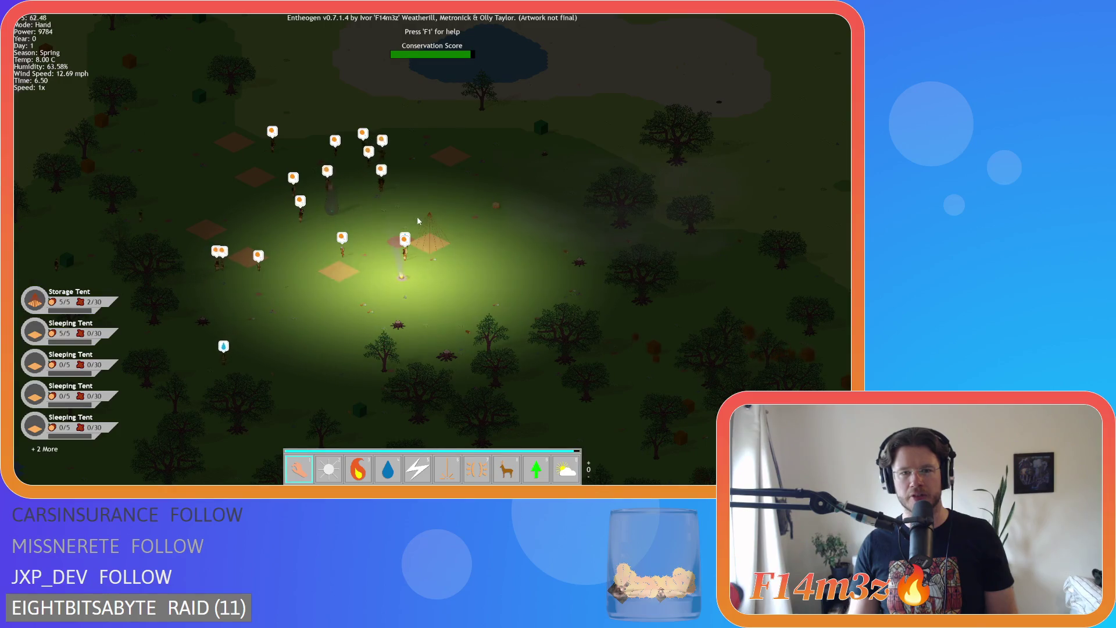
scroll(418, 218, up, 3)
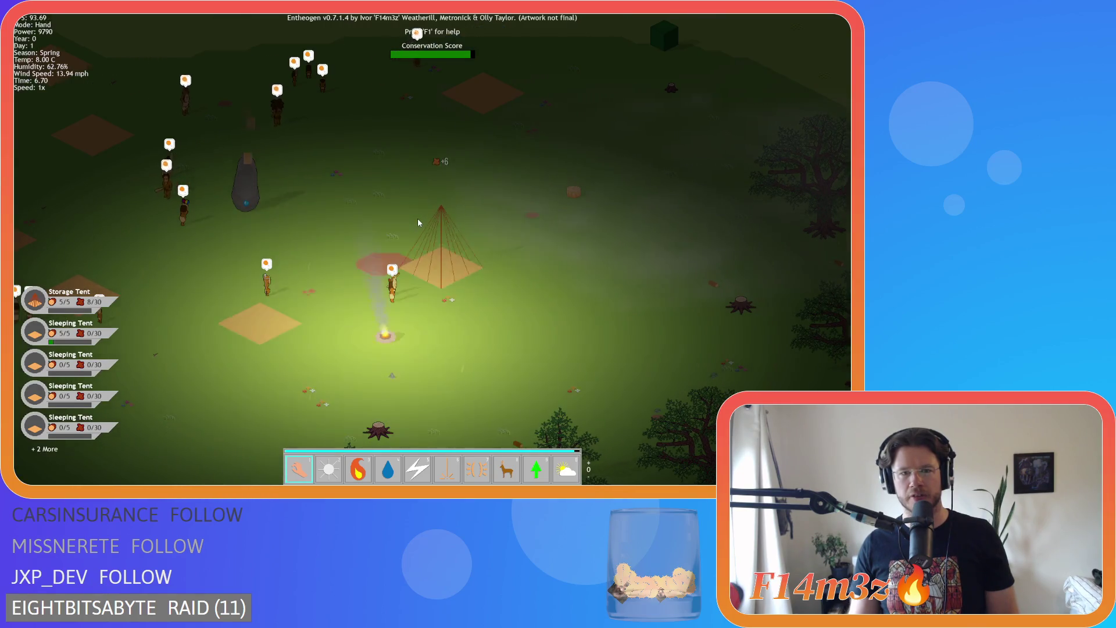
scroll(417, 220, up, 2)
scroll(417, 218, down, 5)
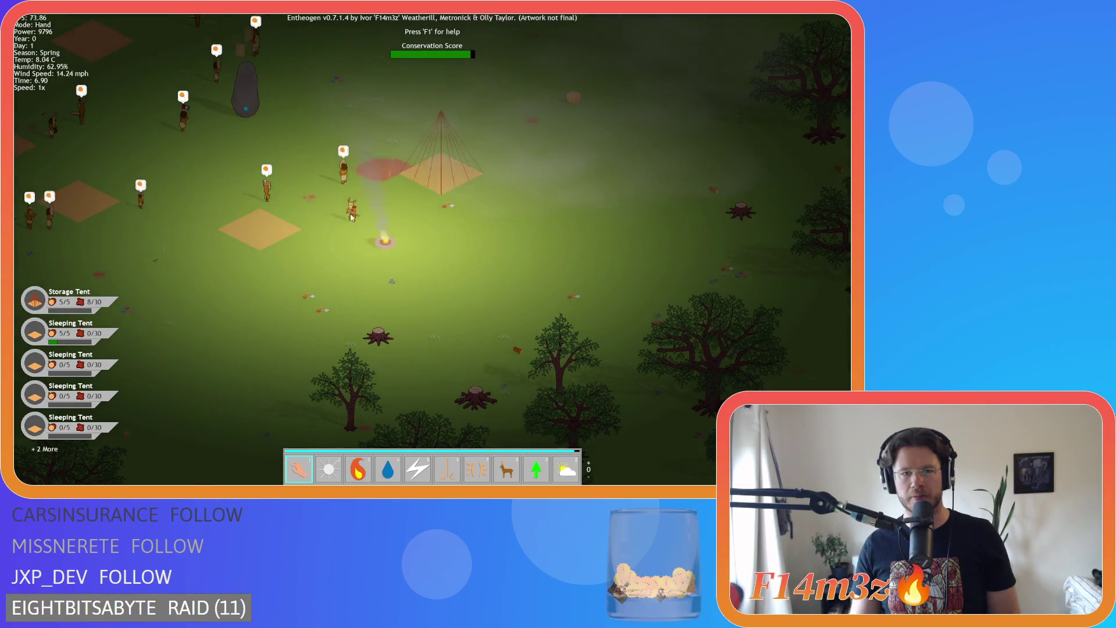
click(350, 218)
key(Escape)
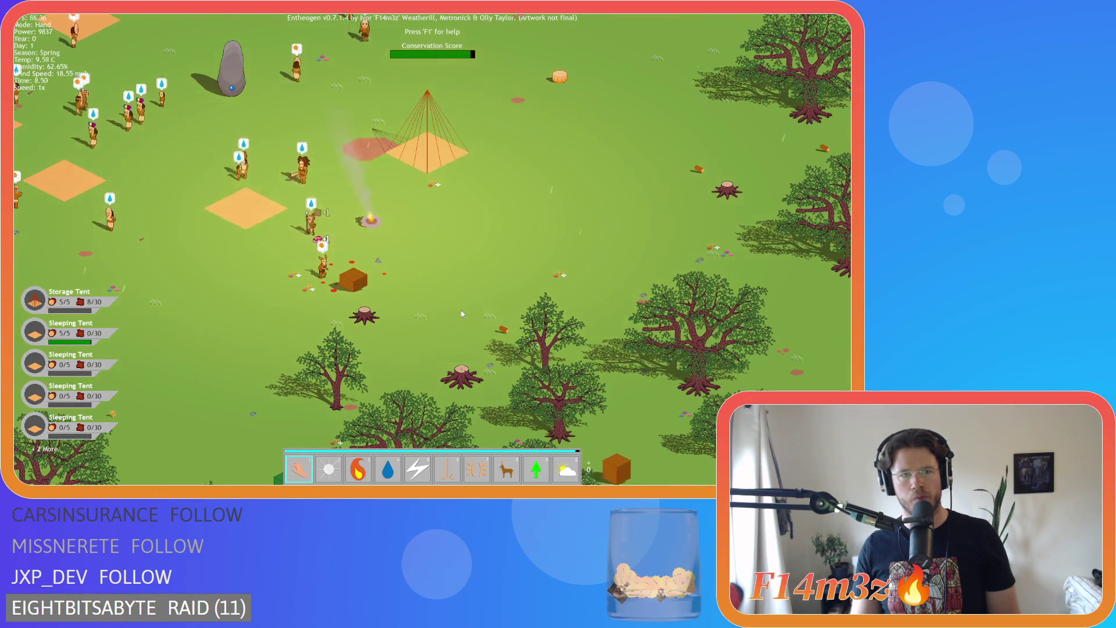
Cast Haste (8) on the campfire villager, then view the walking villager in the Tribe panel.
key(s)
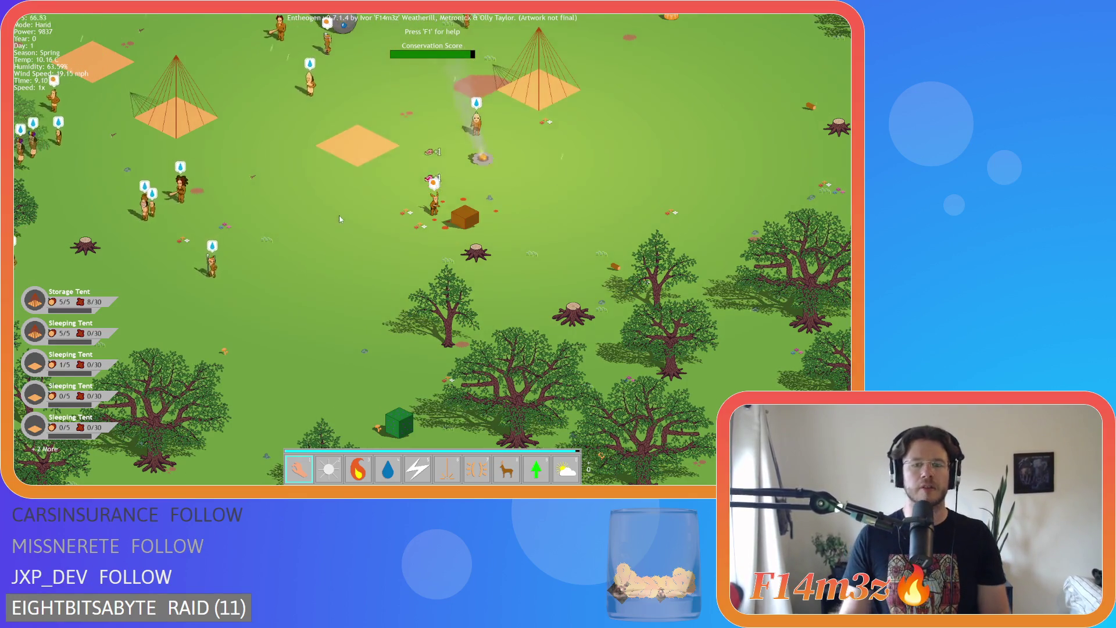
key(Tab)
key(8)
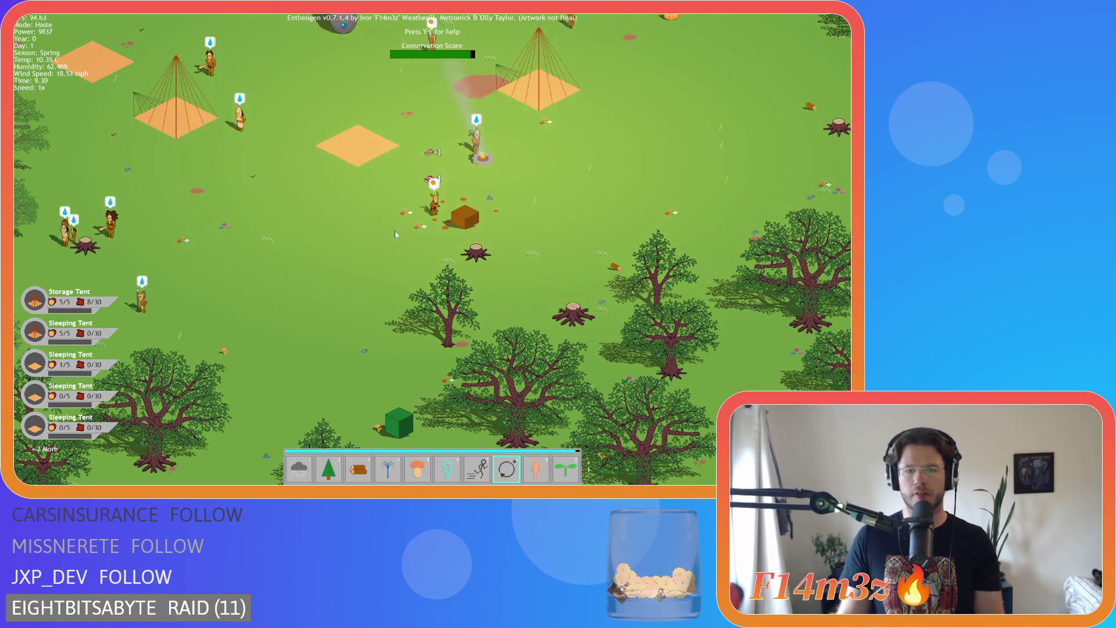
click(437, 206)
key(Tab)
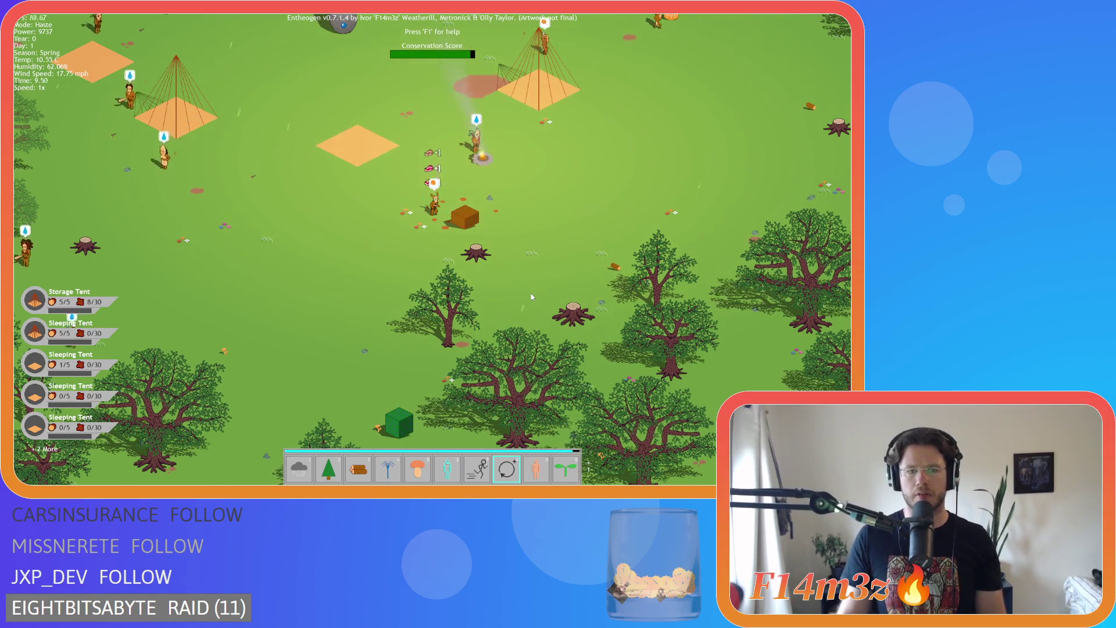
key(1)
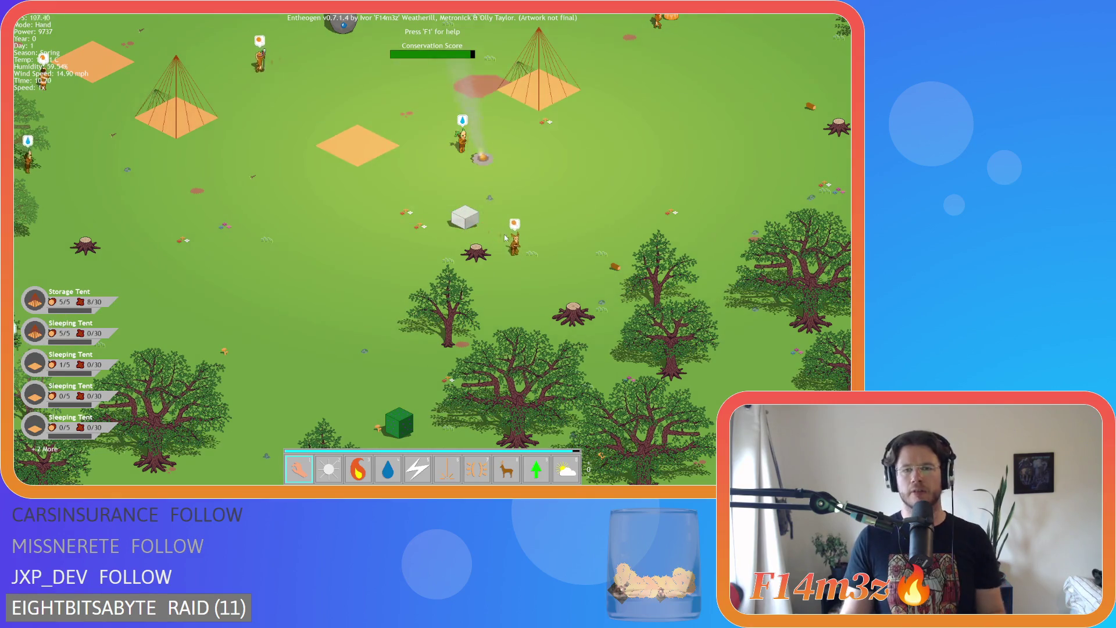
click(633, 301)
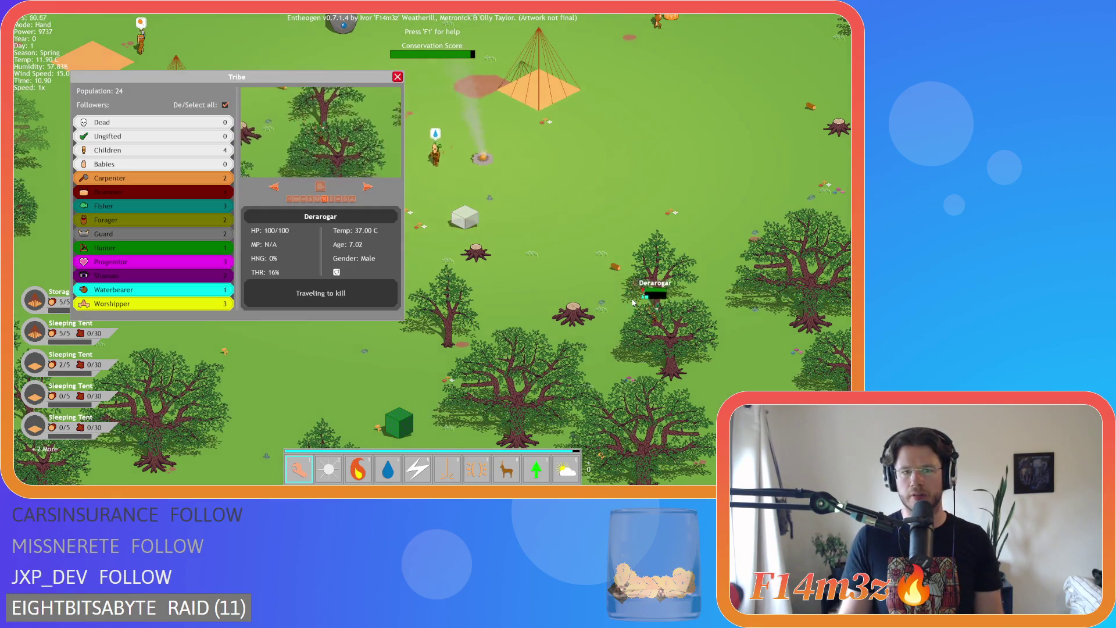
Zoom and pan left and right across the forest around the villager.
scroll(633, 301, down, 5)
scroll(326, 169, up, 4)
scroll(326, 169, up, 3)
scroll(230, 170, down, 2)
scroll(227, 166, up, 2)
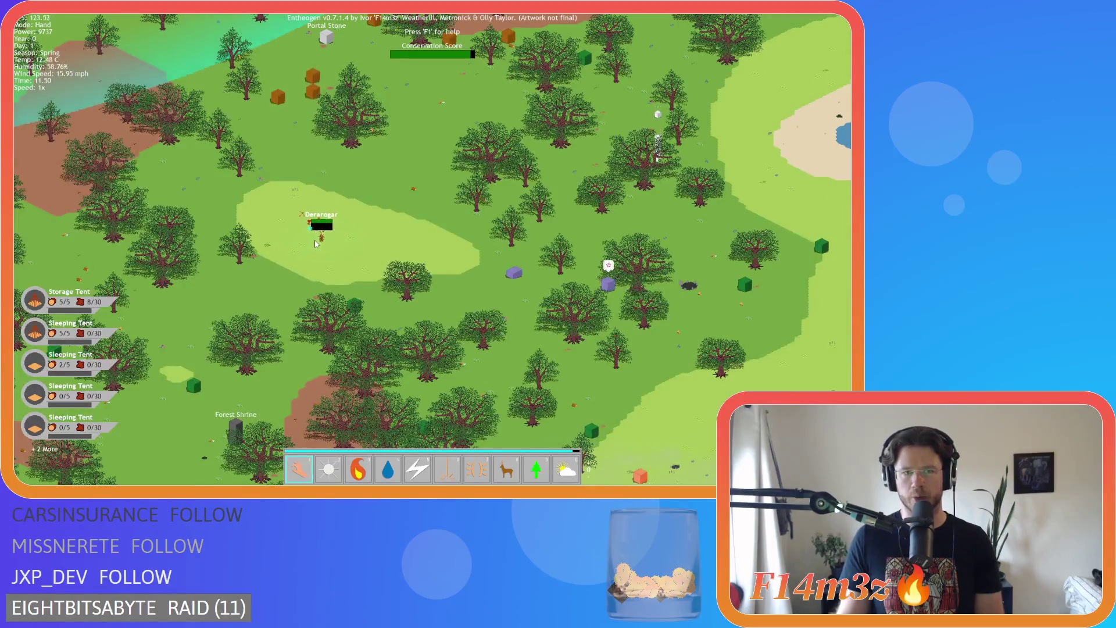
scroll(358, 262, up, 3)
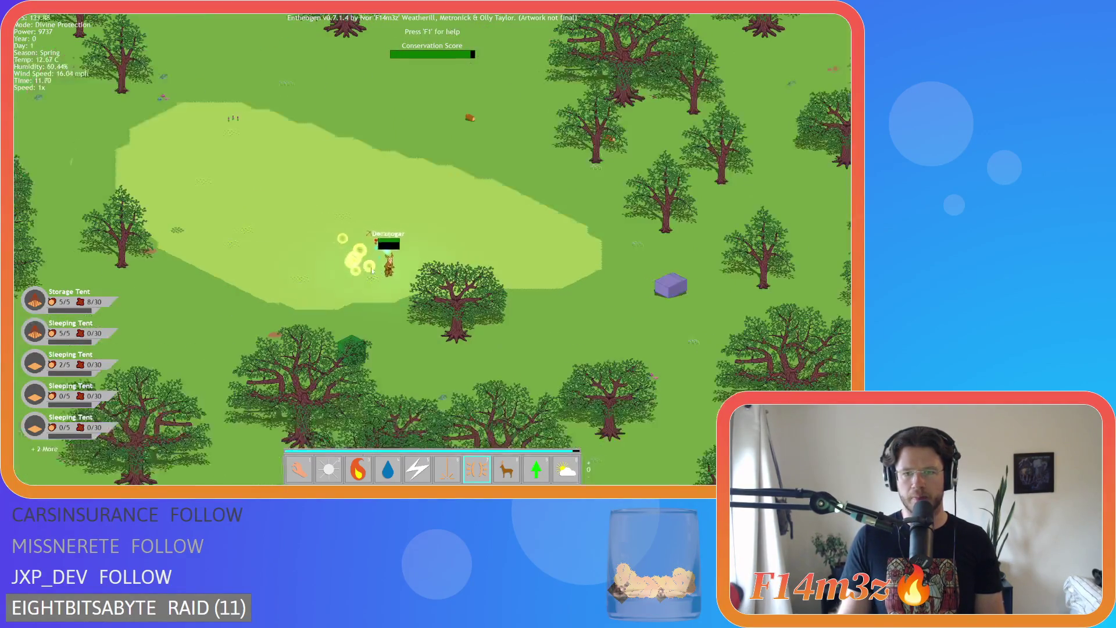
scroll(373, 272, up, 1)
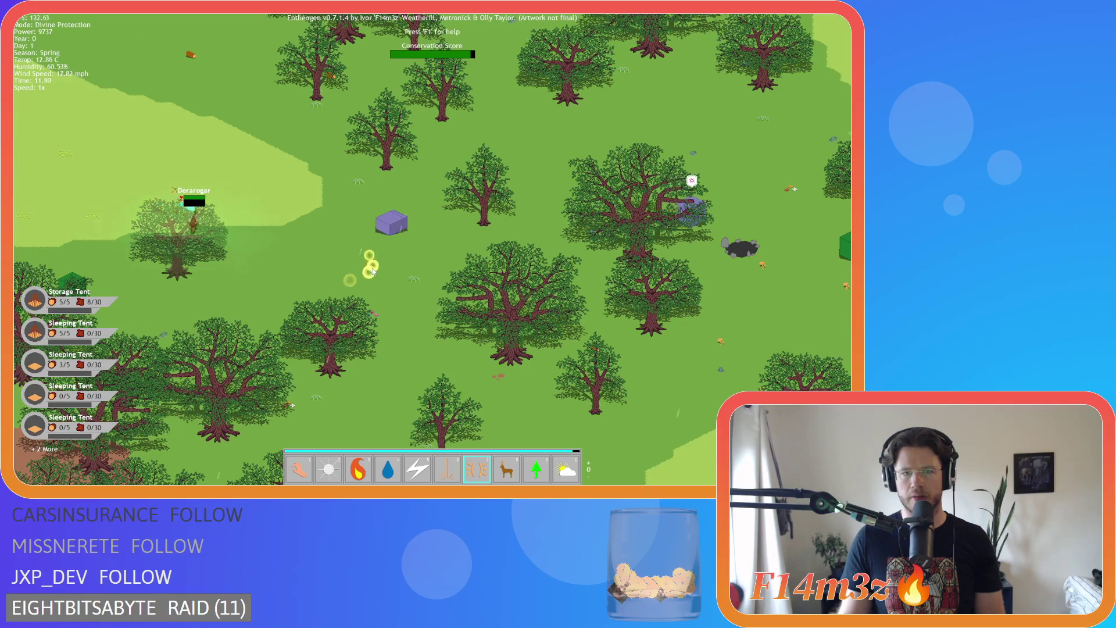
key(d)
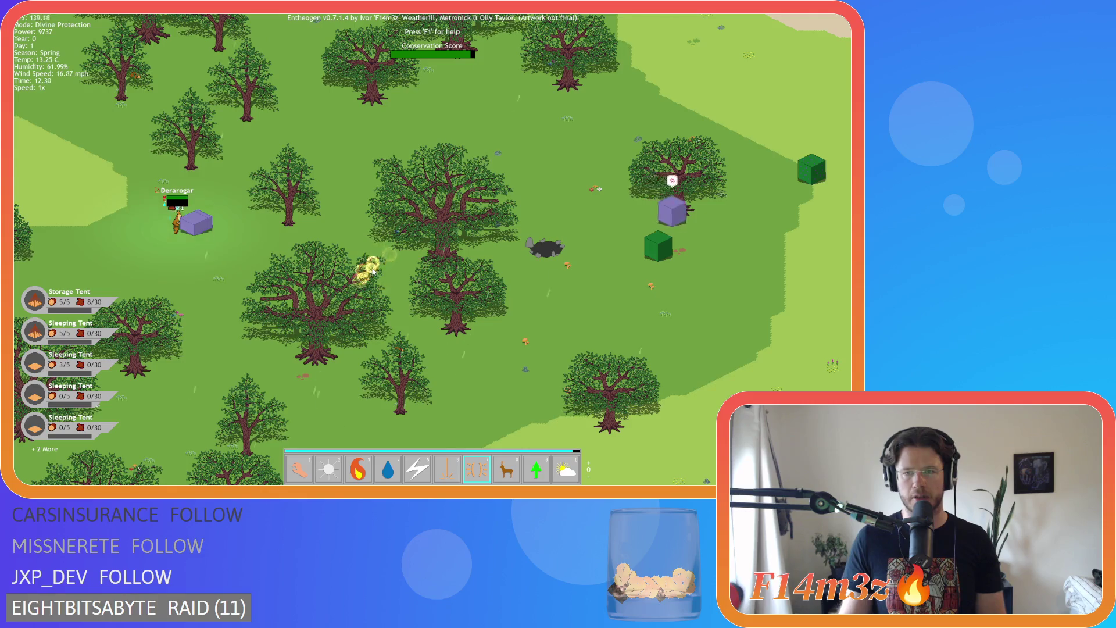
scroll(372, 270, down, 3)
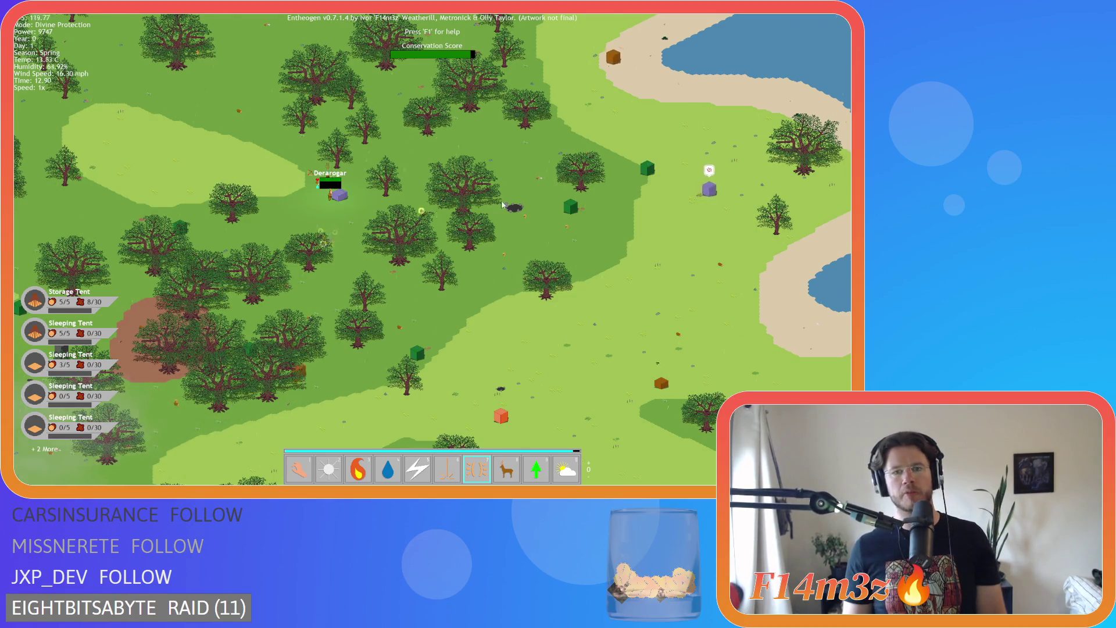
scroll(502, 204, up, 3)
scroll(511, 215, down, 3)
key(d)
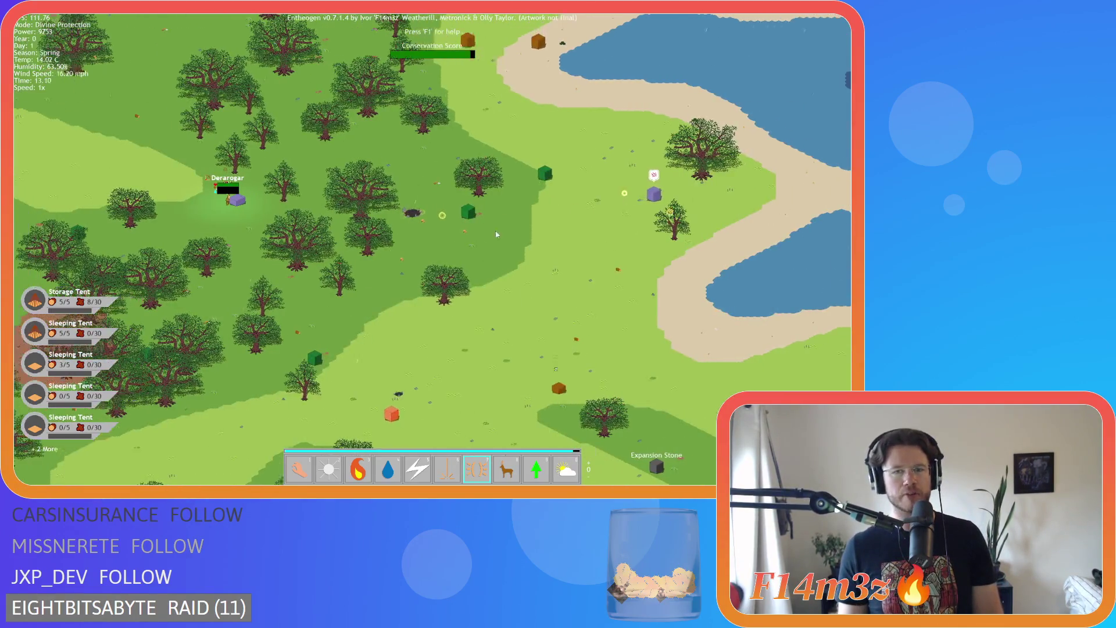
key(a)
key(d)
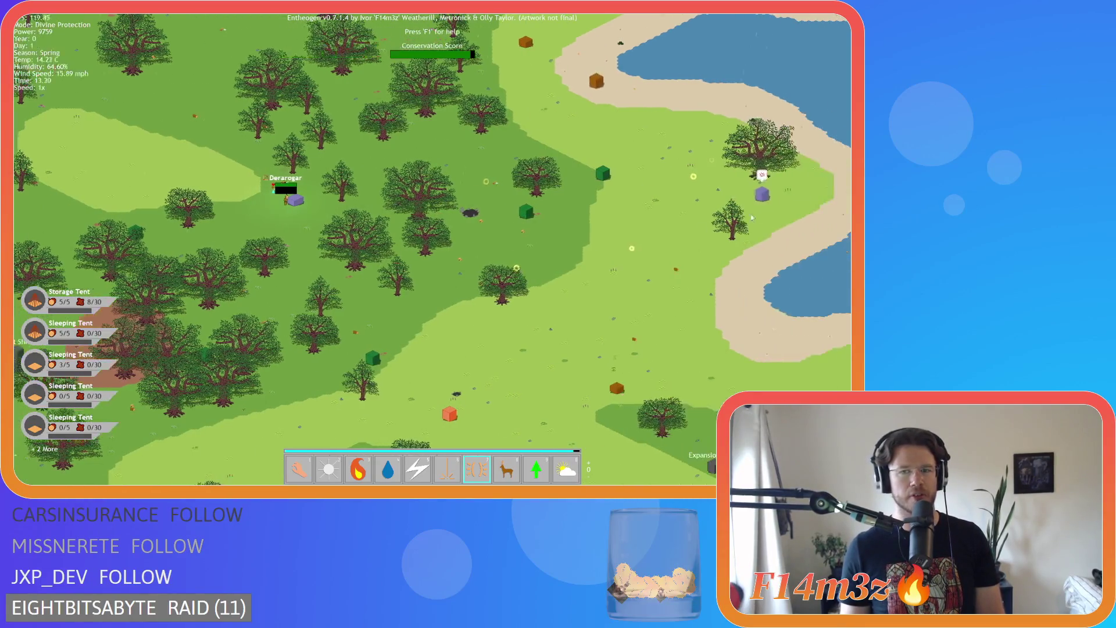
key(a)
key(d)
key(a)
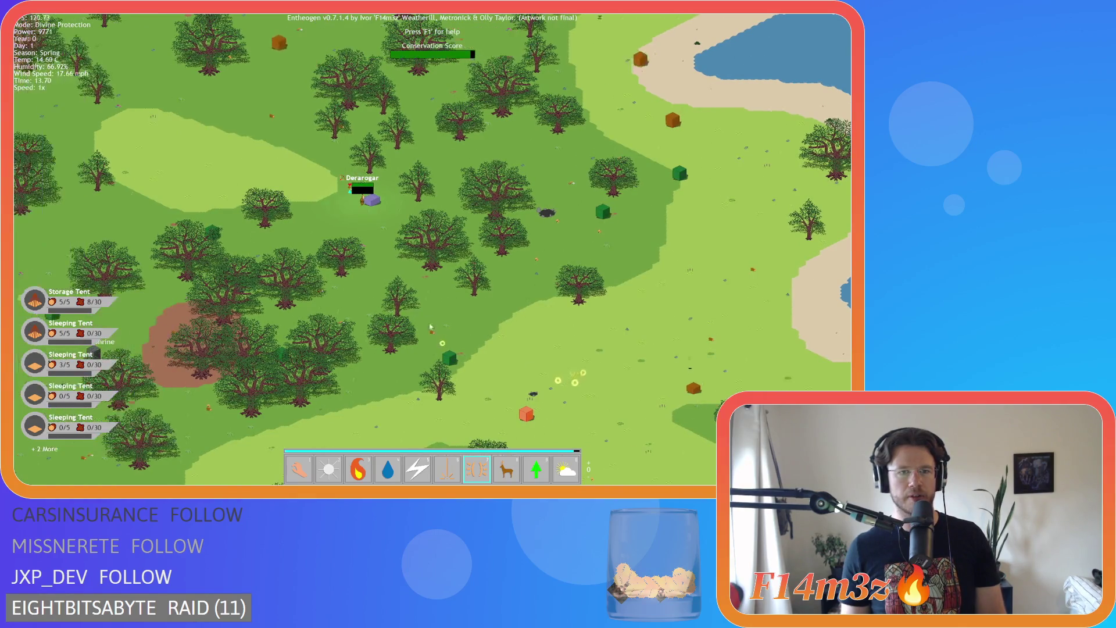
scroll(381, 237, up, 3)
Switch to the second power page for Storm, return to Hand, and pan around.
key(e)
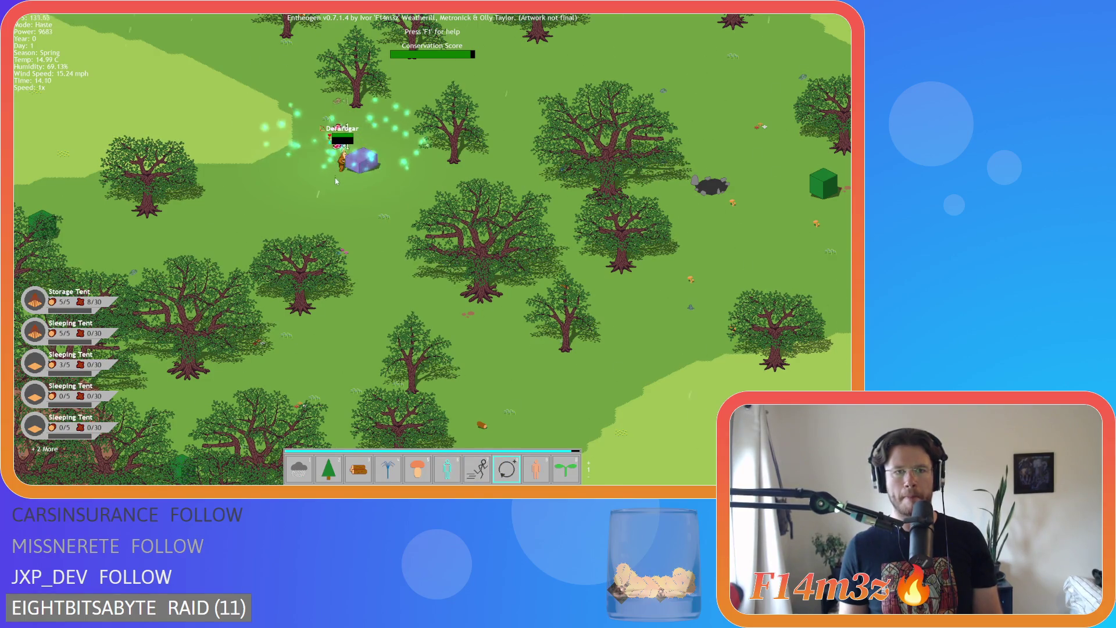
key(1)
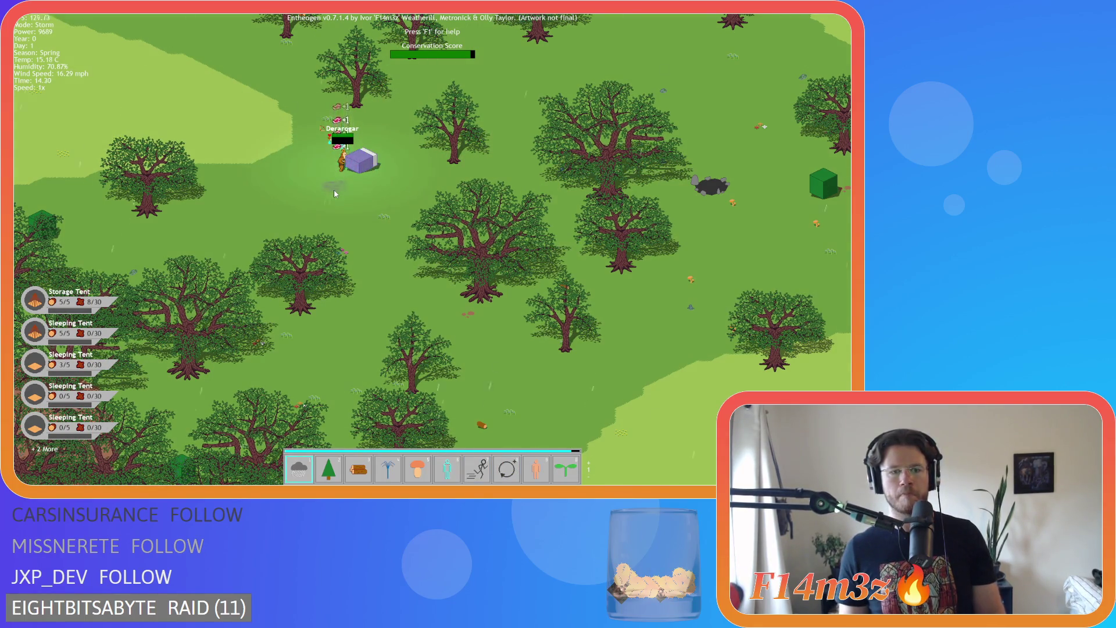
key(q)
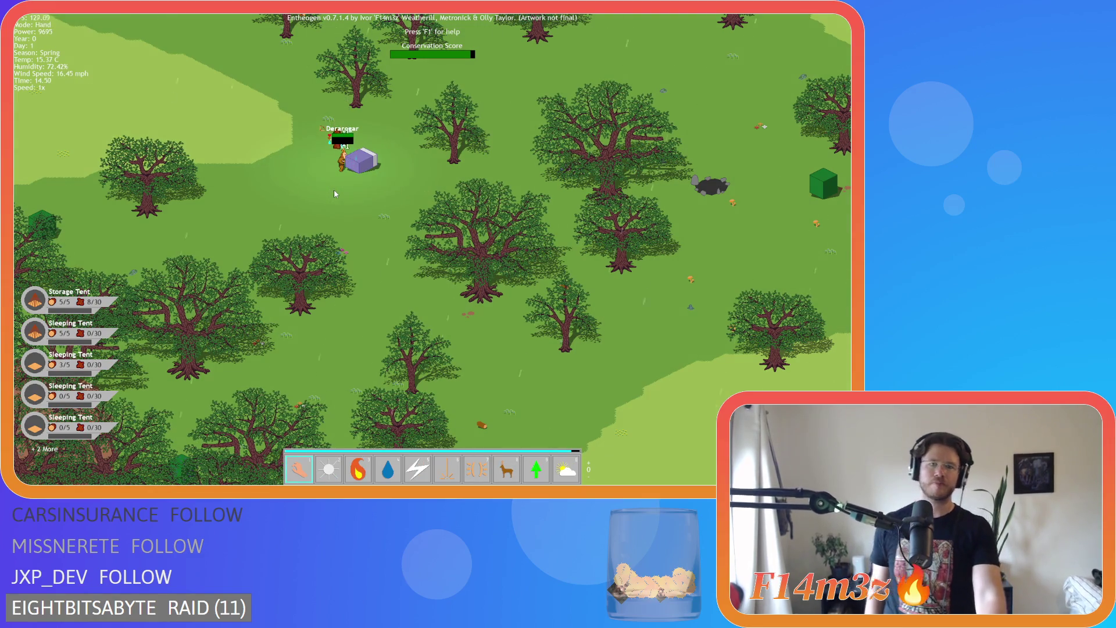
key(d)
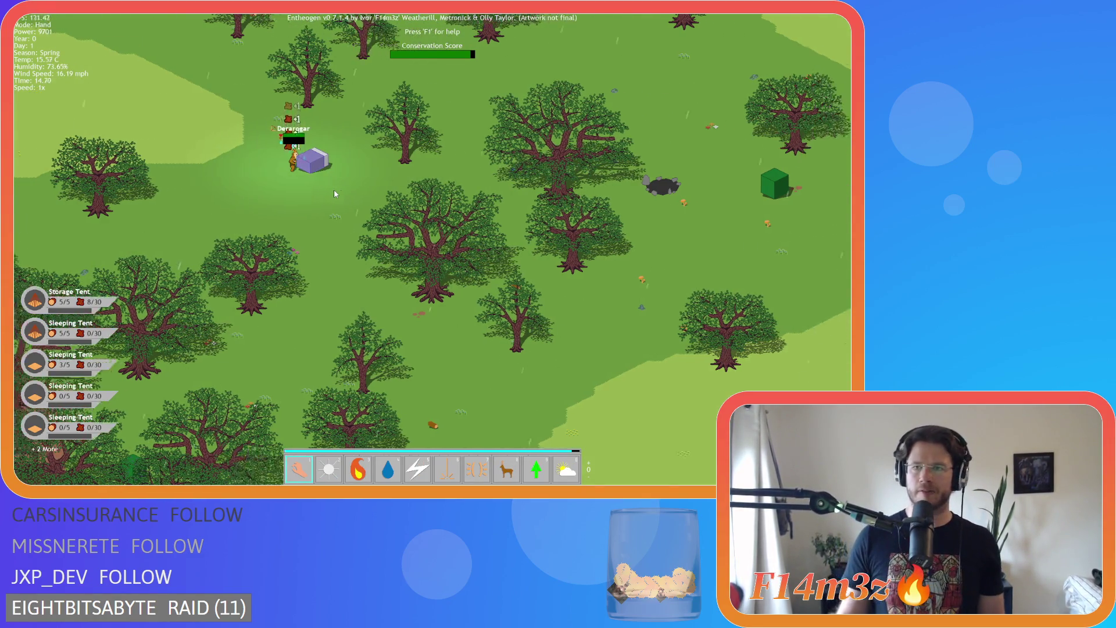
scroll(334, 189, down, 3)
key(w)
key(a)
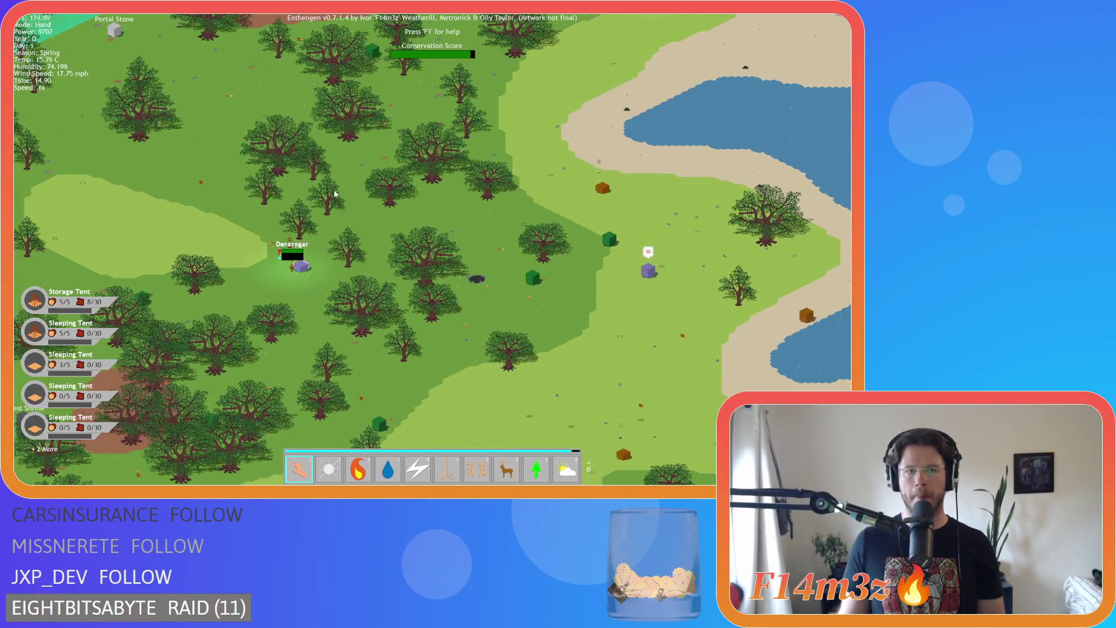
key(d)
key(a)
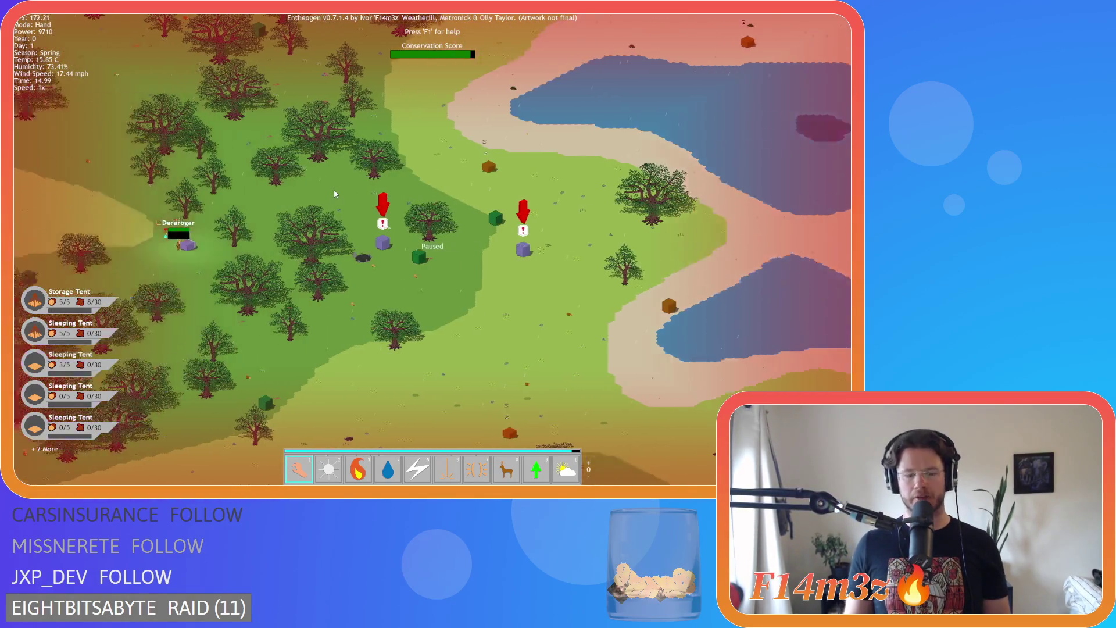
key(a)
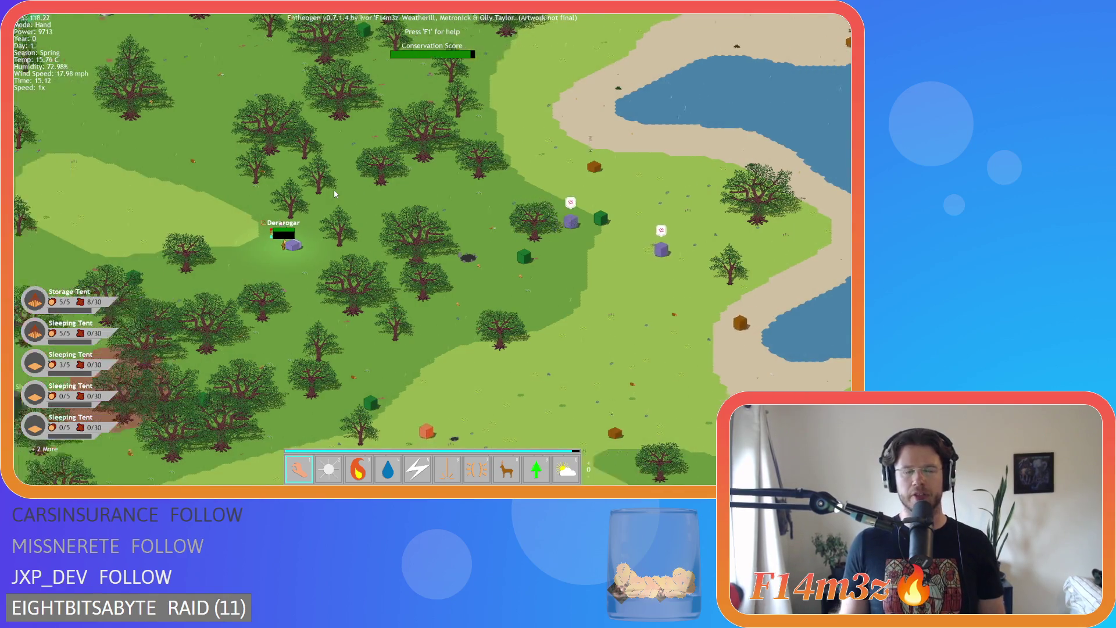
key(s)
key(a)
key(w)
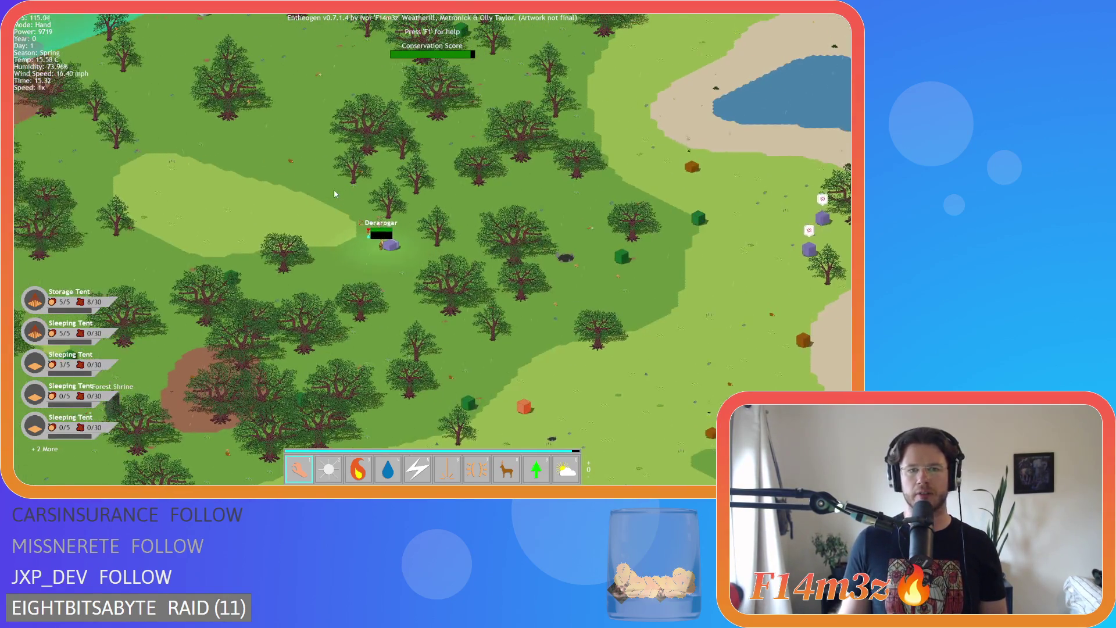
scroll(334, 190, up, 2)
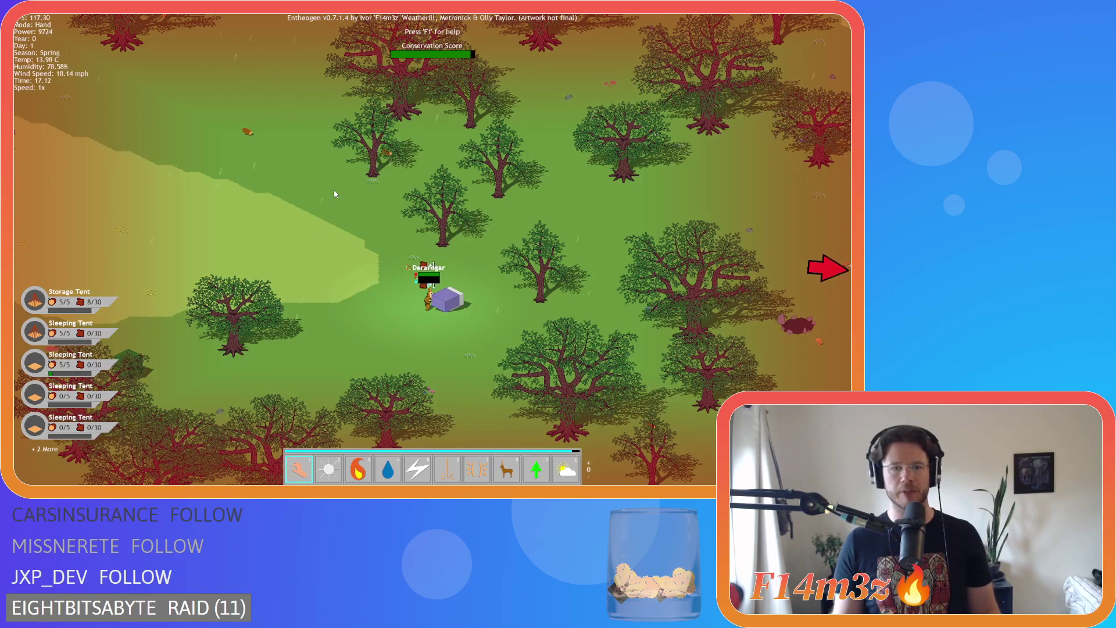
Center on the villager, check the alerted purple cubes, then jump to the tribe's village.
key(d)
key(s)
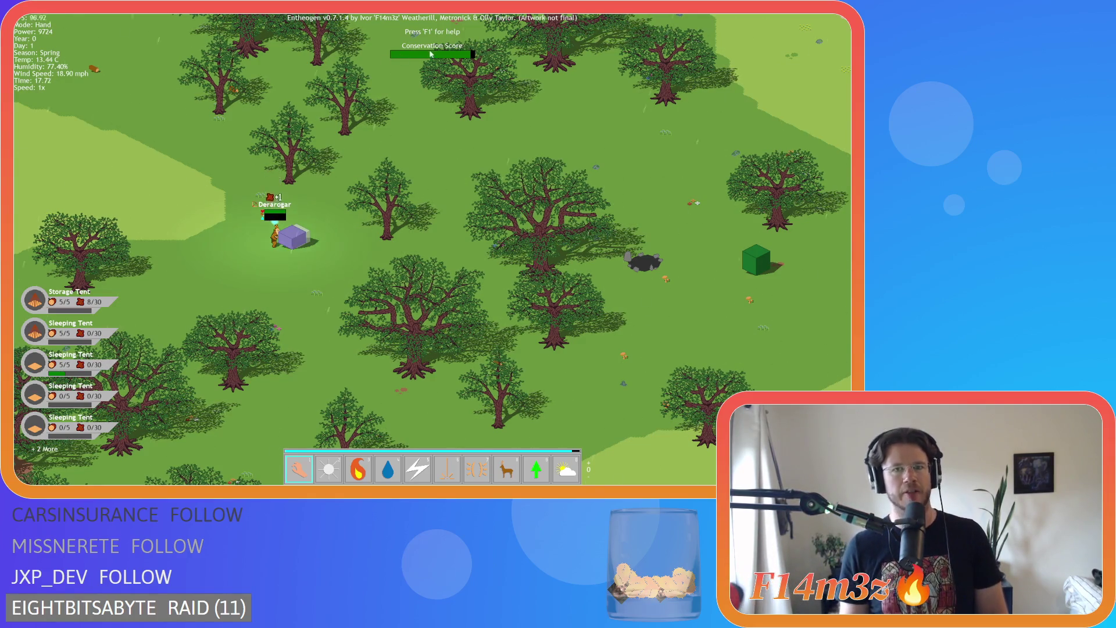
key(a)
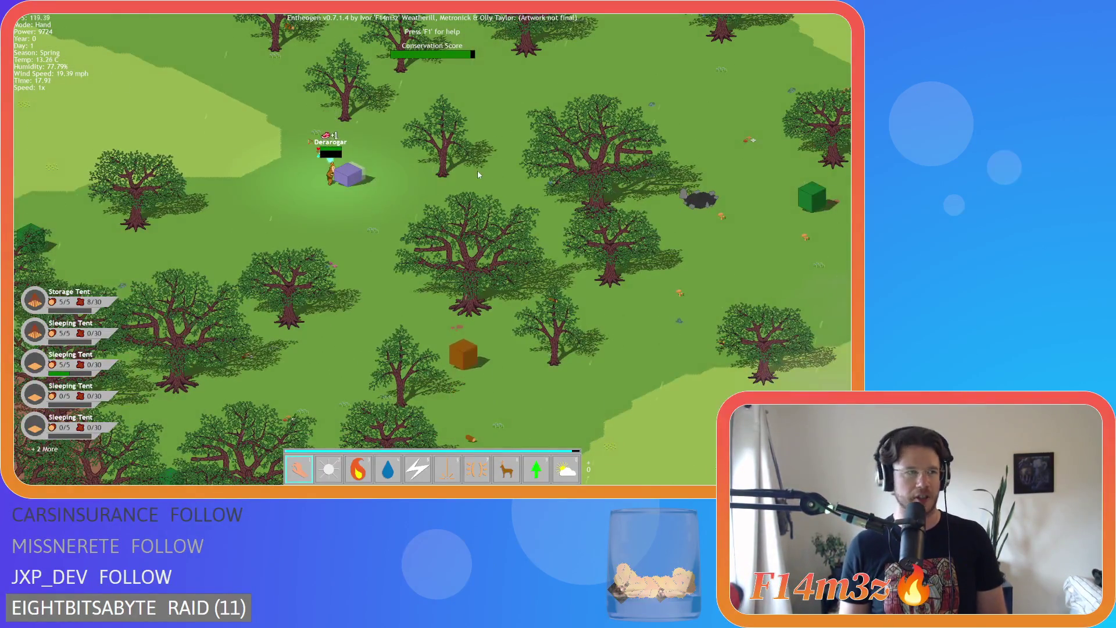
key(a)
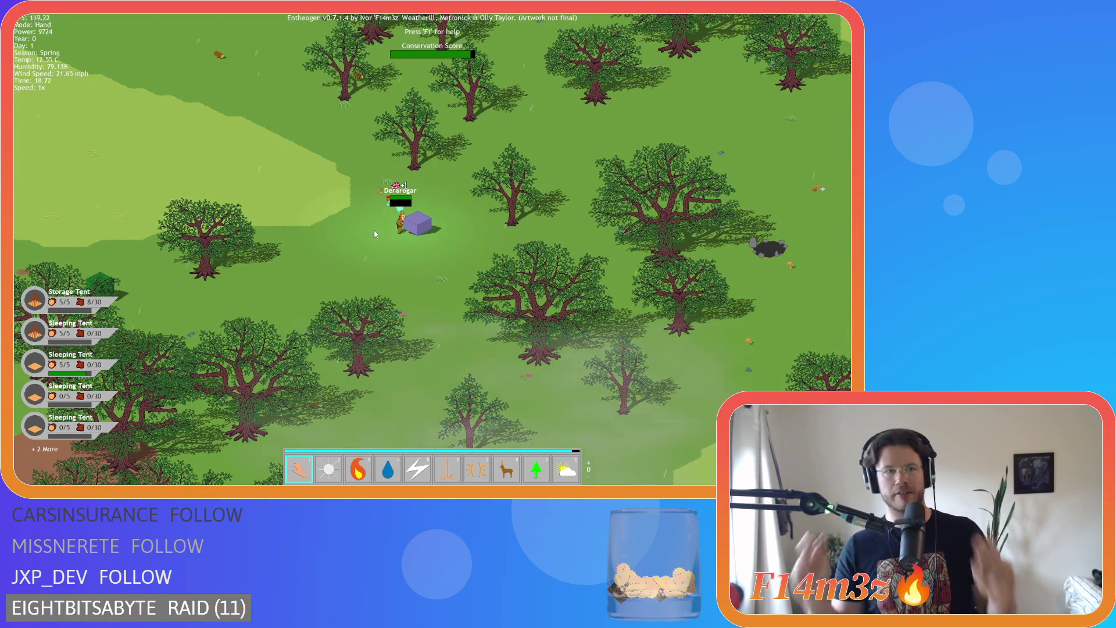
key(space)
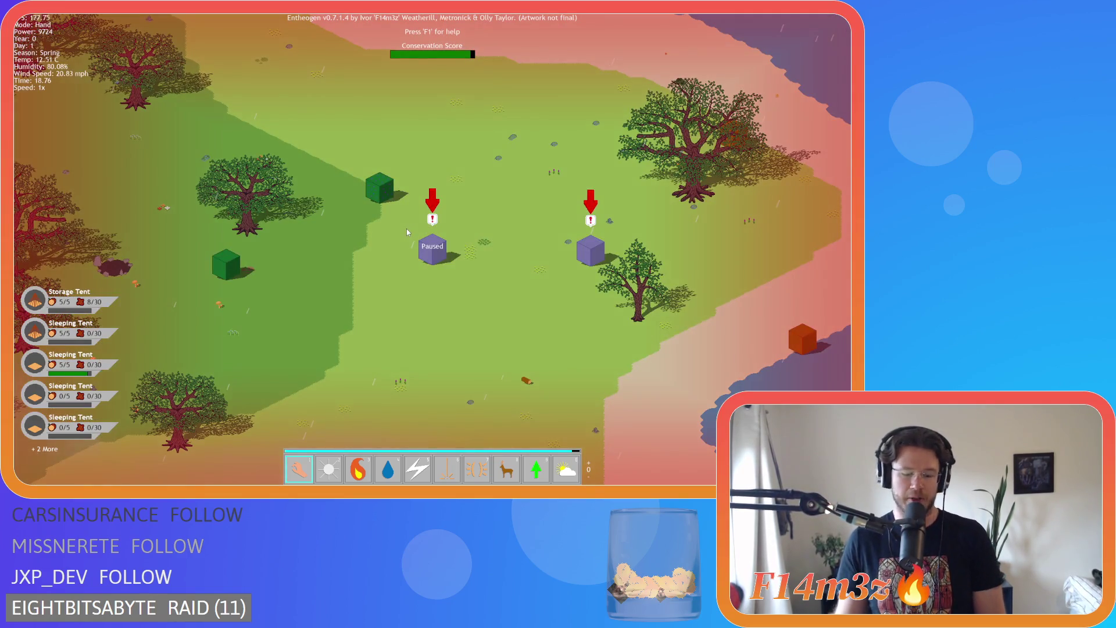
key(space)
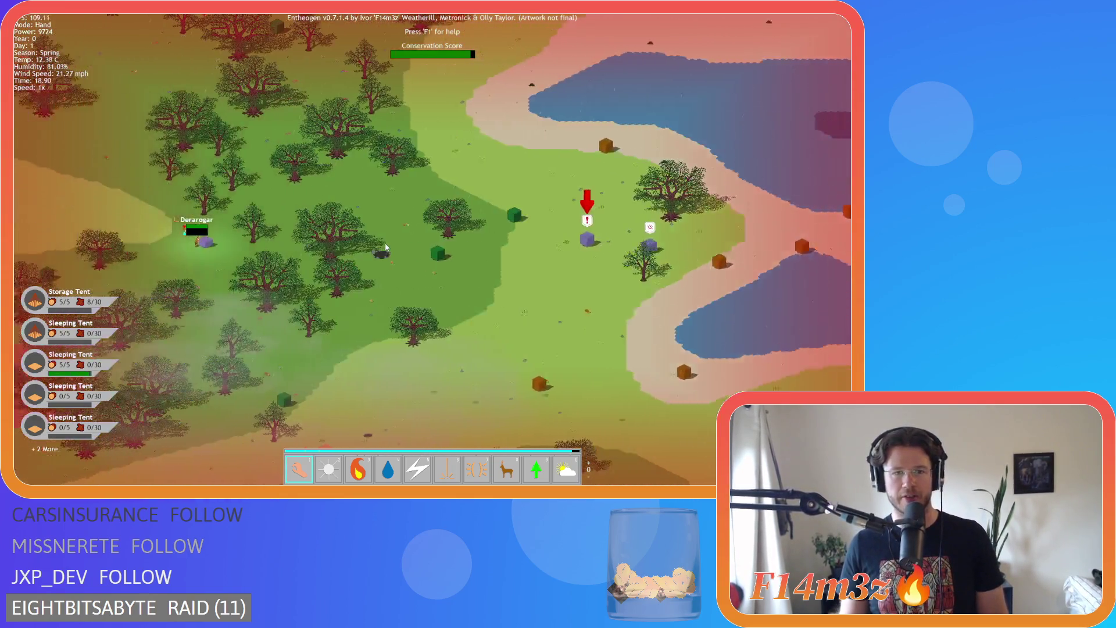
key(a)
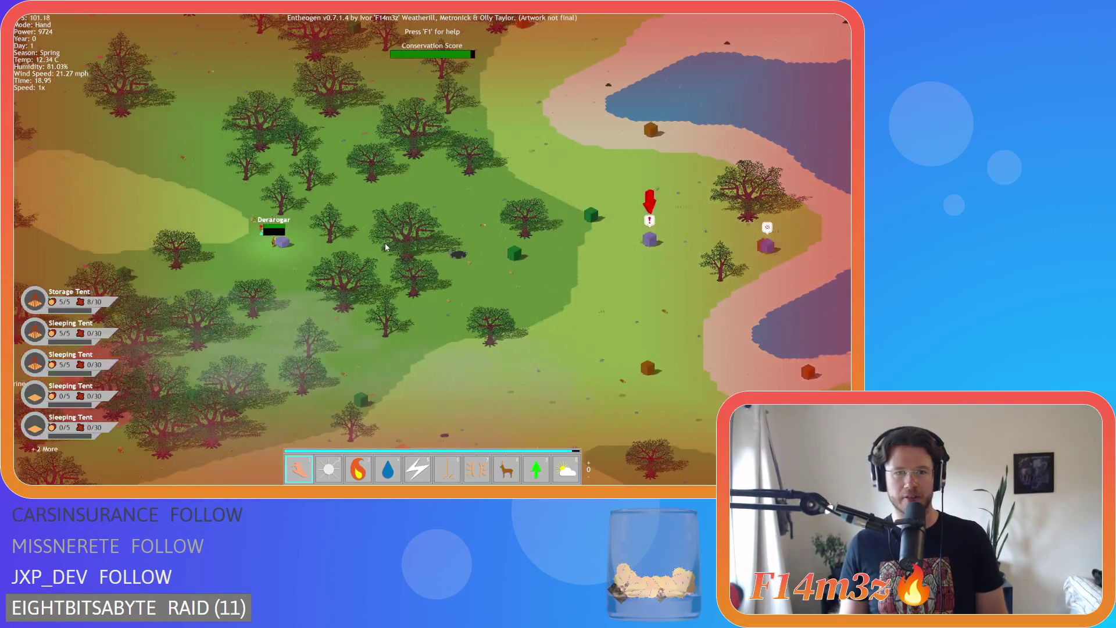
key(s)
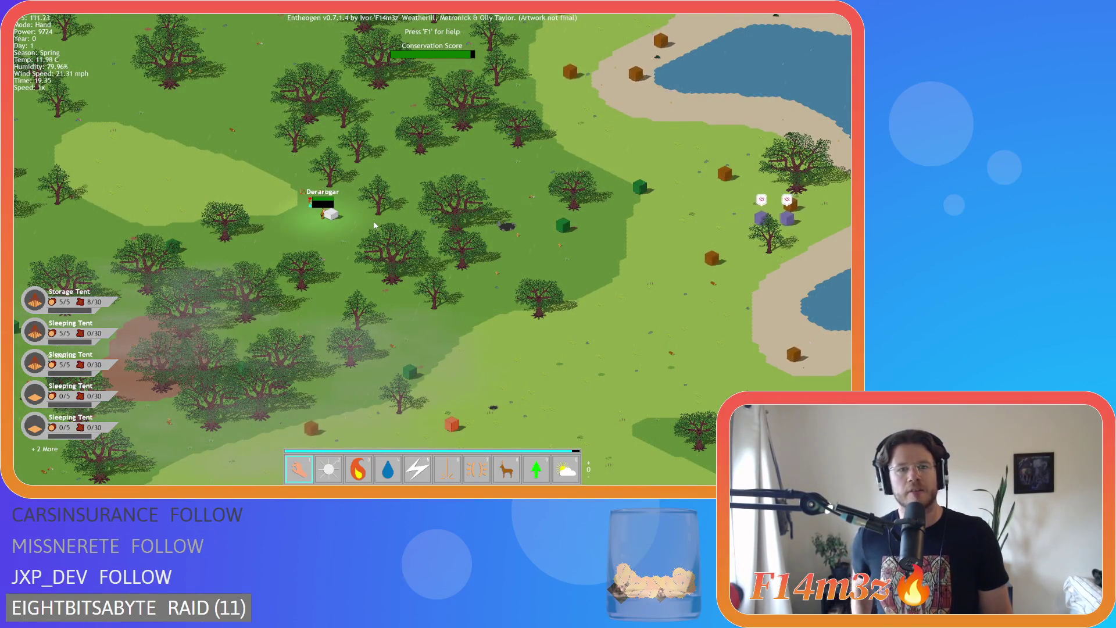
scroll(396, 241, up, 2)
key(s)
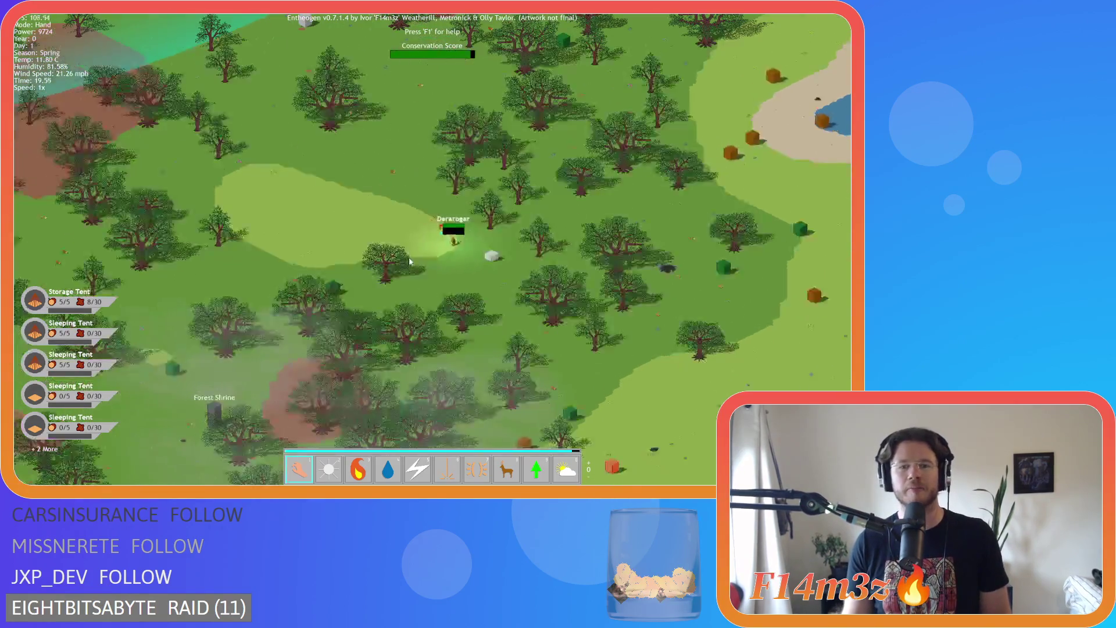
key(w)
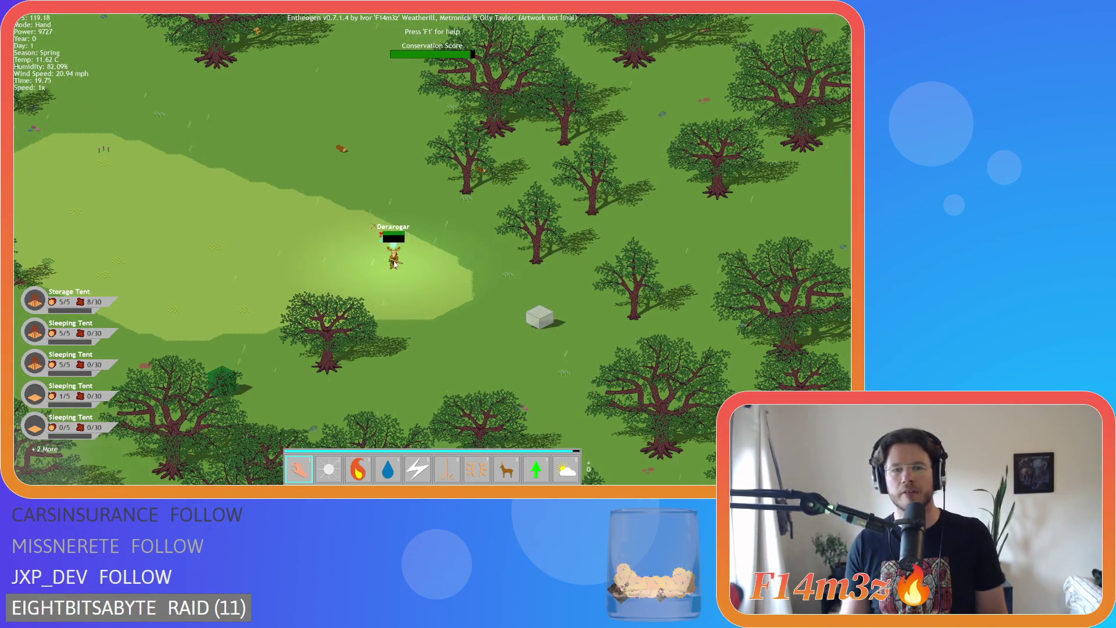
key(space)
key(d)
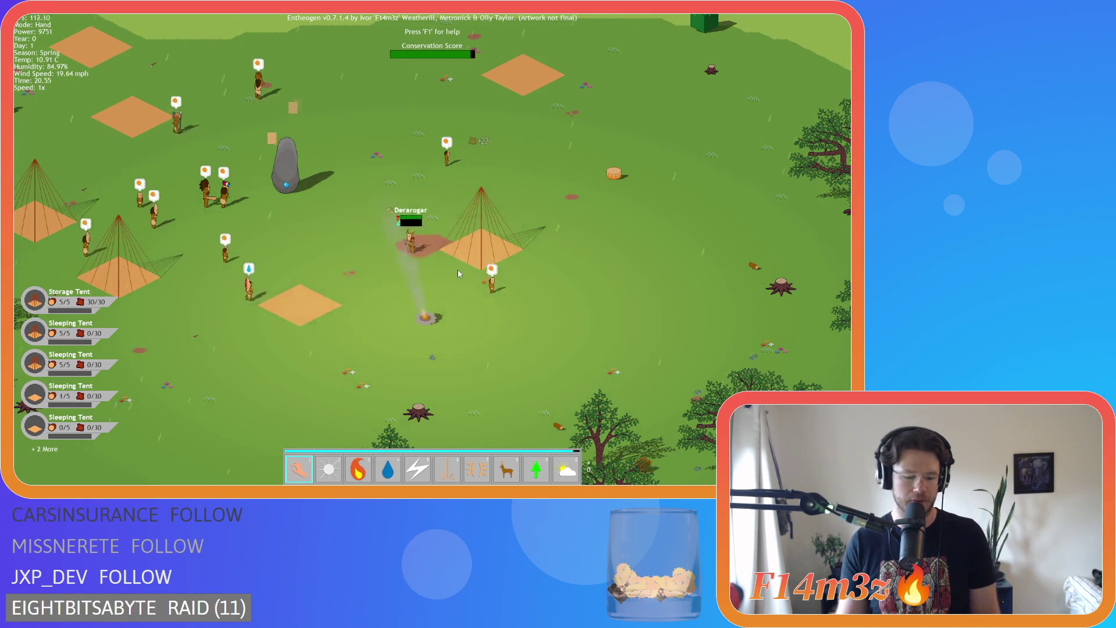
Open and close the tribe inventory with I, then pan around the camp at dusk.
key(i)
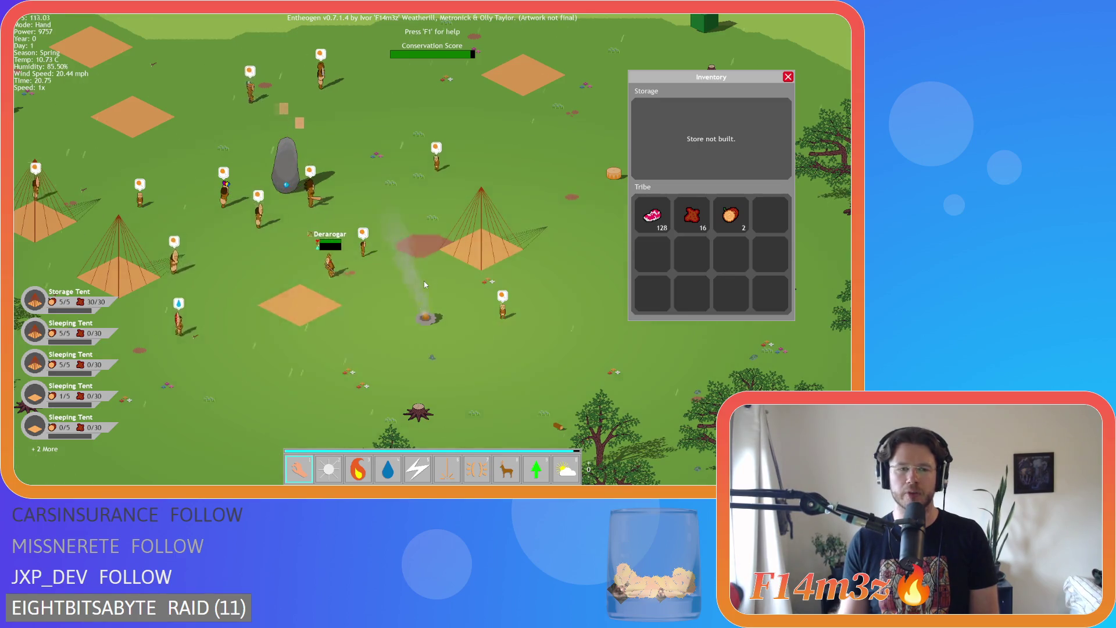
key(i)
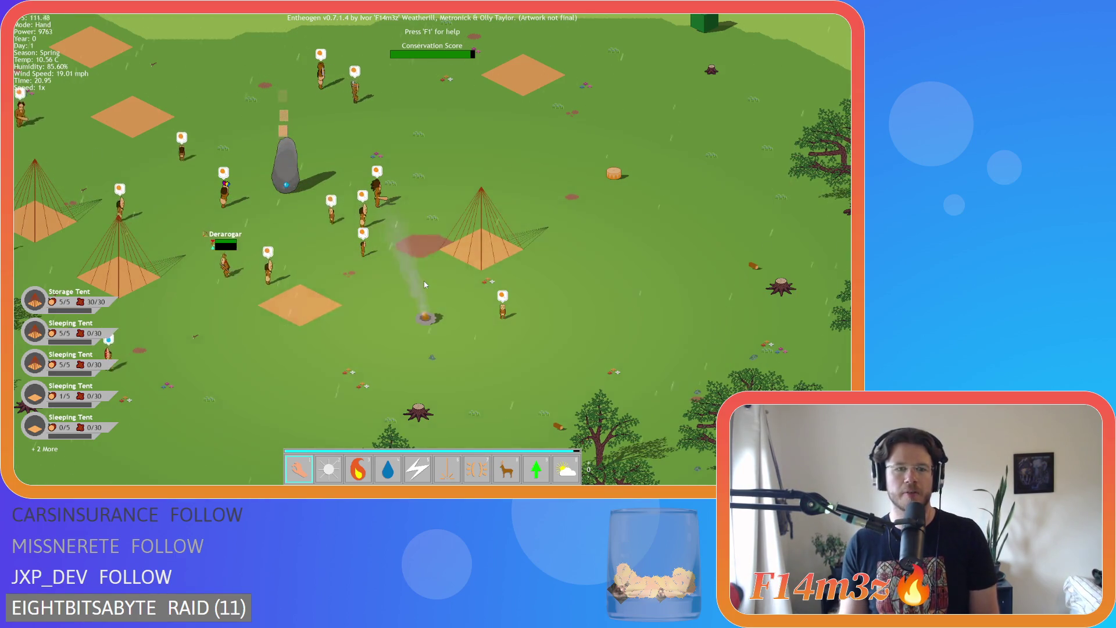
key(a)
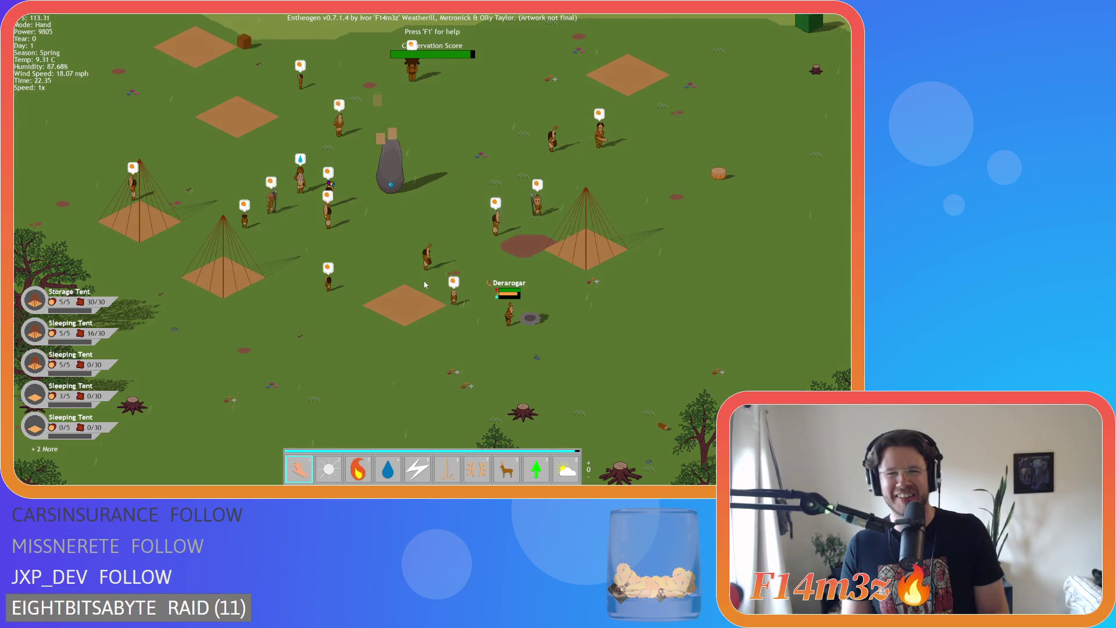
key(s)
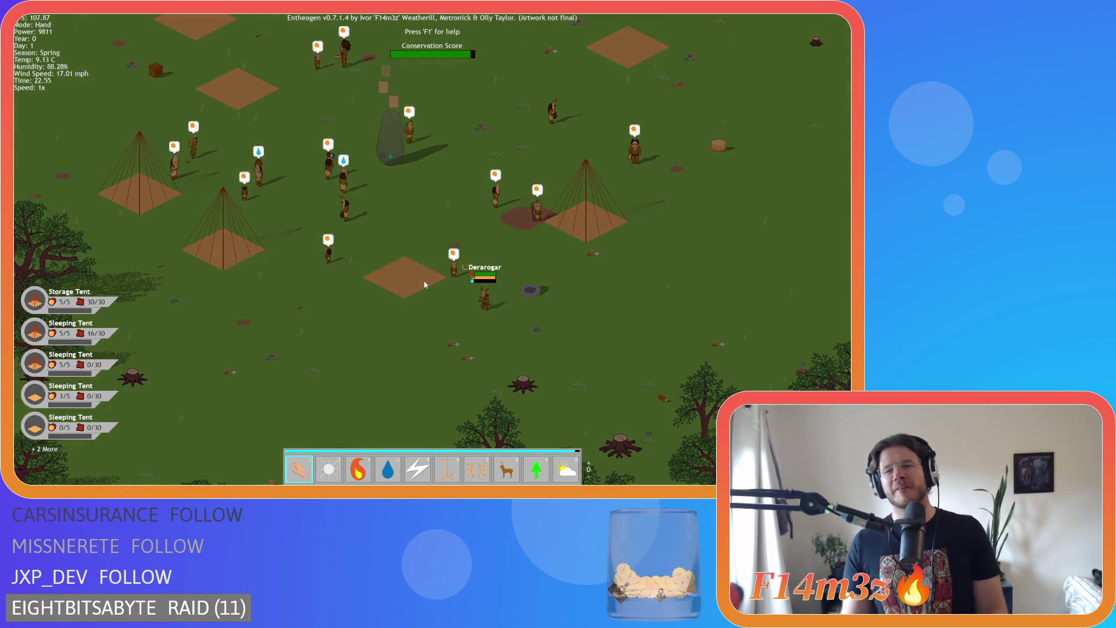
key(a)
key(s)
key(w)
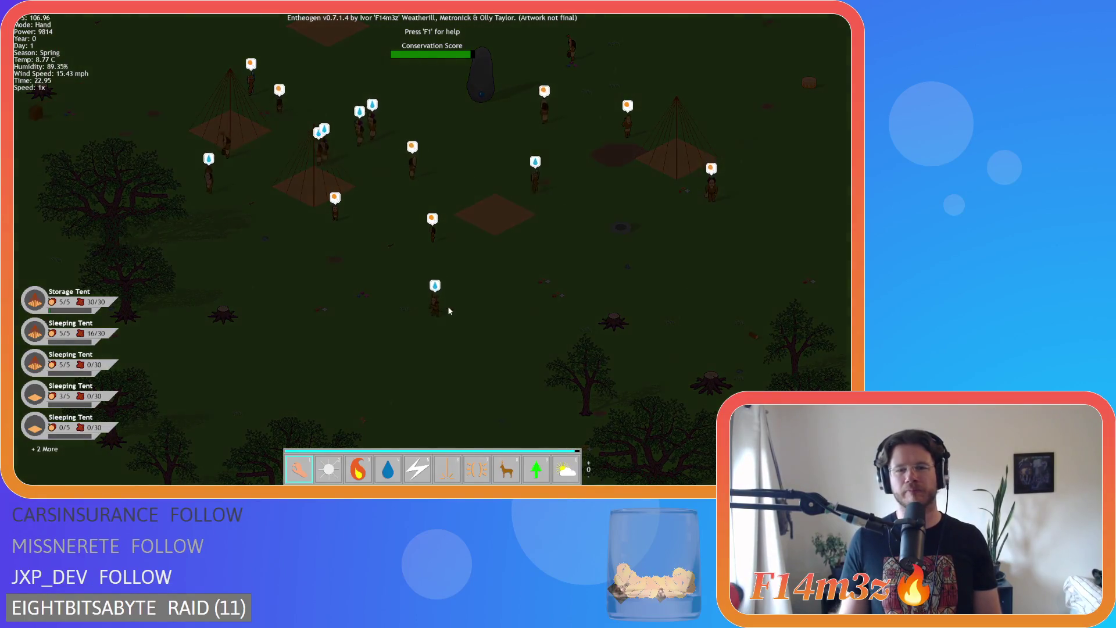
Pan and zoom across the dark map, ending far out over villagers, Portal Stones and shrines.
key(a)
key(s)
scroll(454, 314, down, 5)
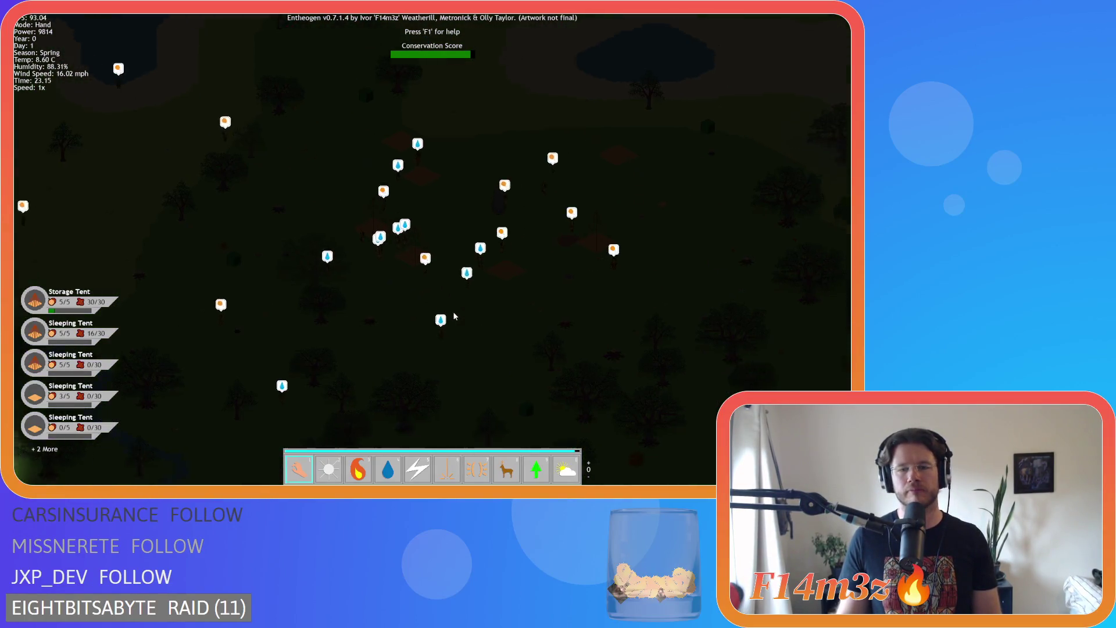
key(a)
key(s)
key(d)
key(w)
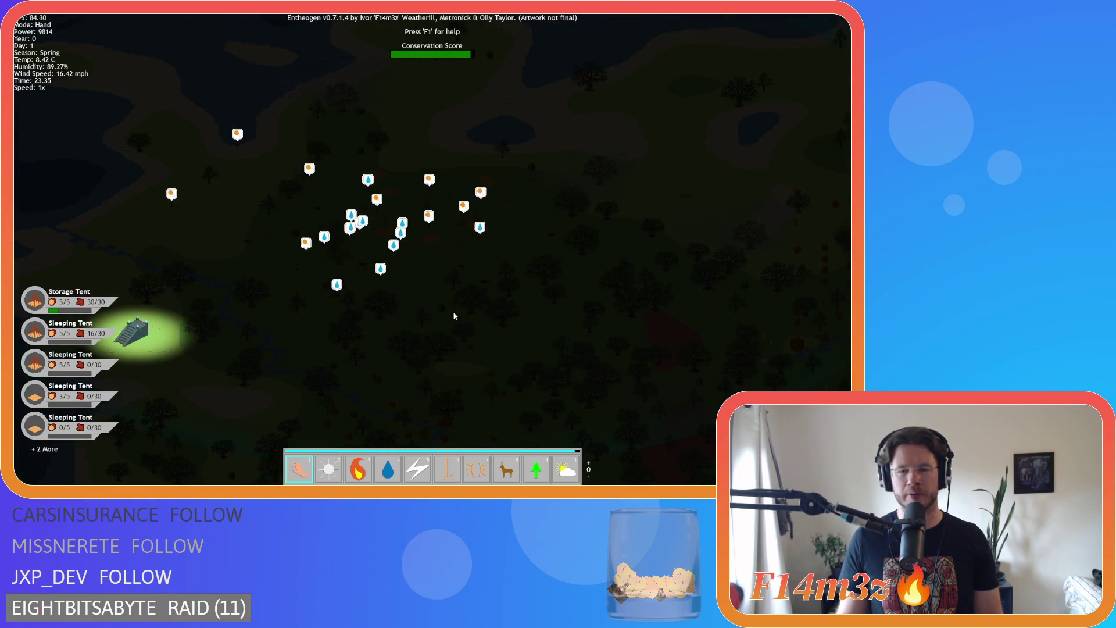
key(s)
scroll(454, 316, up, 3)
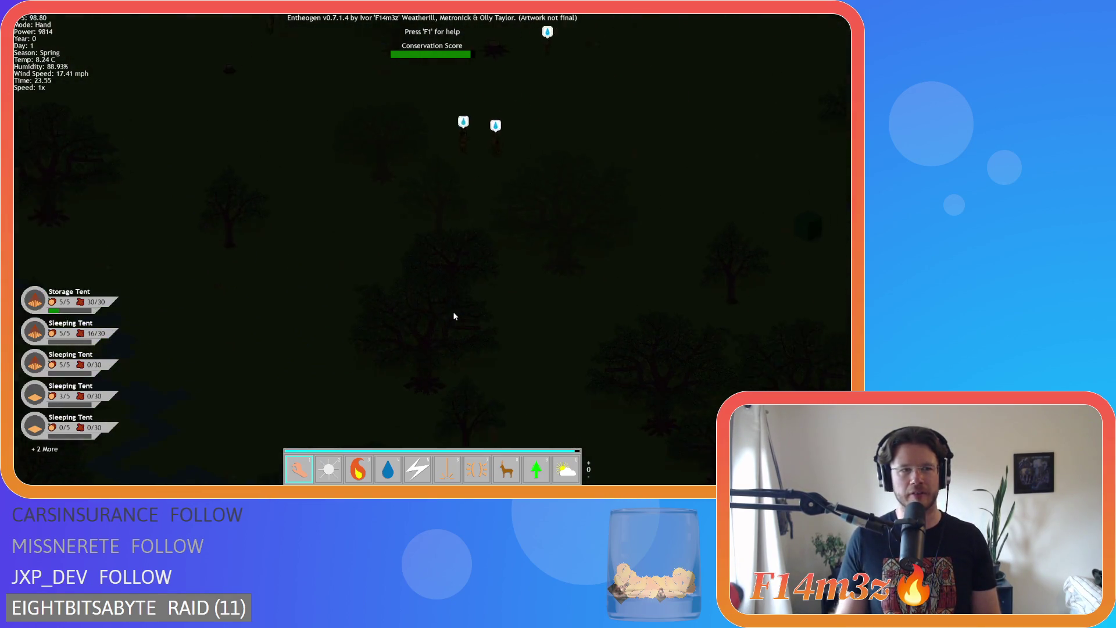
key(w)
scroll(454, 315, up, 3)
key(w)
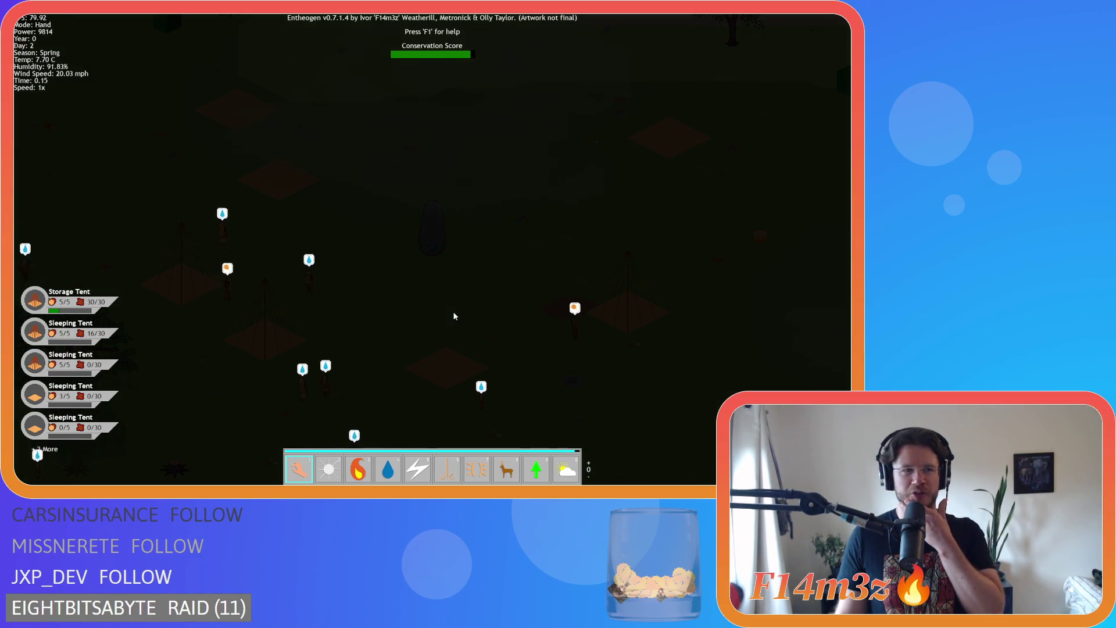
scroll(454, 315, down, 3)
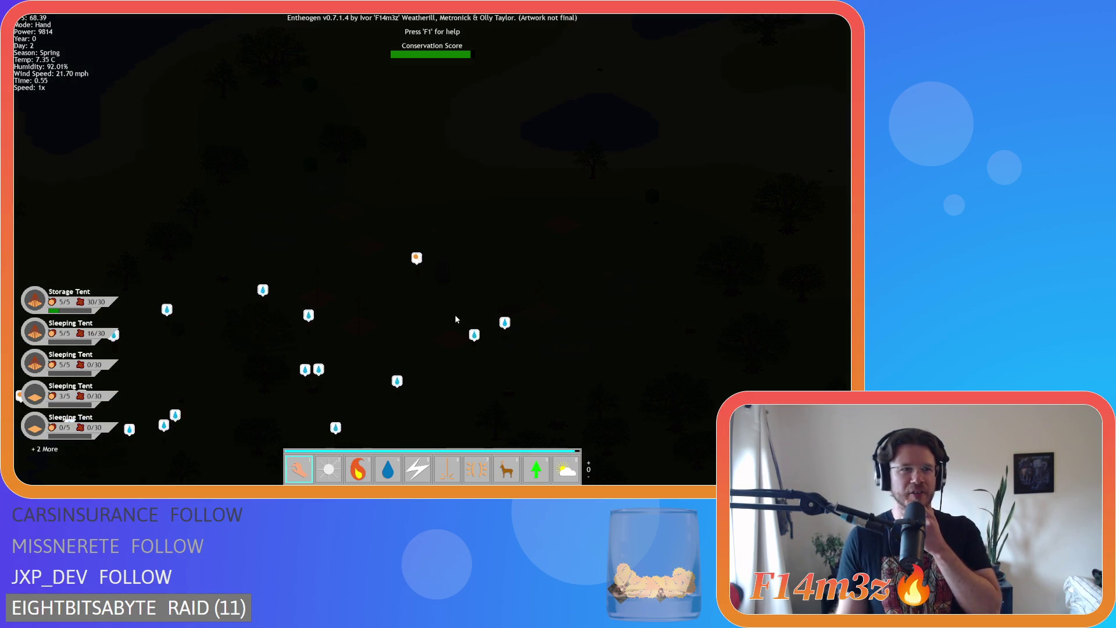
key(s)
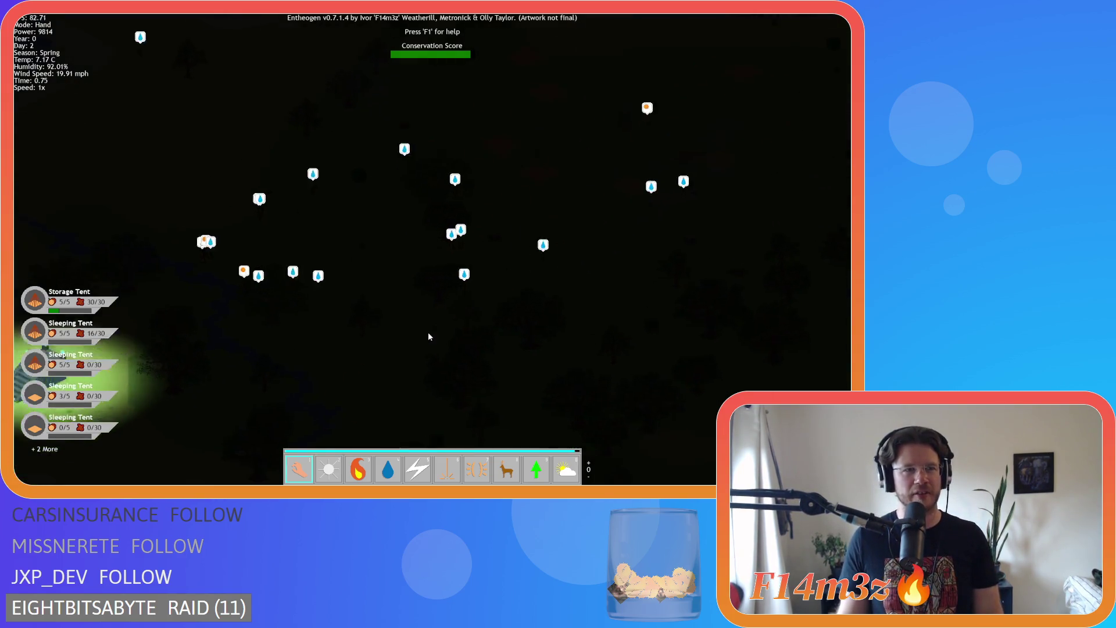
scroll(427, 336, up, 3)
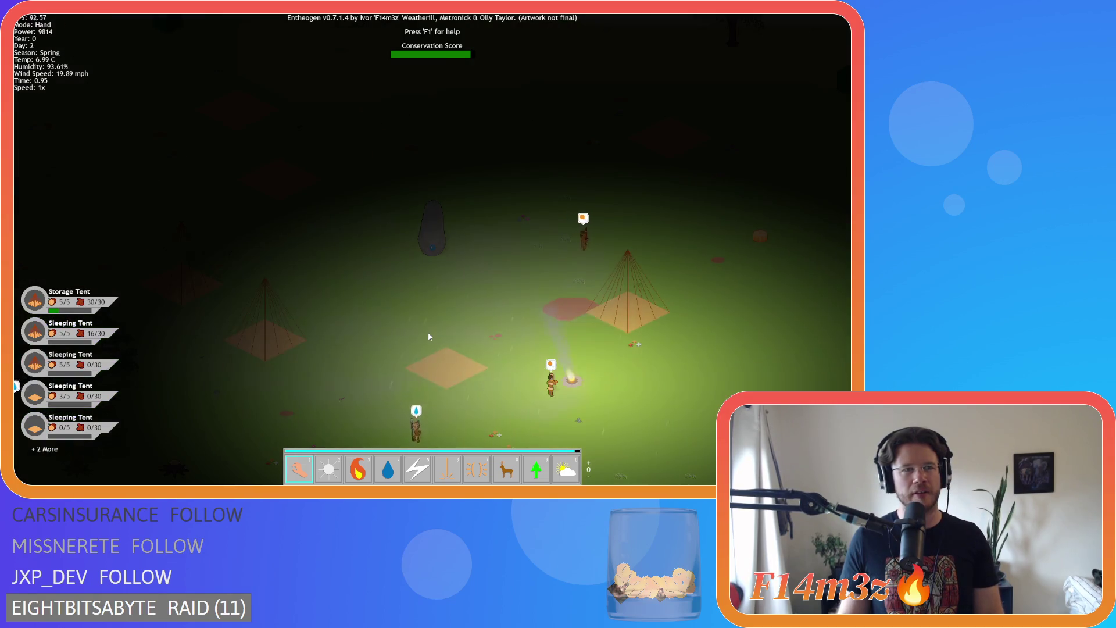
scroll(429, 337, down, 5)
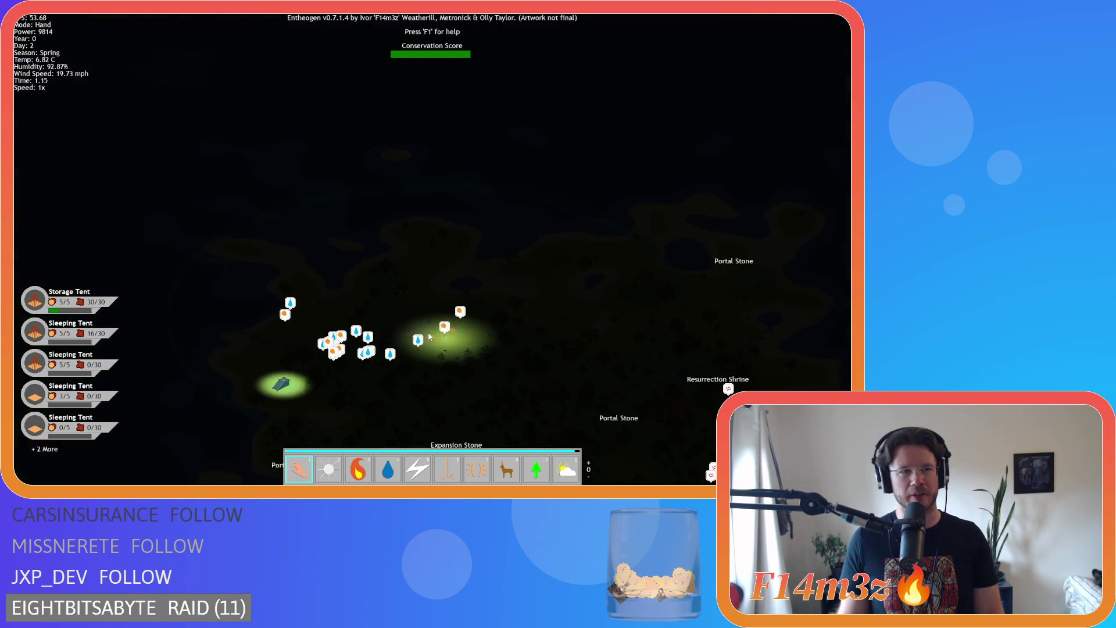
Pan the labelled overview map, then return to the camp close-up with M.
key(s)
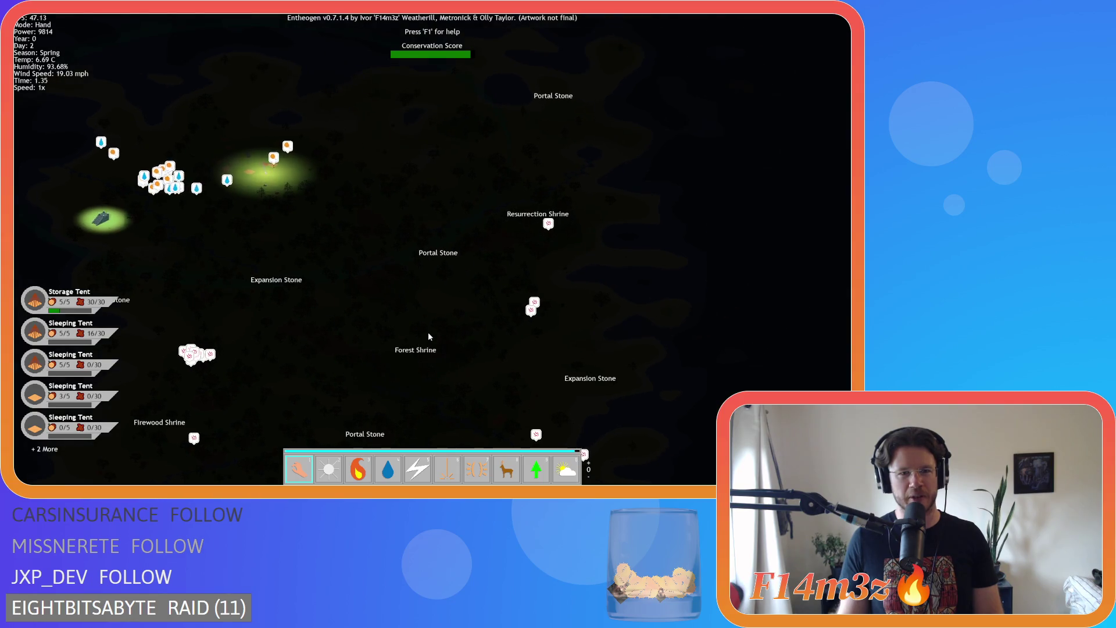
key(a)
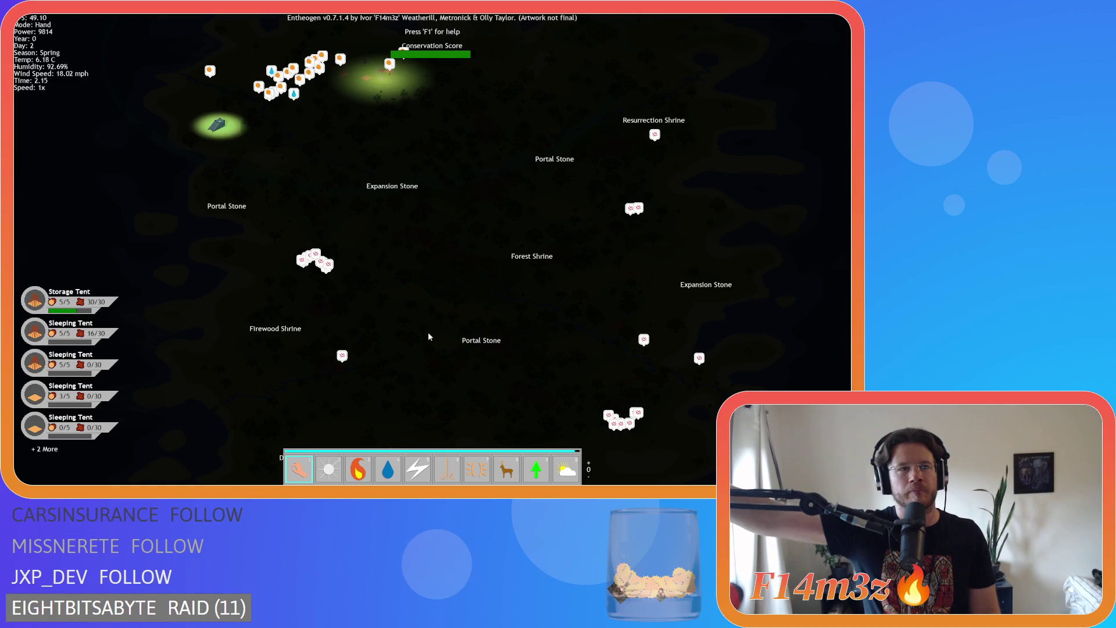
key(w)
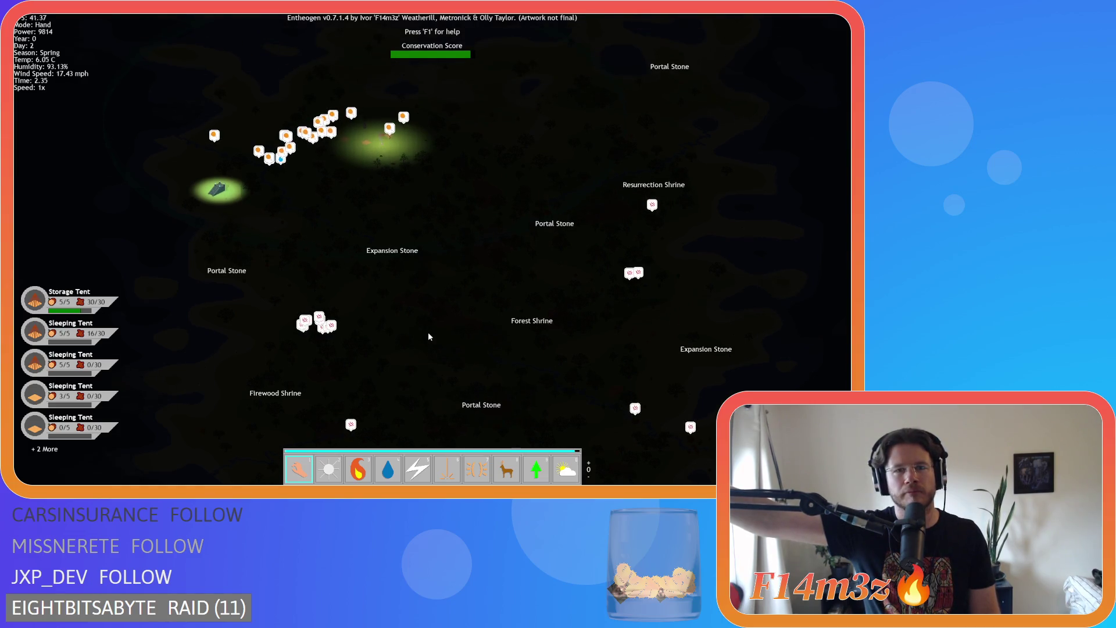
key(m)
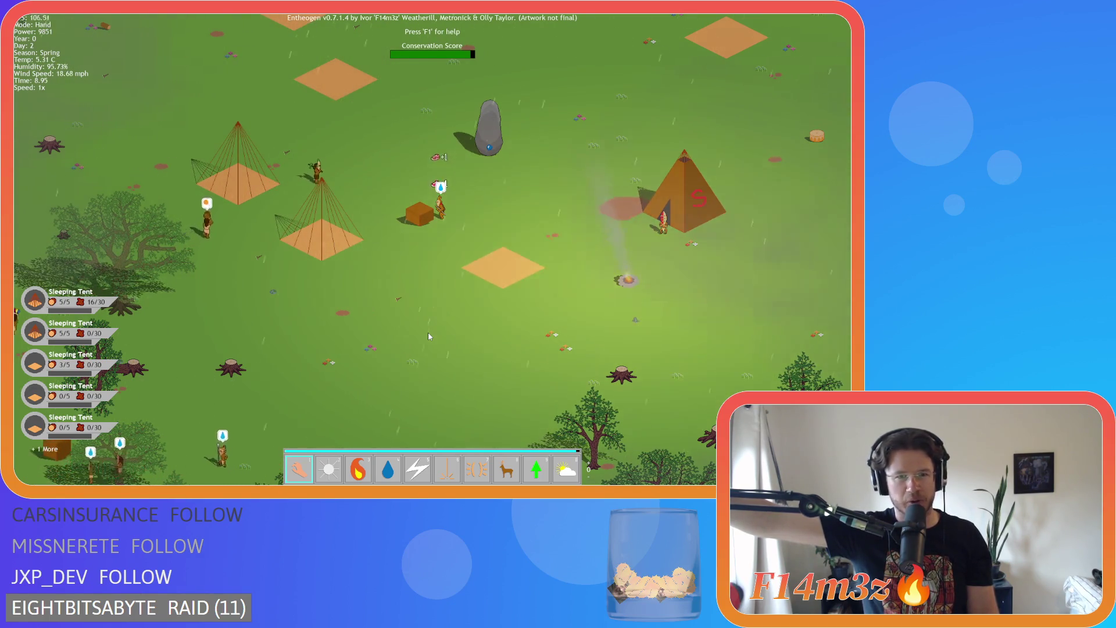
key(w)
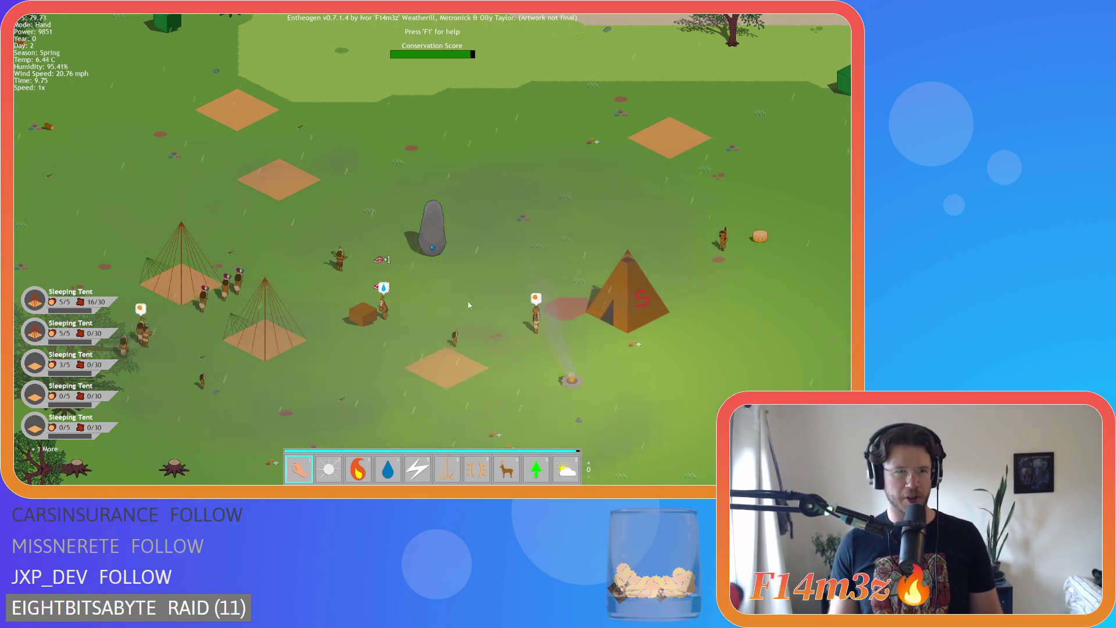
key(s)
key(w)
key(d)
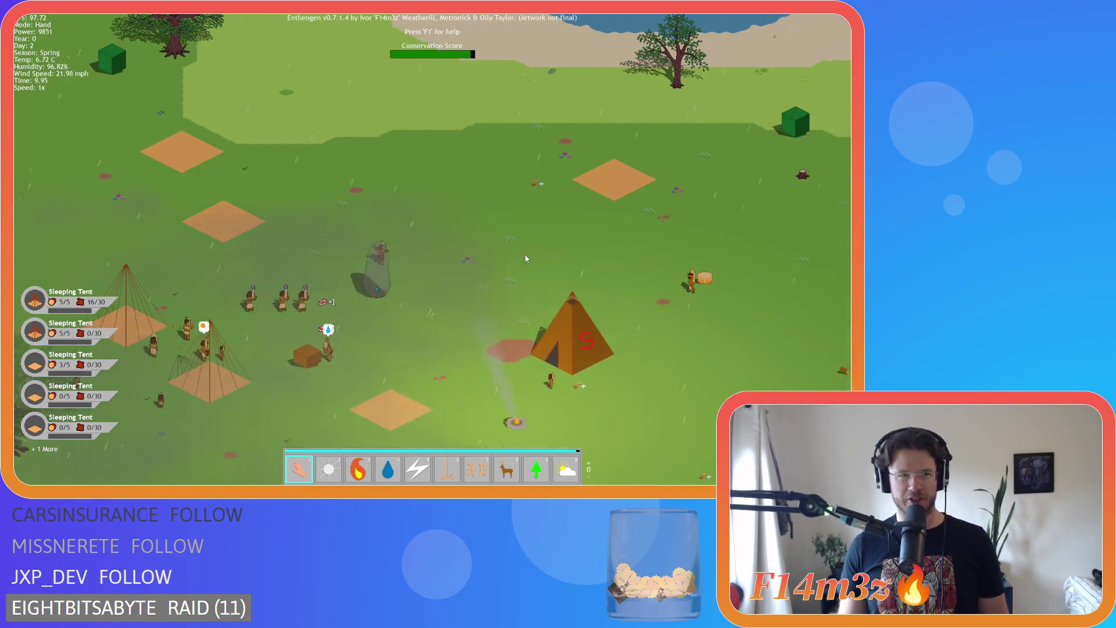
key(s)
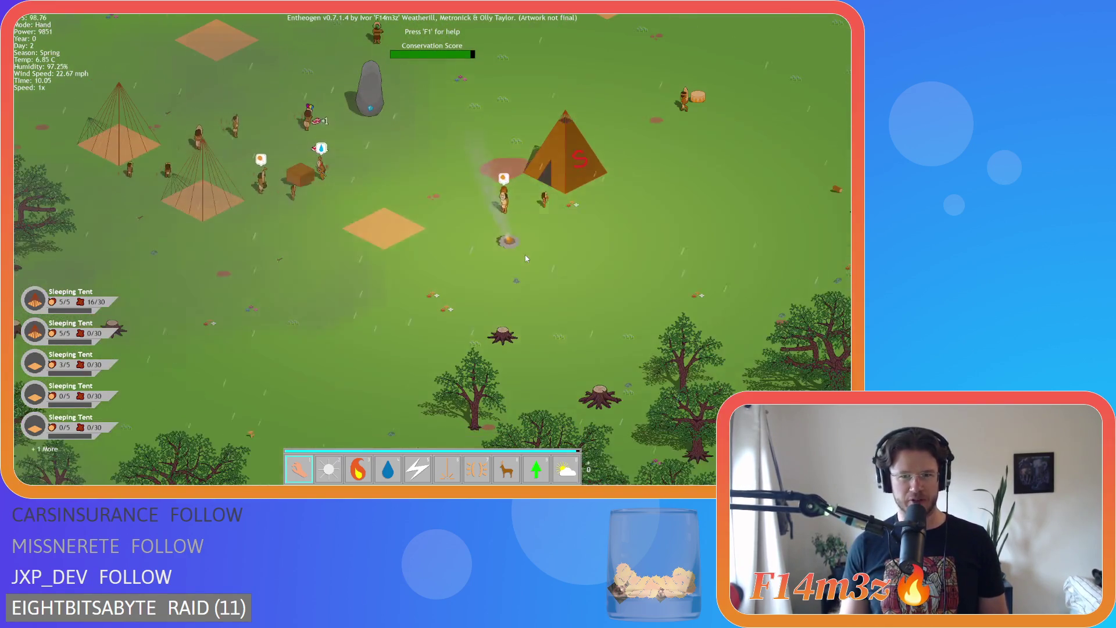
key(d)
key(a)
key(w)
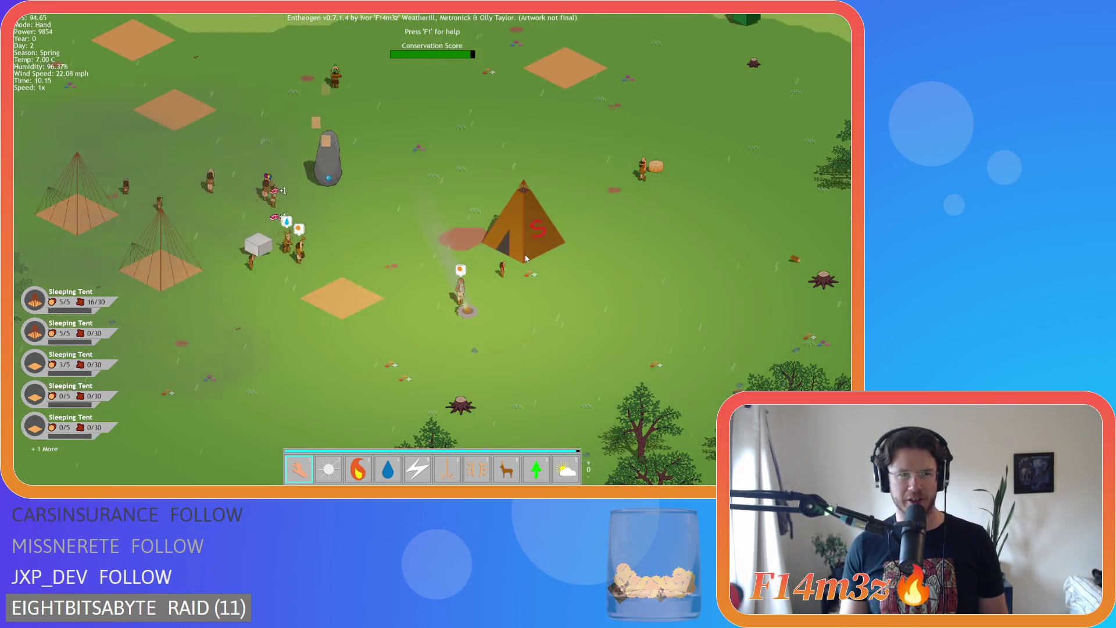
key(s)
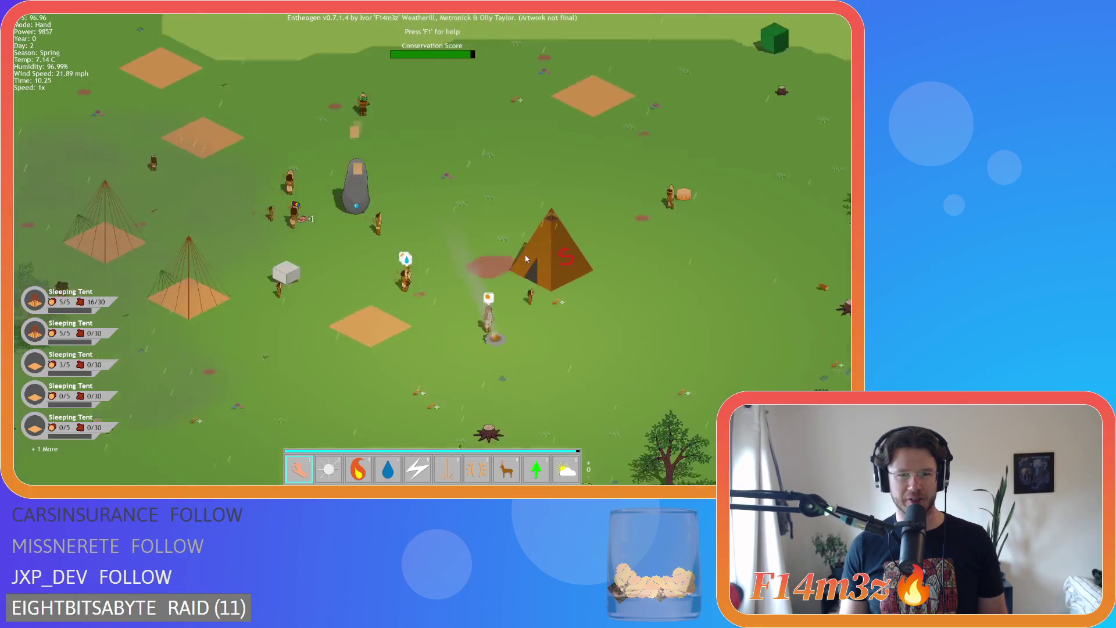
key(s)
key(d)
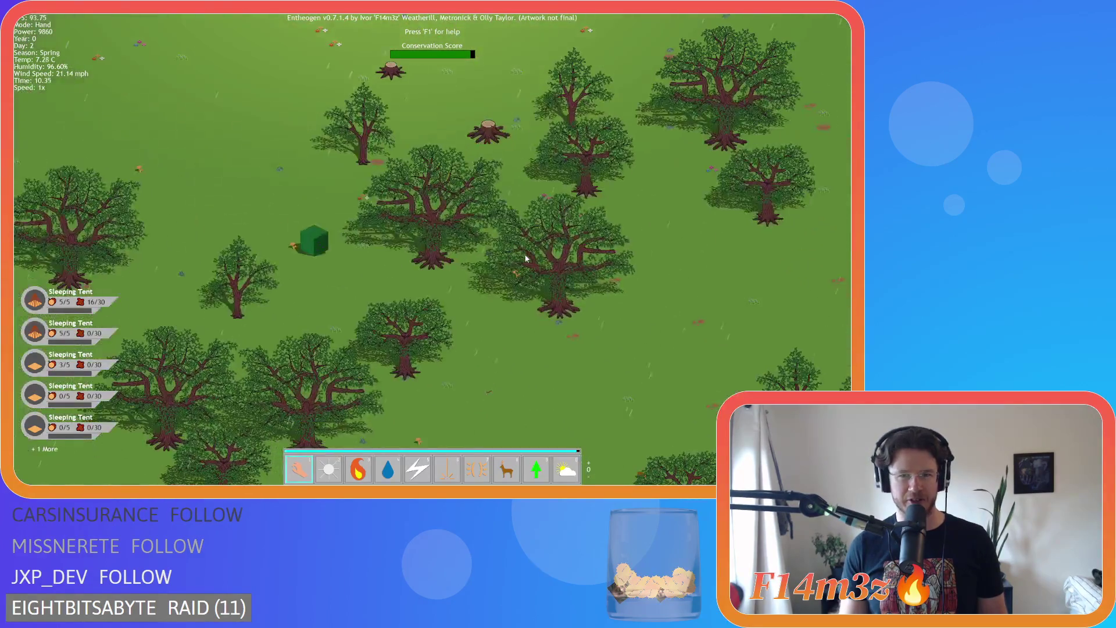
key(w)
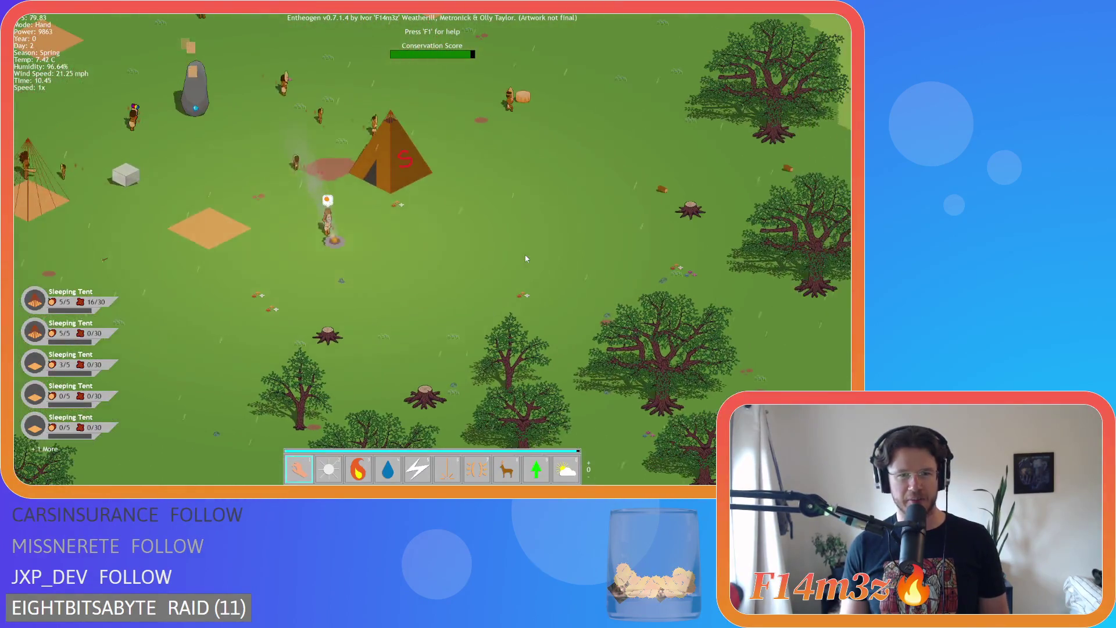
key(w)
key(a)
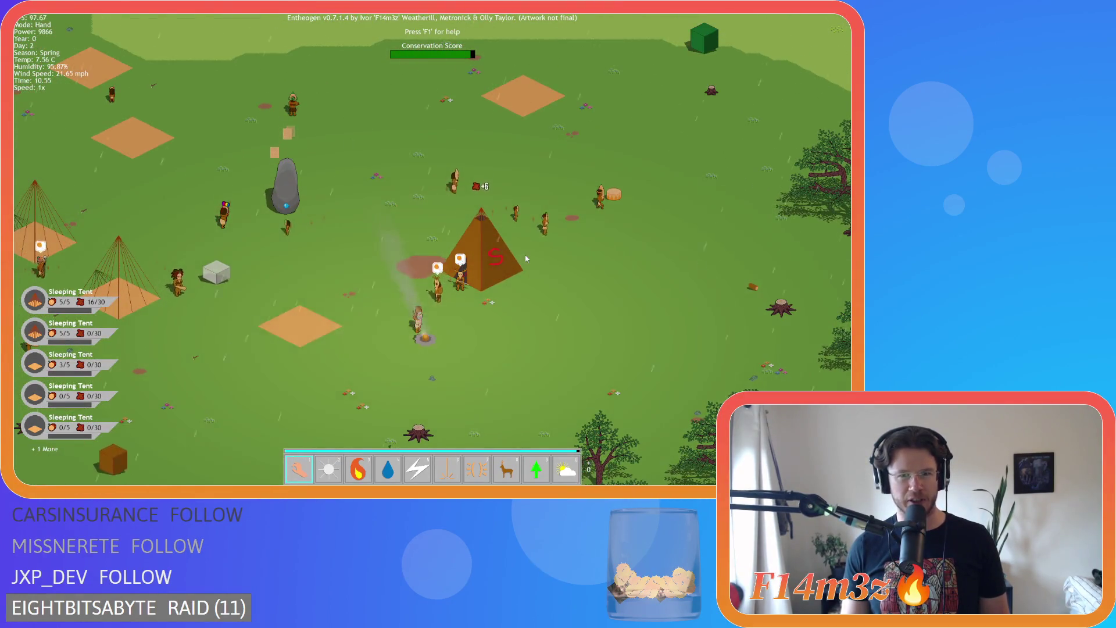
key(a)
key(w)
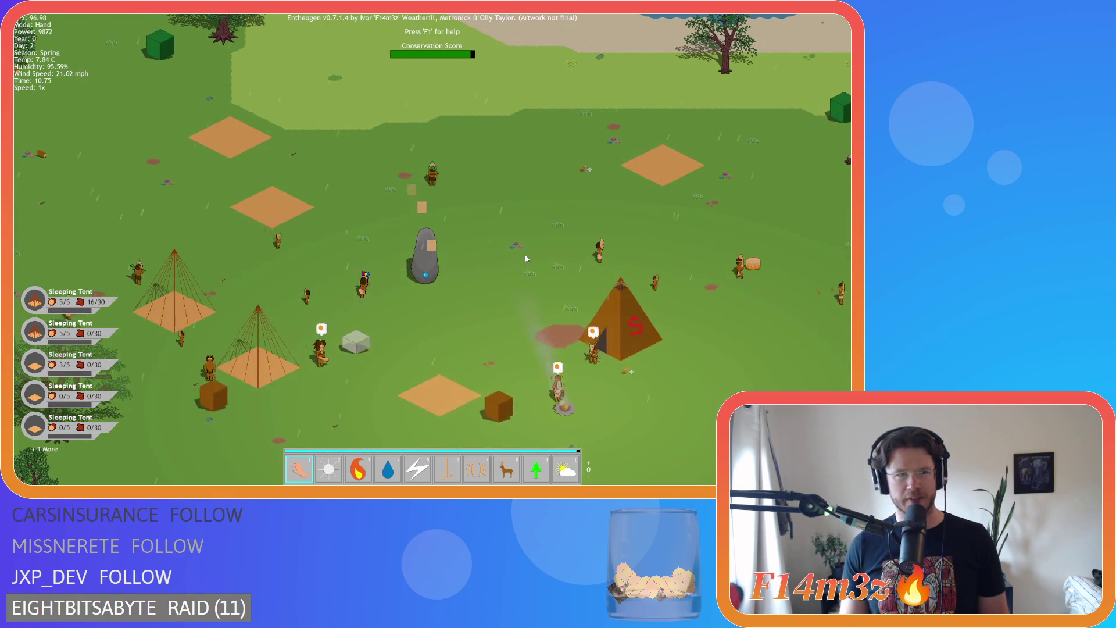
key(d)
key(s)
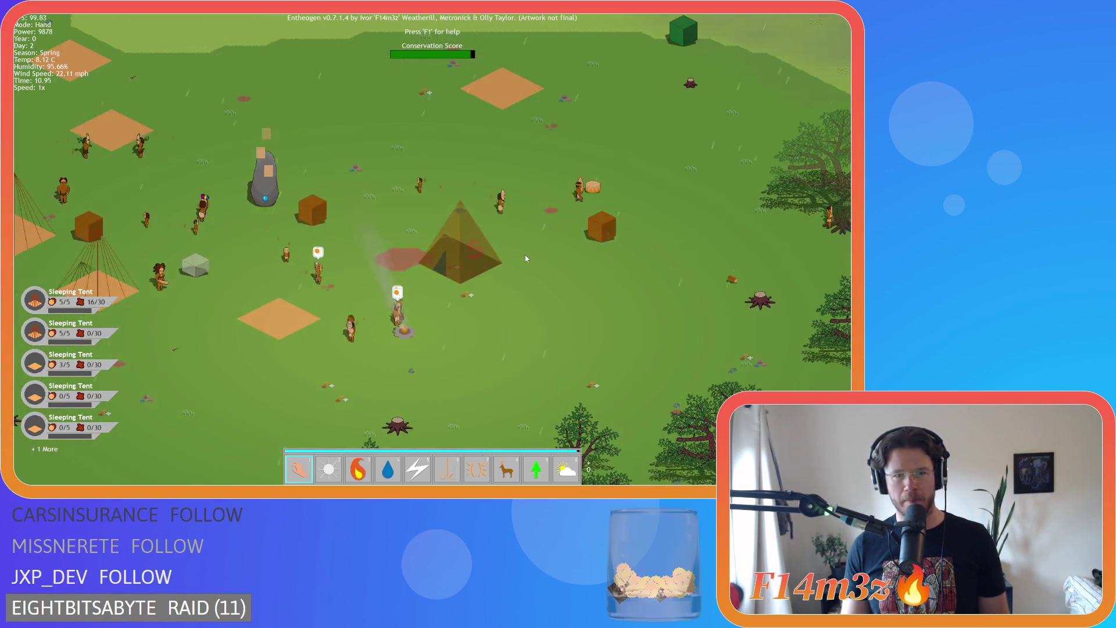
scroll(526, 258, down, 3)
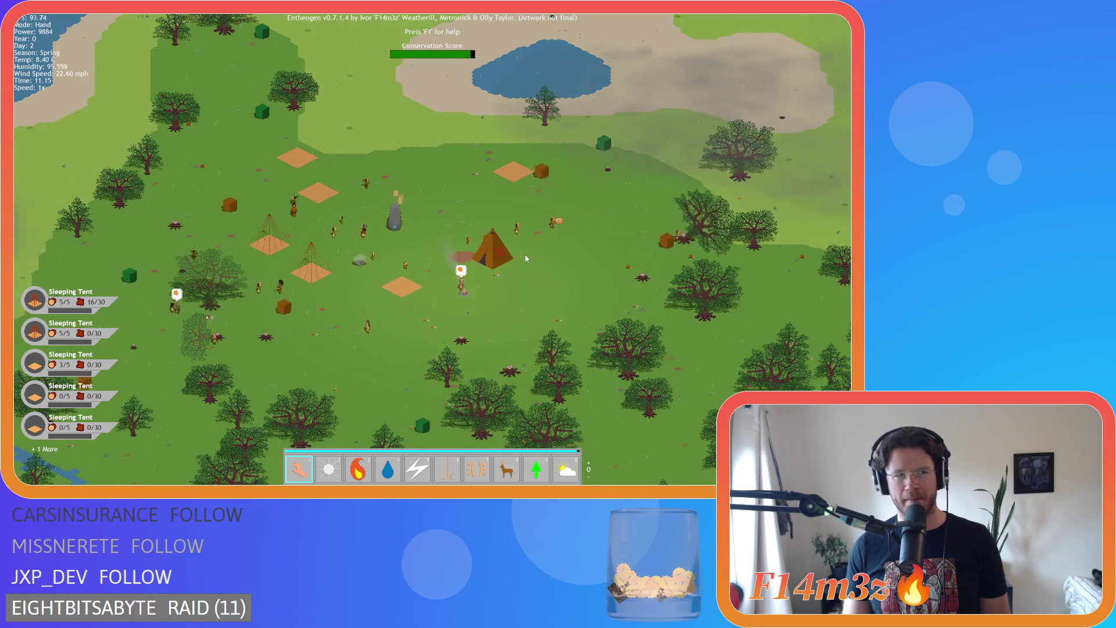
scroll(526, 259, up, 3)
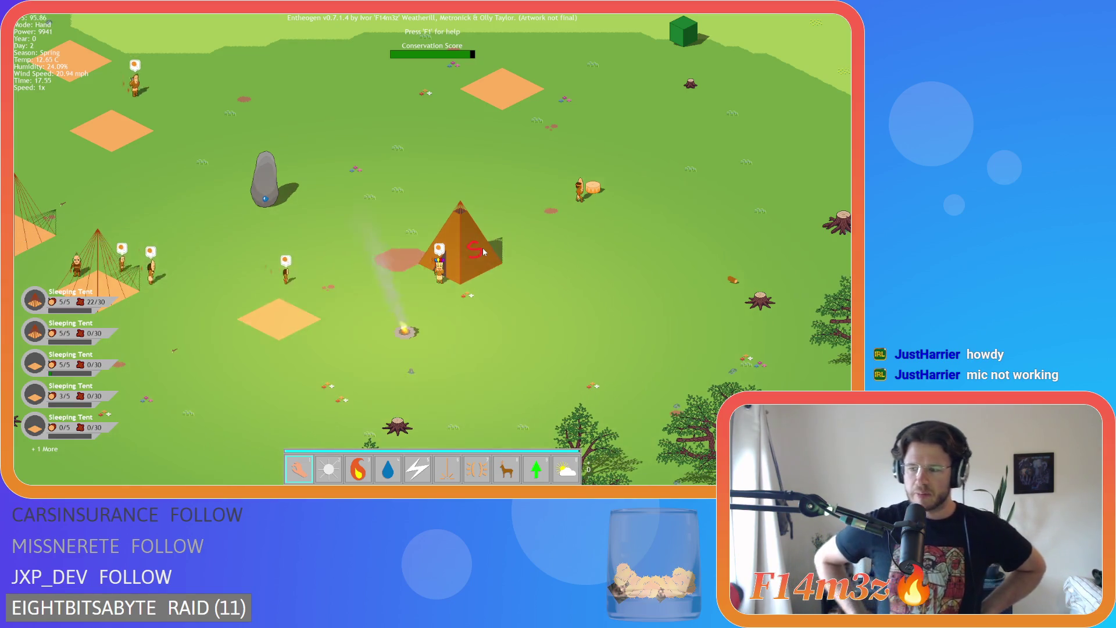
key(a)
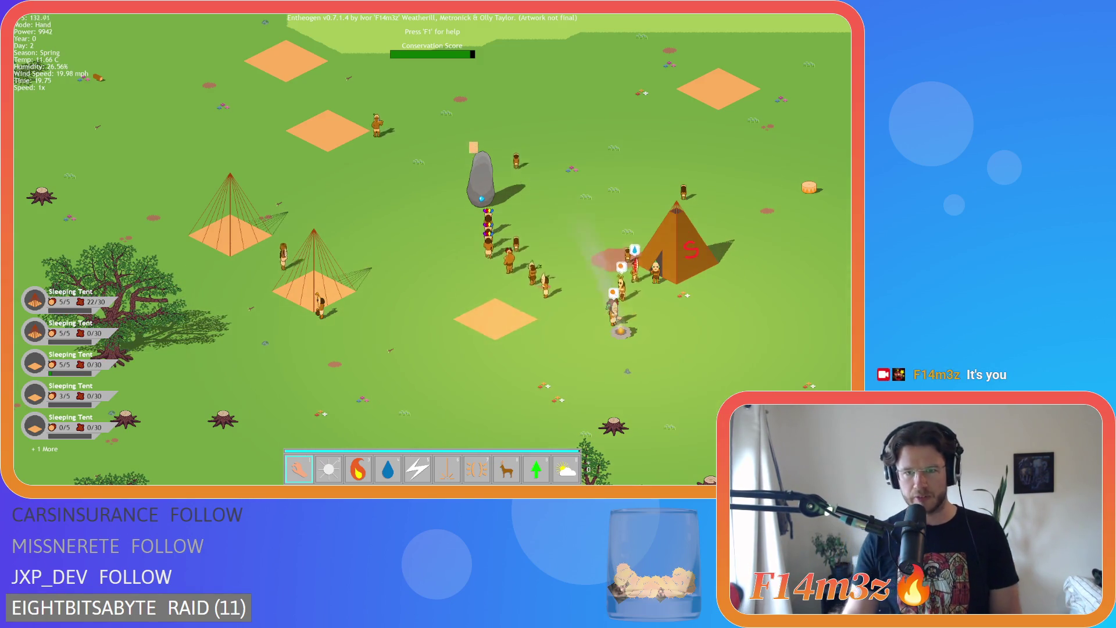
key(d)
key(s)
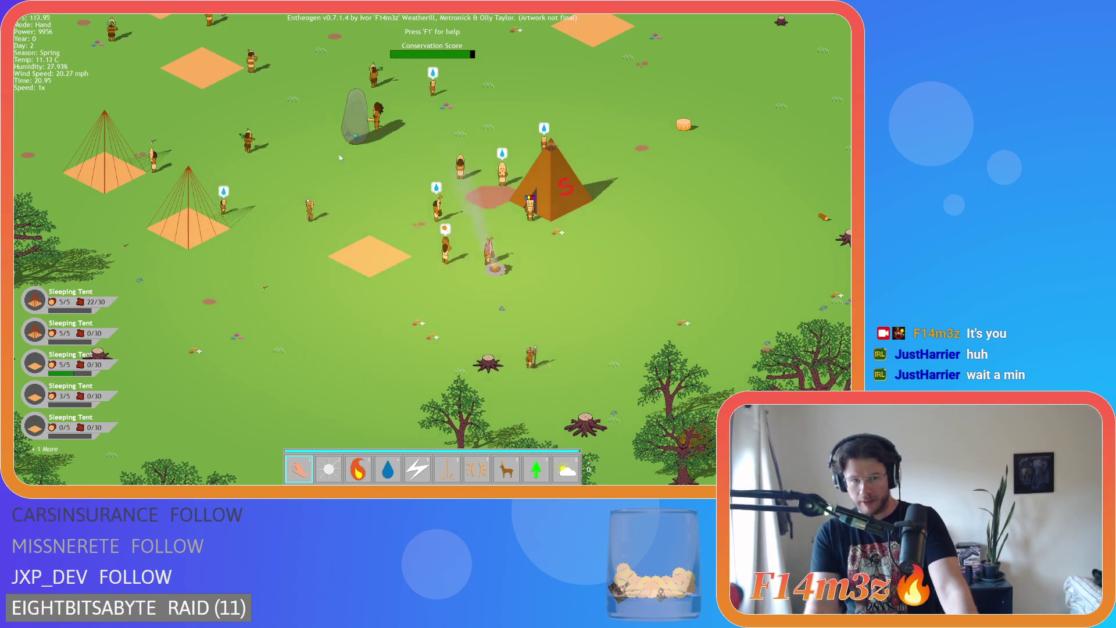
key(w)
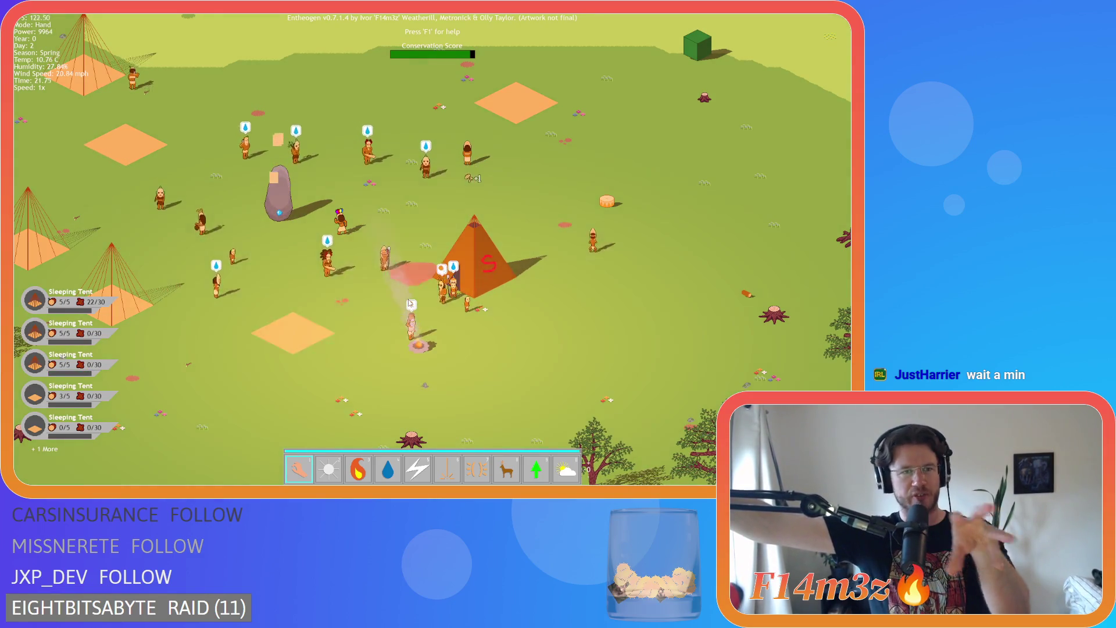
key(s)
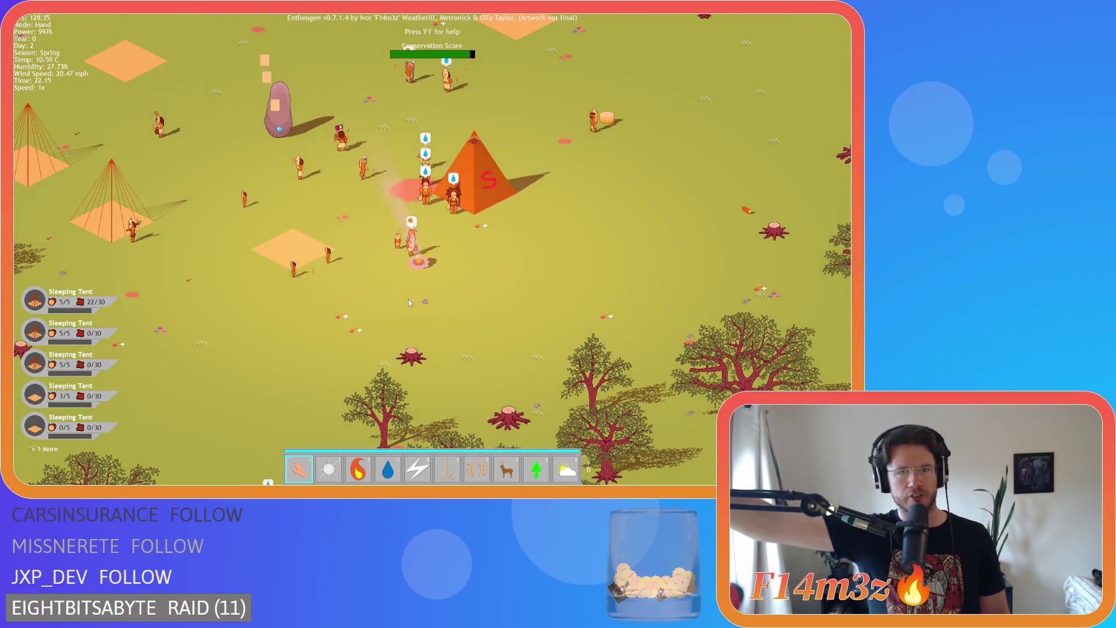
key(w)
key(a)
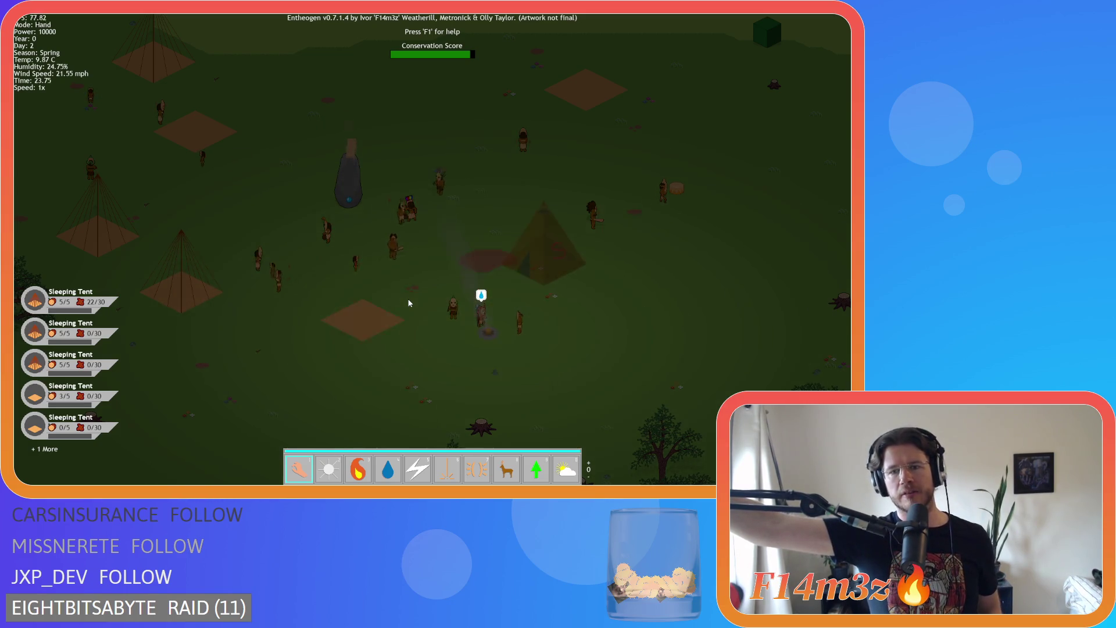
scroll(408, 302, down, 5)
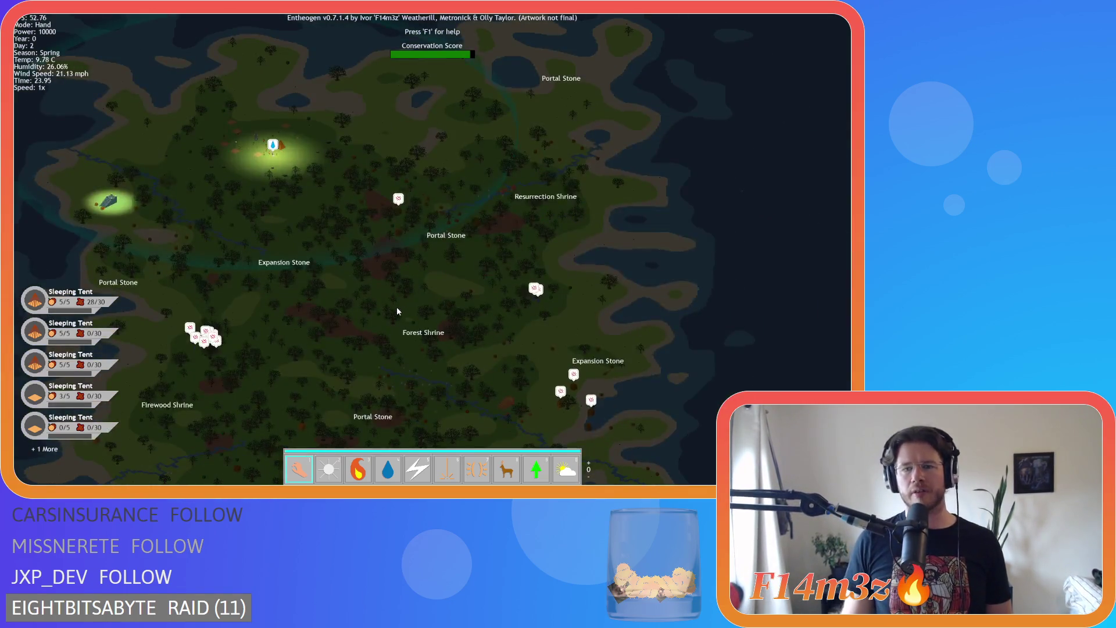
scroll(397, 308, up, 5)
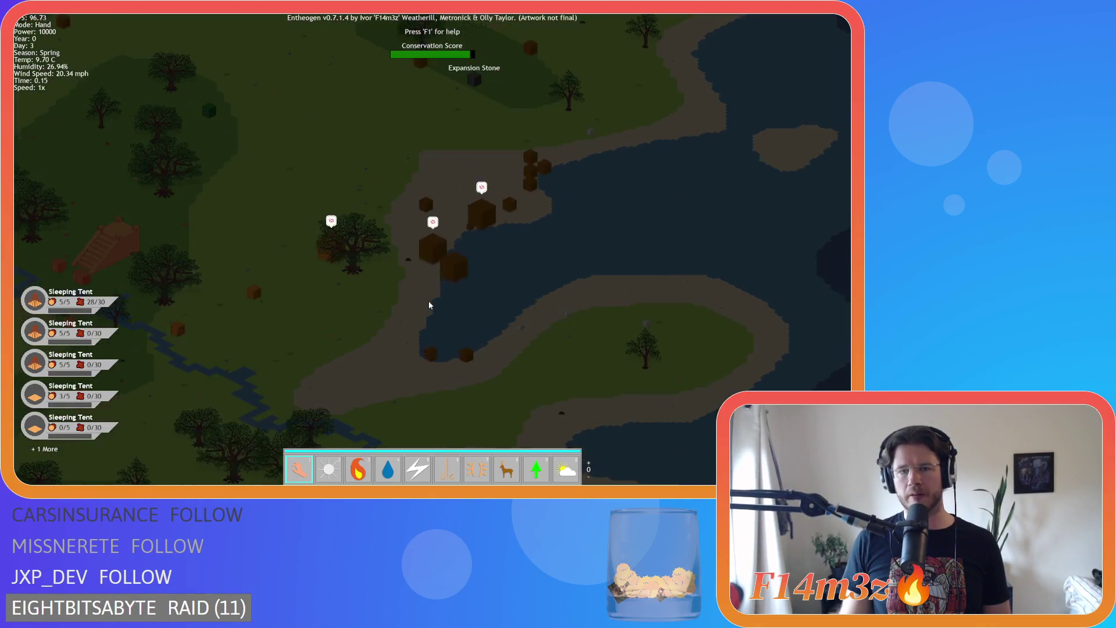
scroll(429, 303, down, 3)
scroll(448, 302, up, 4)
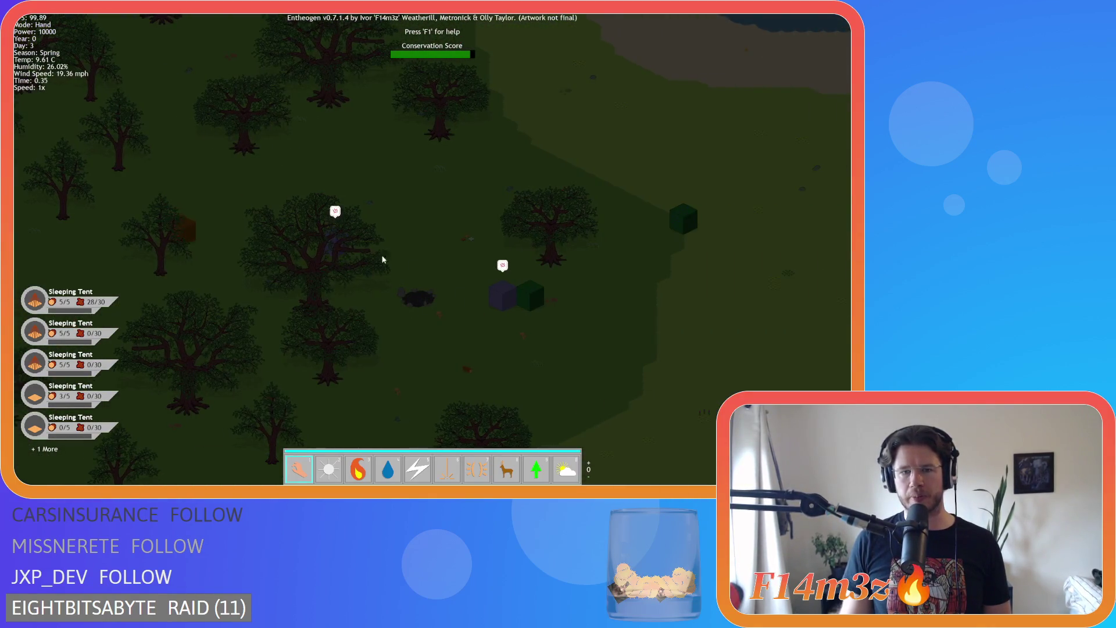
scroll(398, 263, down, 4)
scroll(372, 291, up, 5)
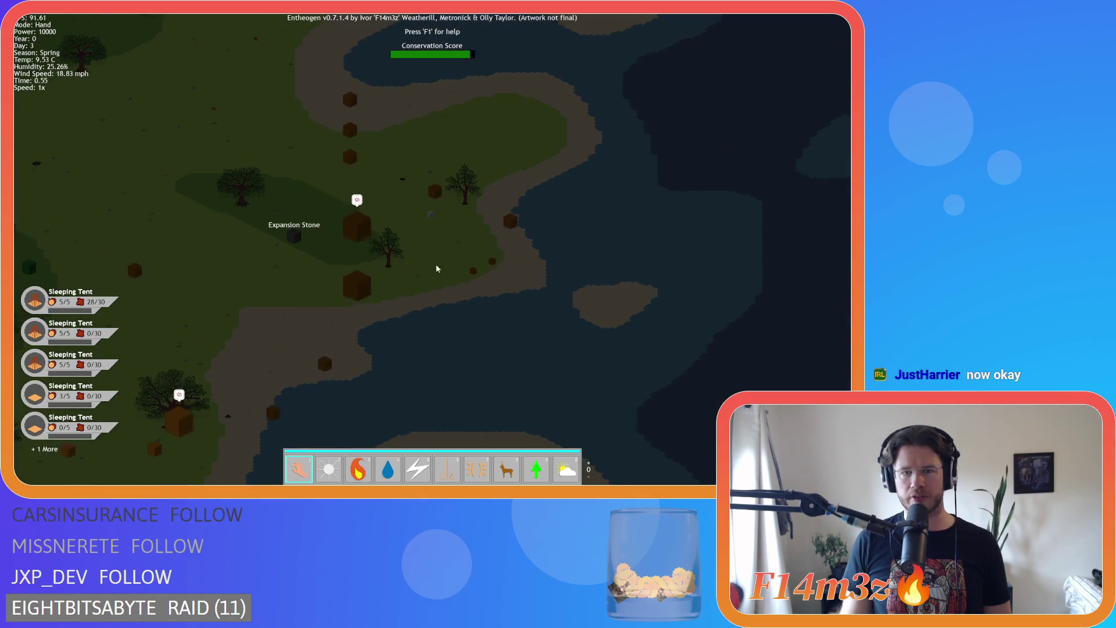
scroll(301, 348, down, 4)
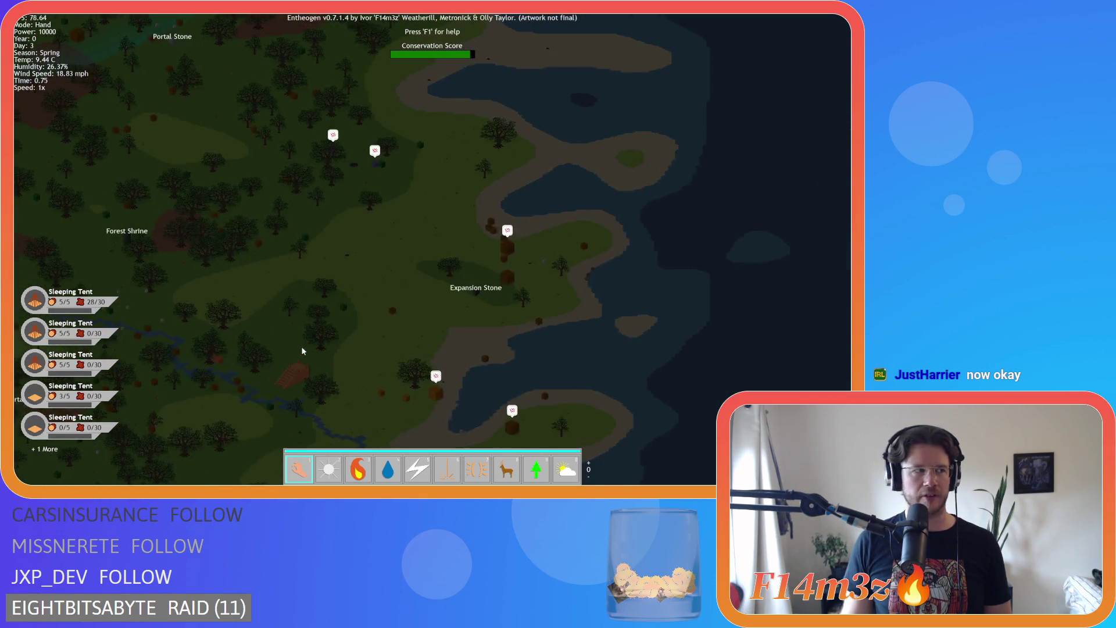
scroll(230, 248, down, 3)
scroll(219, 224, up, 4)
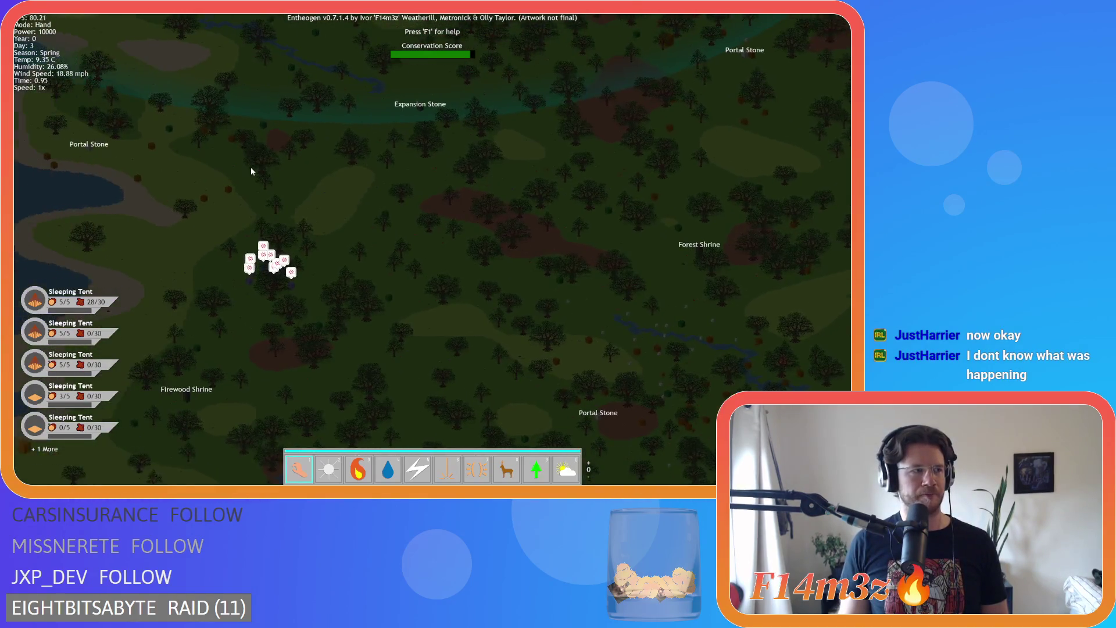
key(s)
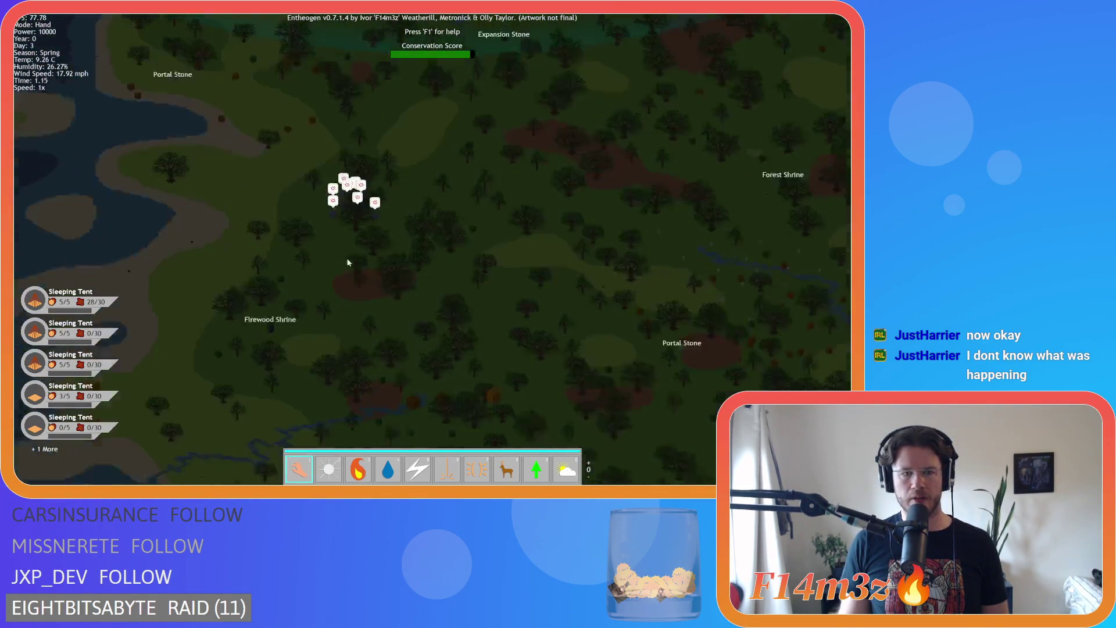
key(d)
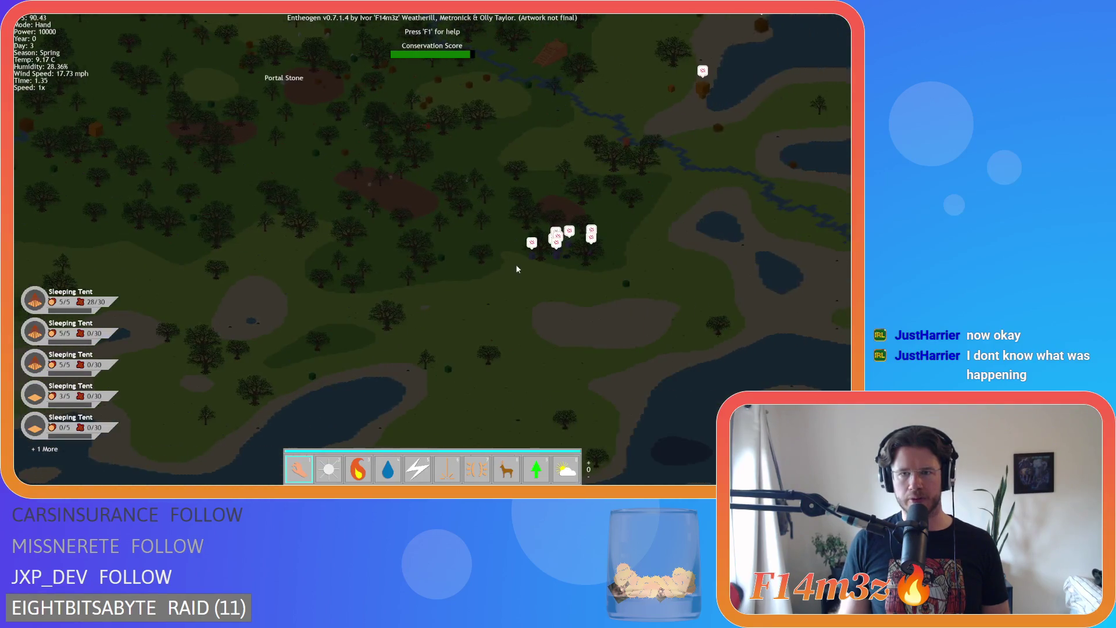
scroll(402, 246, up, 5)
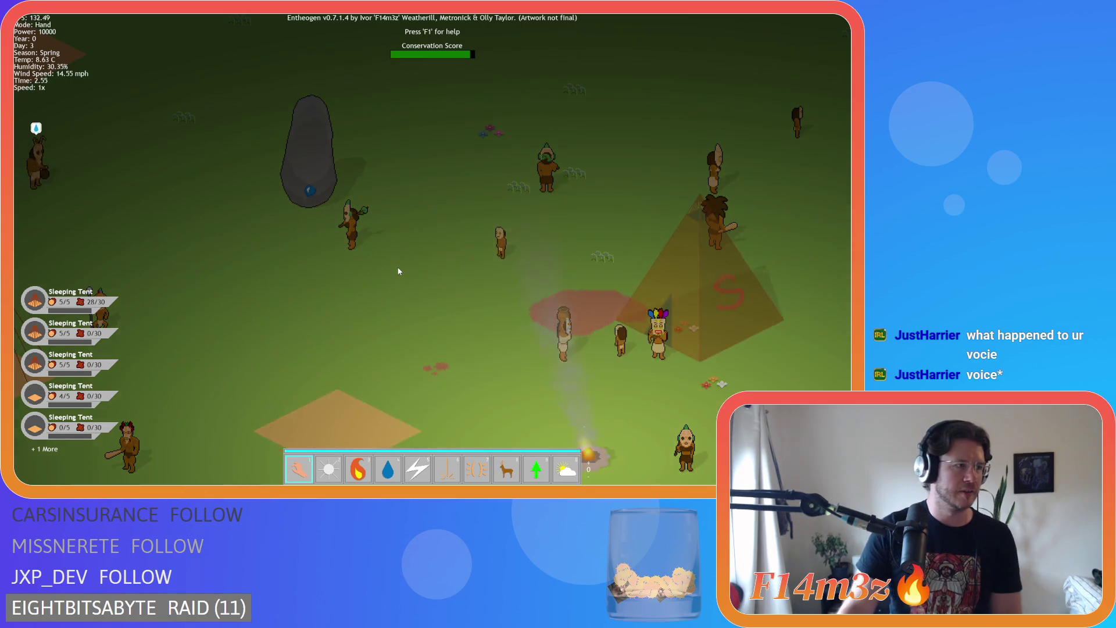
key(d)
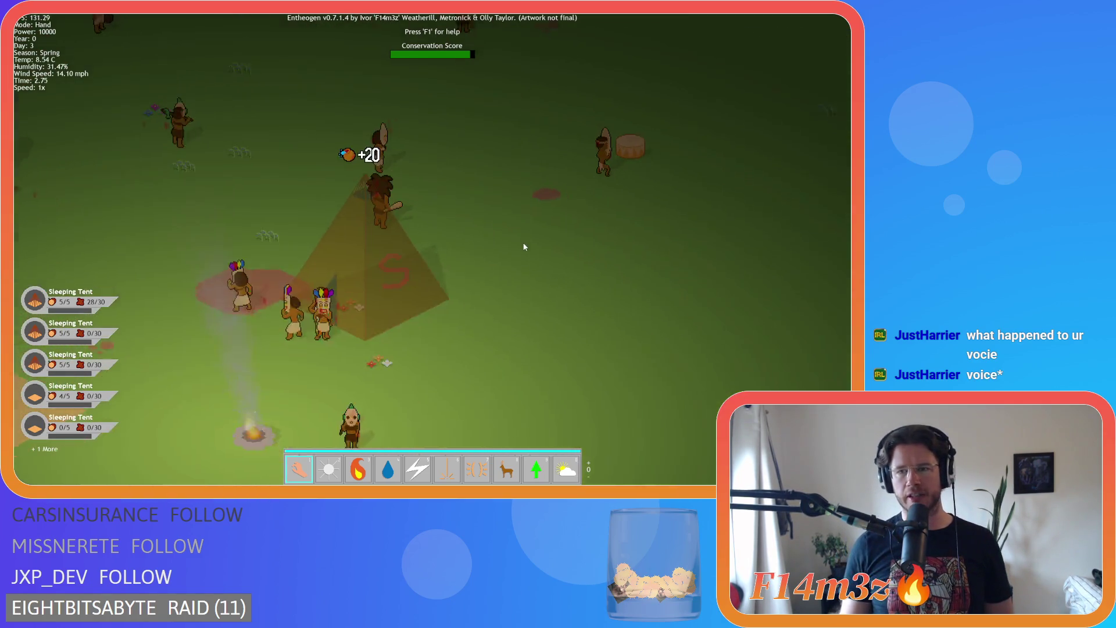
key(s)
scroll(371, 261, down, 6)
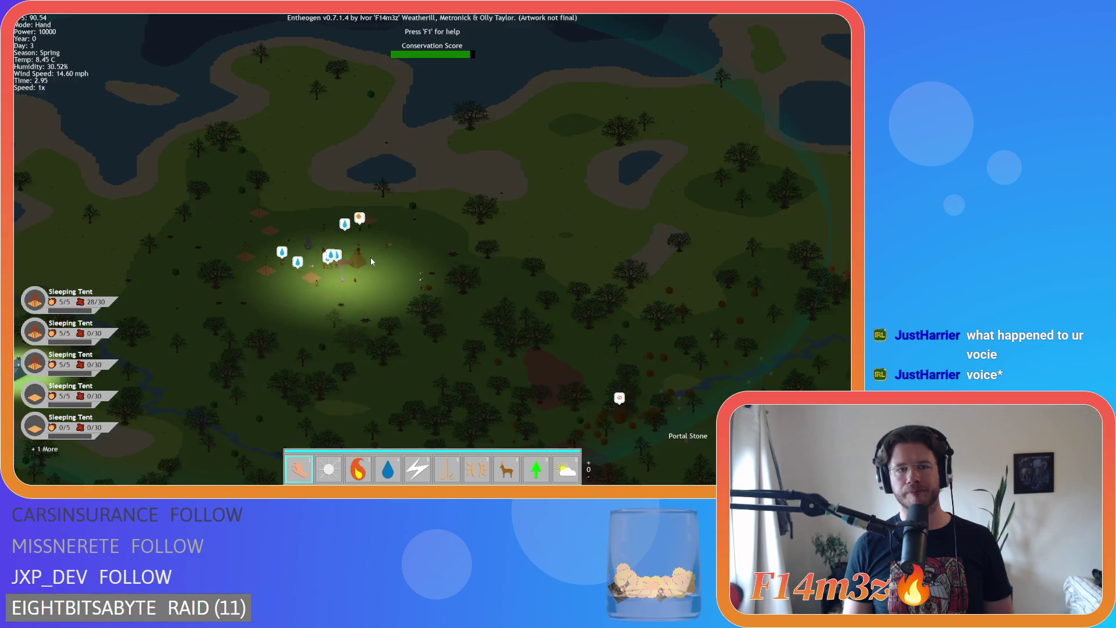
scroll(416, 269, up, 5)
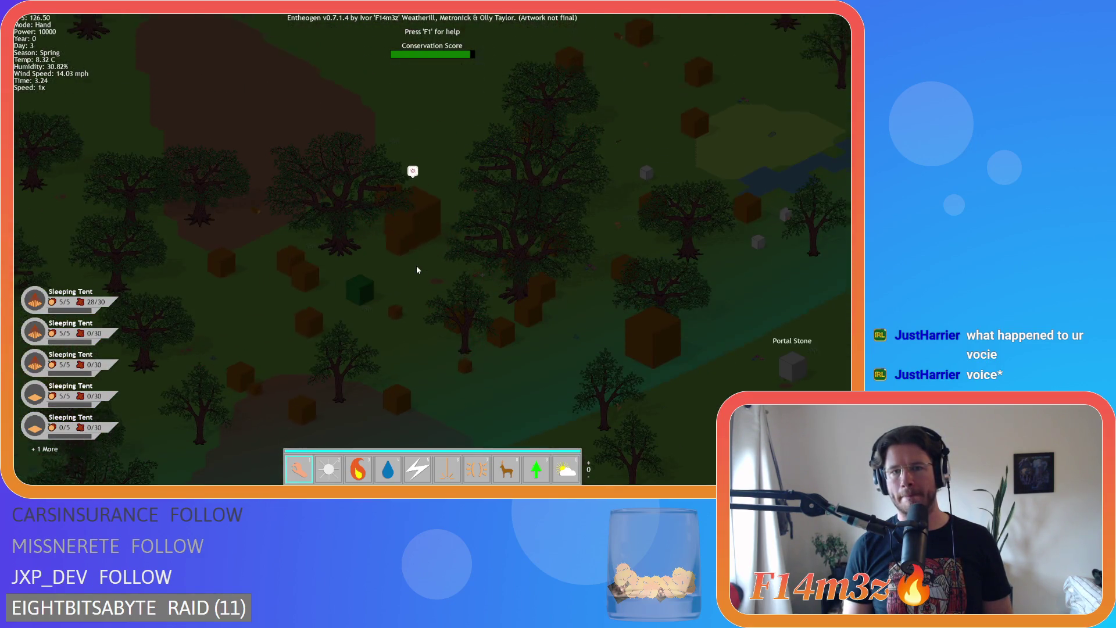
scroll(416, 269, down, 5)
key(w)
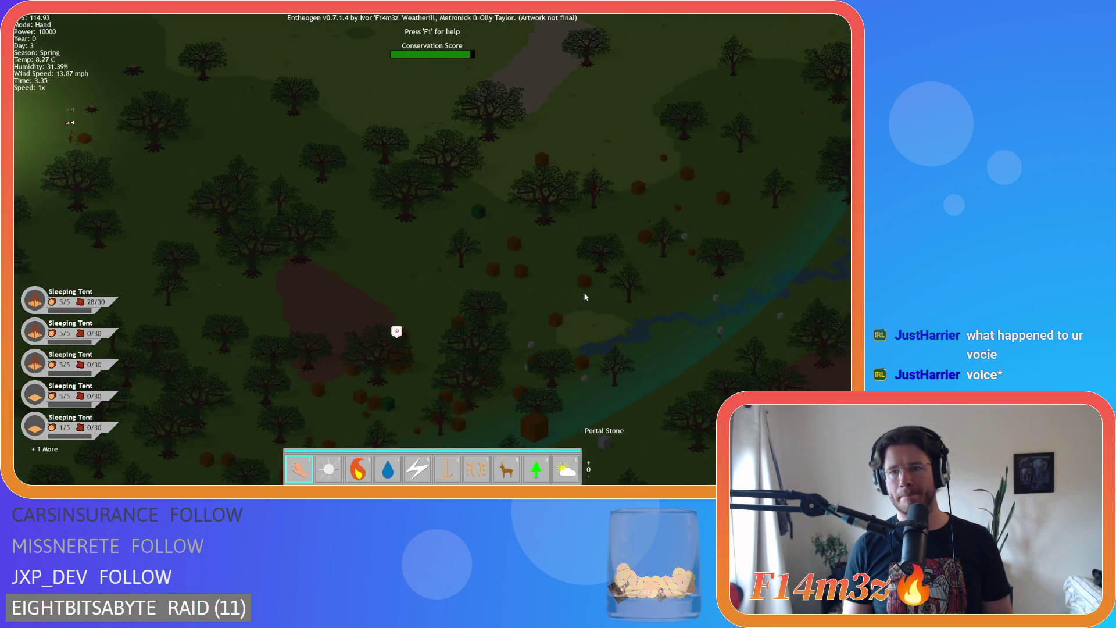
key(d)
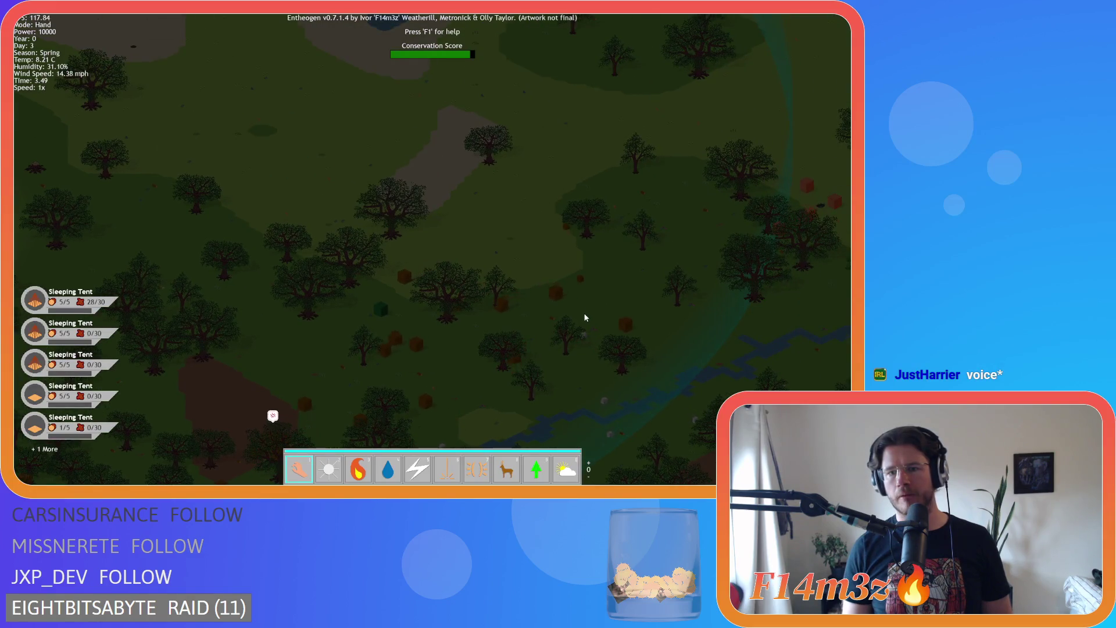
scroll(583, 312, down, 5)
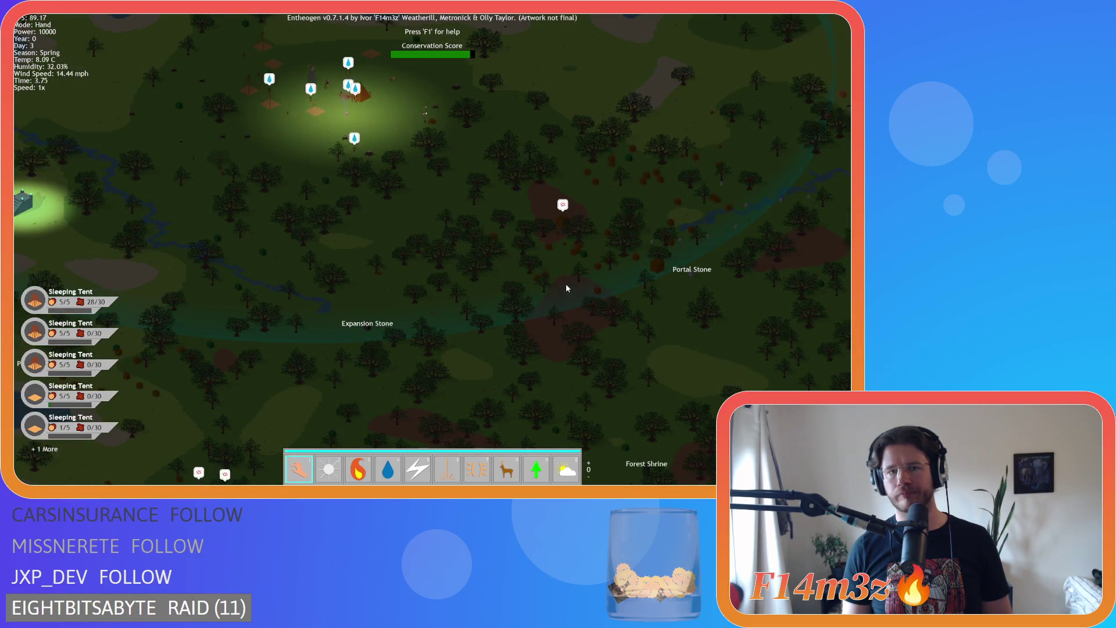
key(w)
key(a)
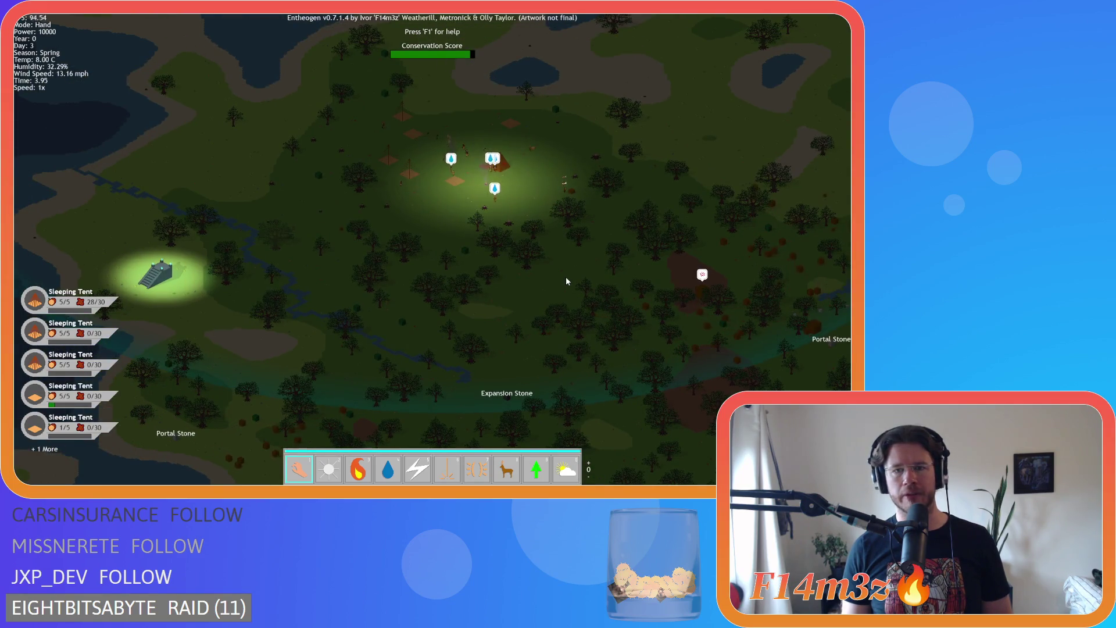
key(d)
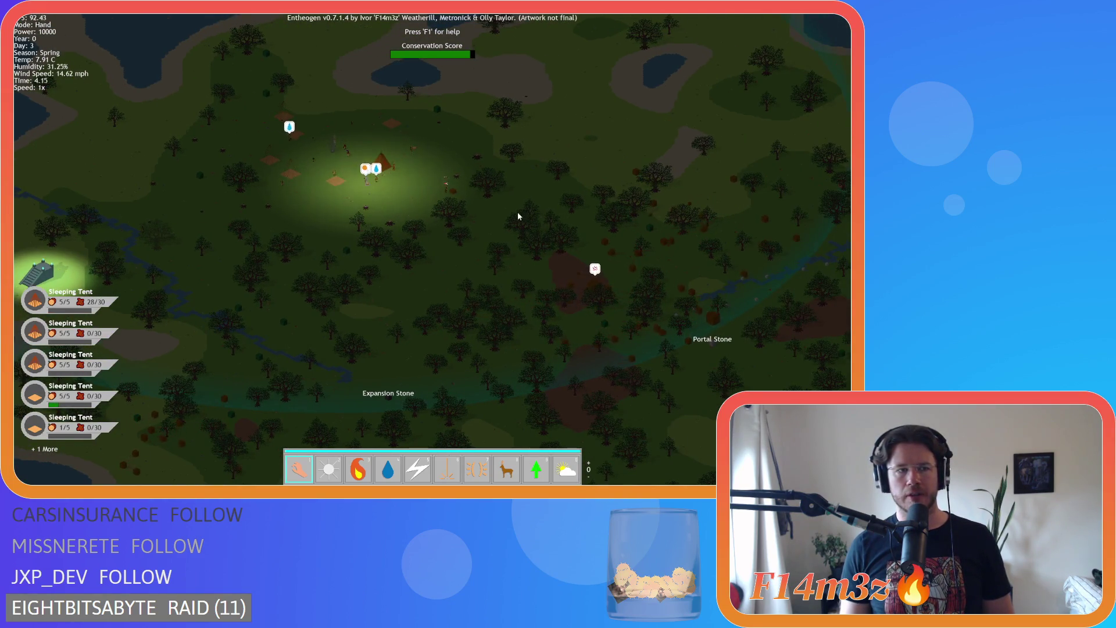
scroll(517, 211, up, 3)
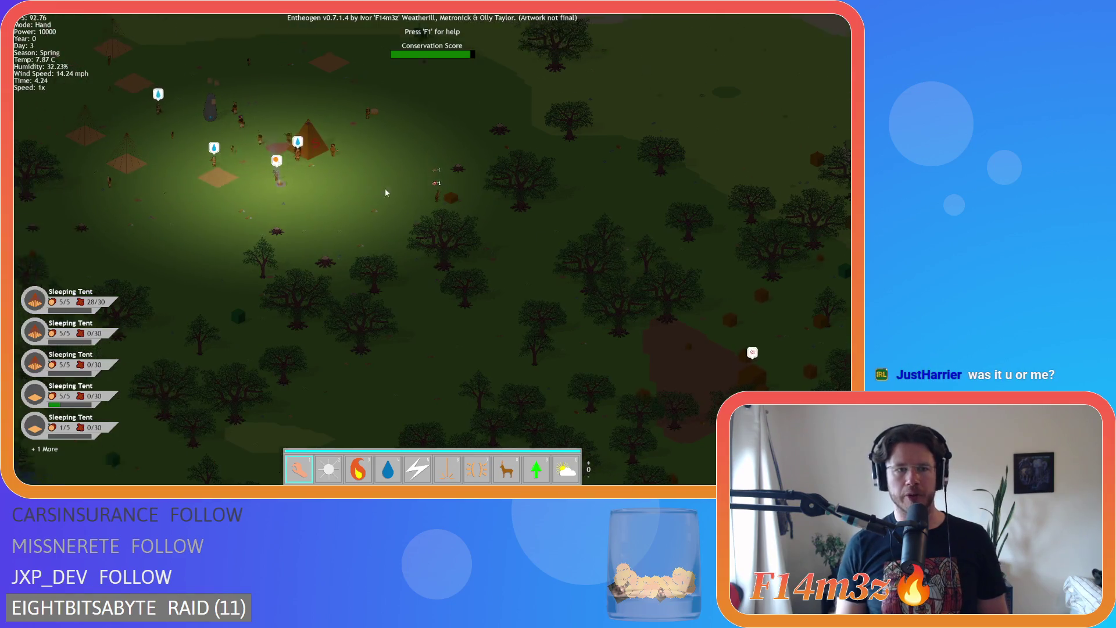
key(w)
key(a)
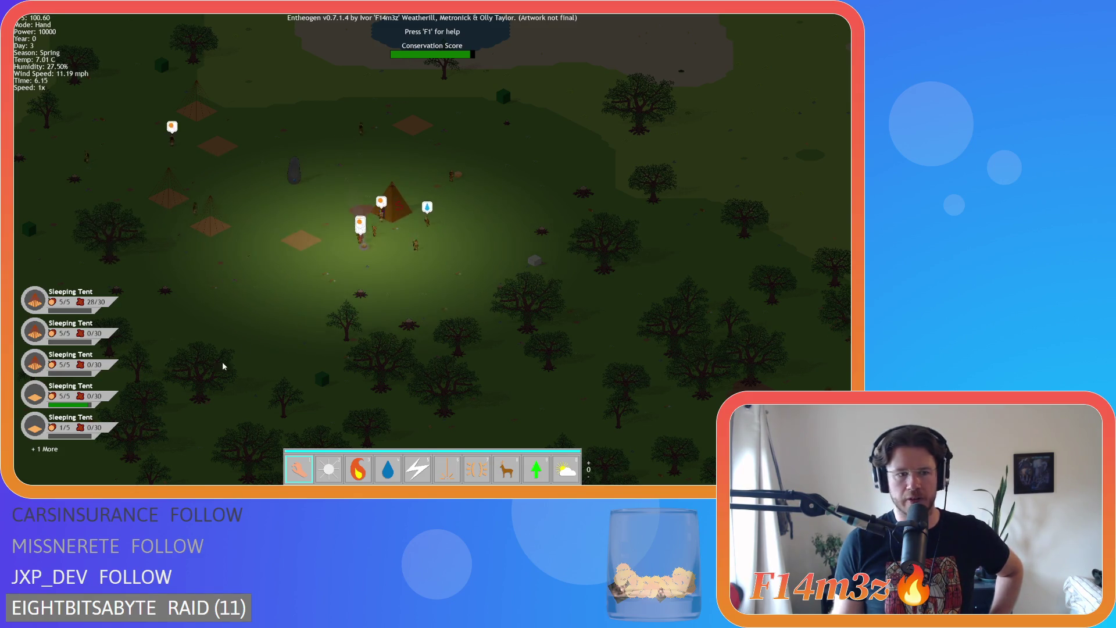
Pan and zoom around the camp and pond, then call up the quit prompt with Escape.
key(s)
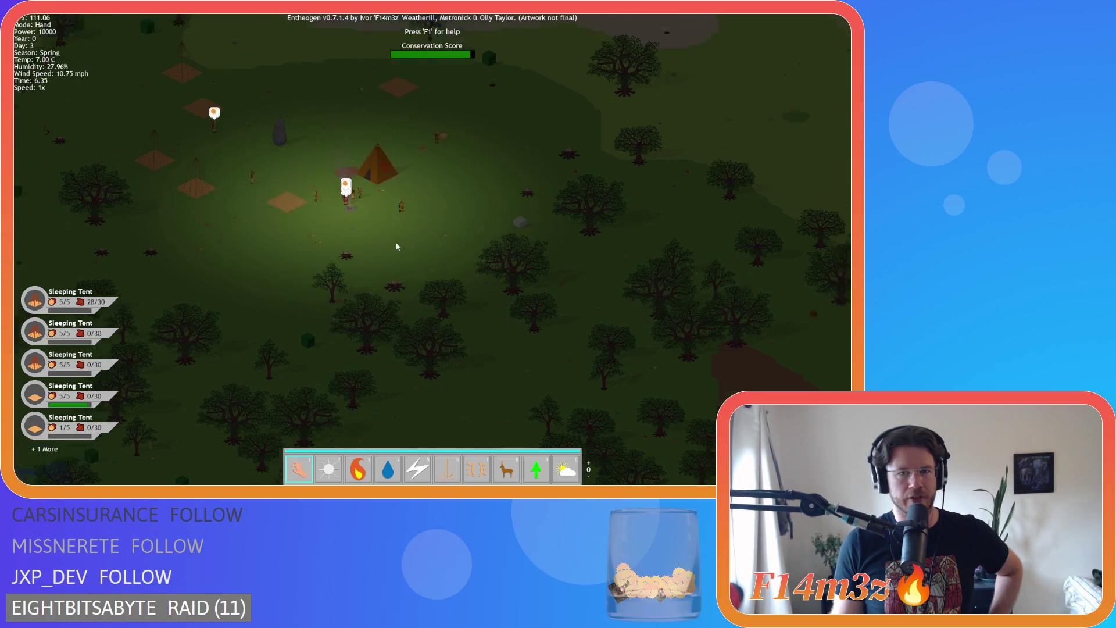
drag(410, 246, 355, 349)
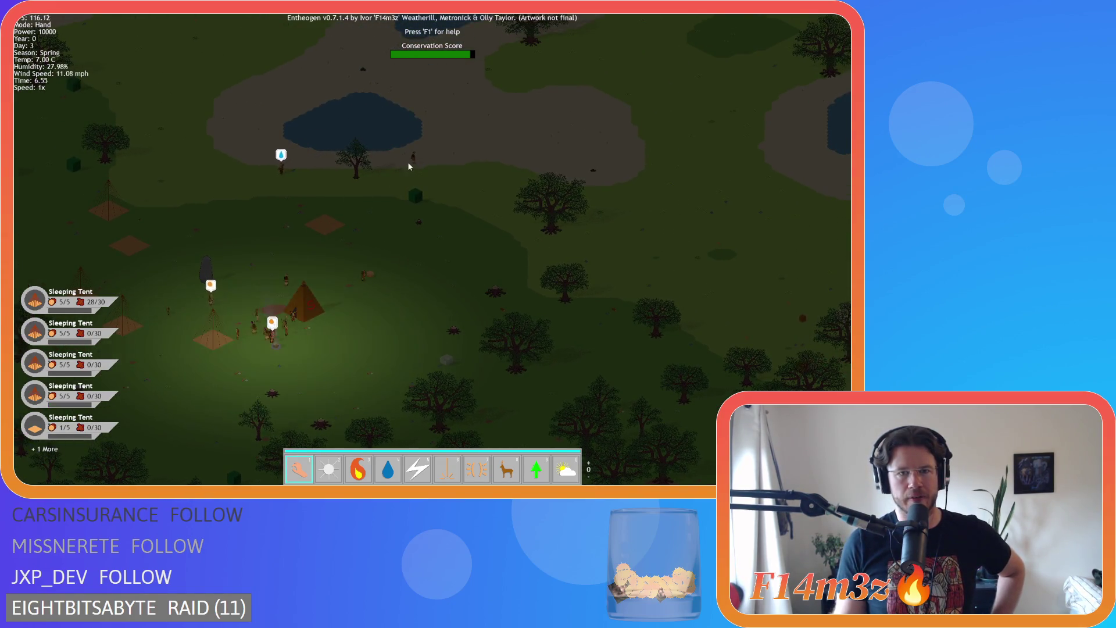
key(w)
drag(381, 382, 344, 276)
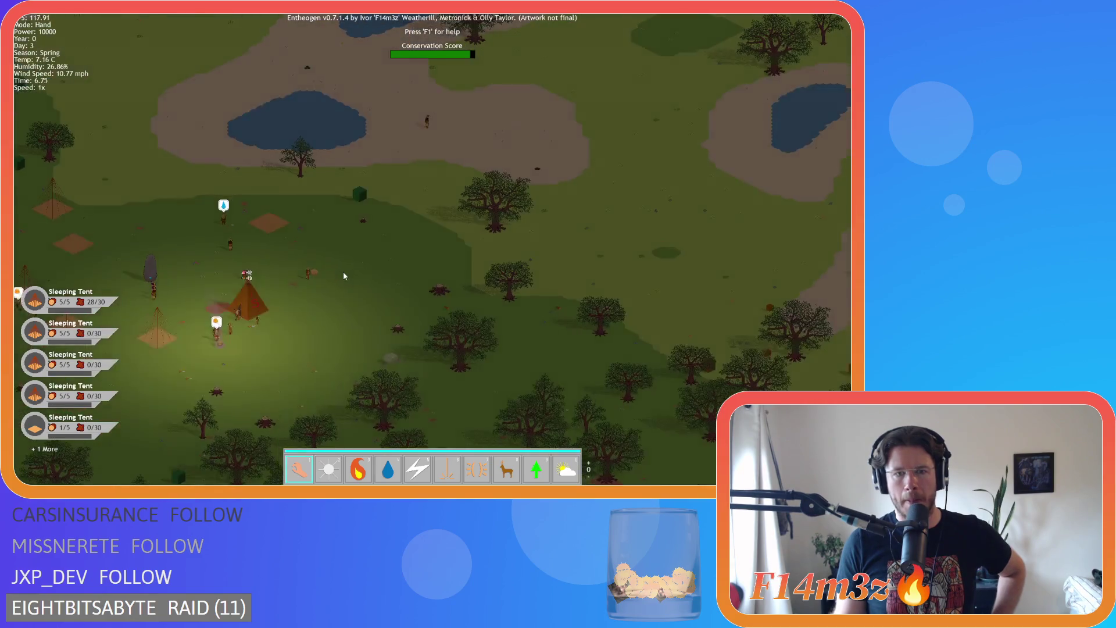
scroll(419, 350, up, 5)
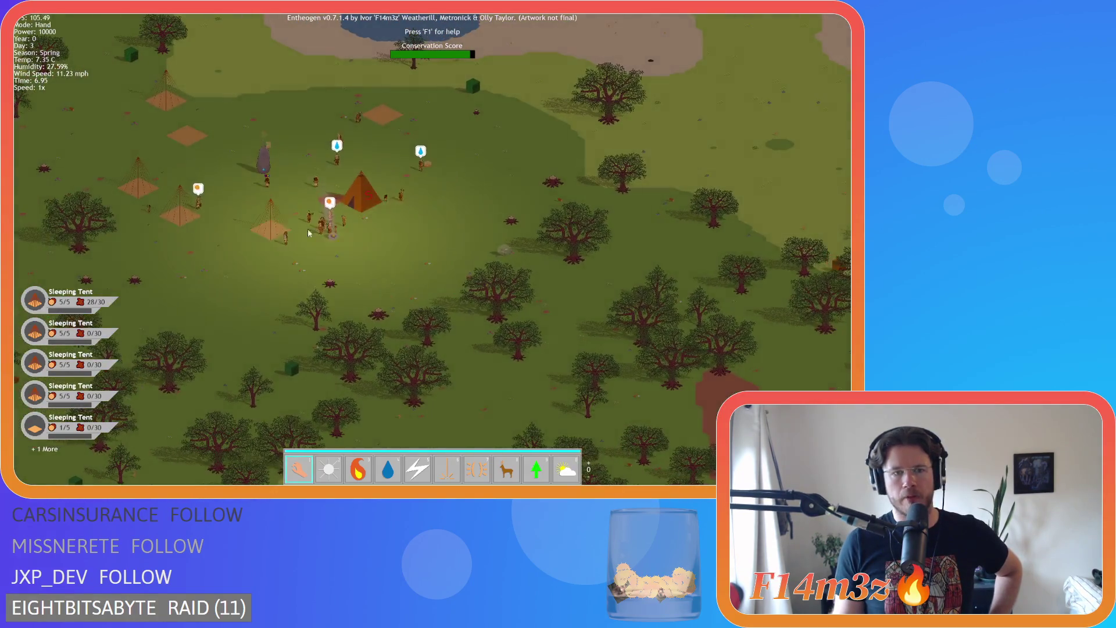
scroll(378, 264, up, 3)
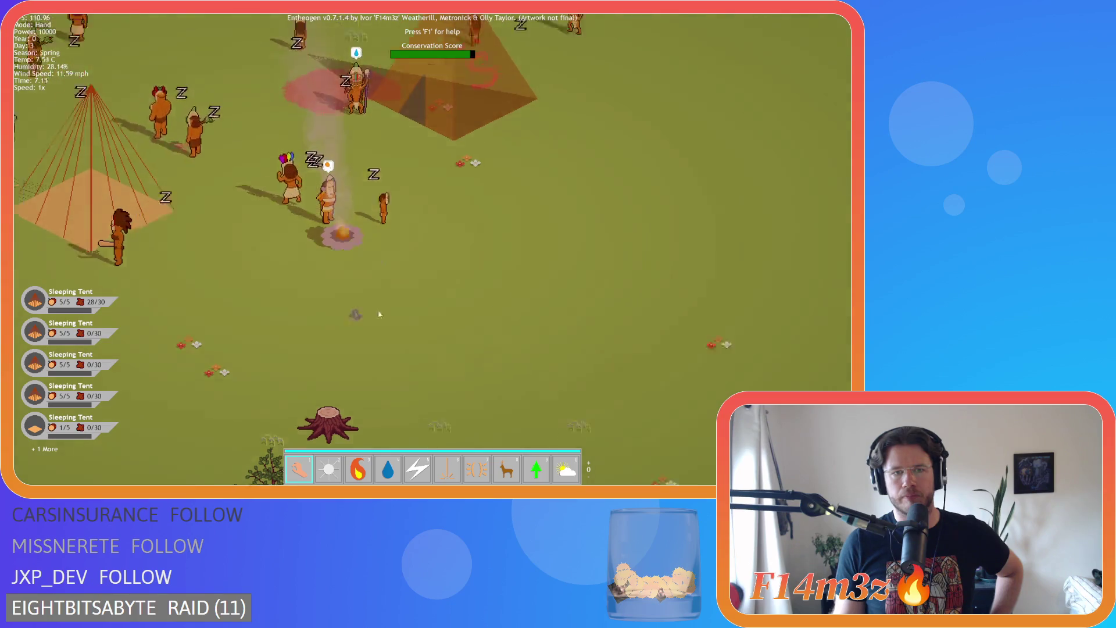
scroll(491, 385, down, 5)
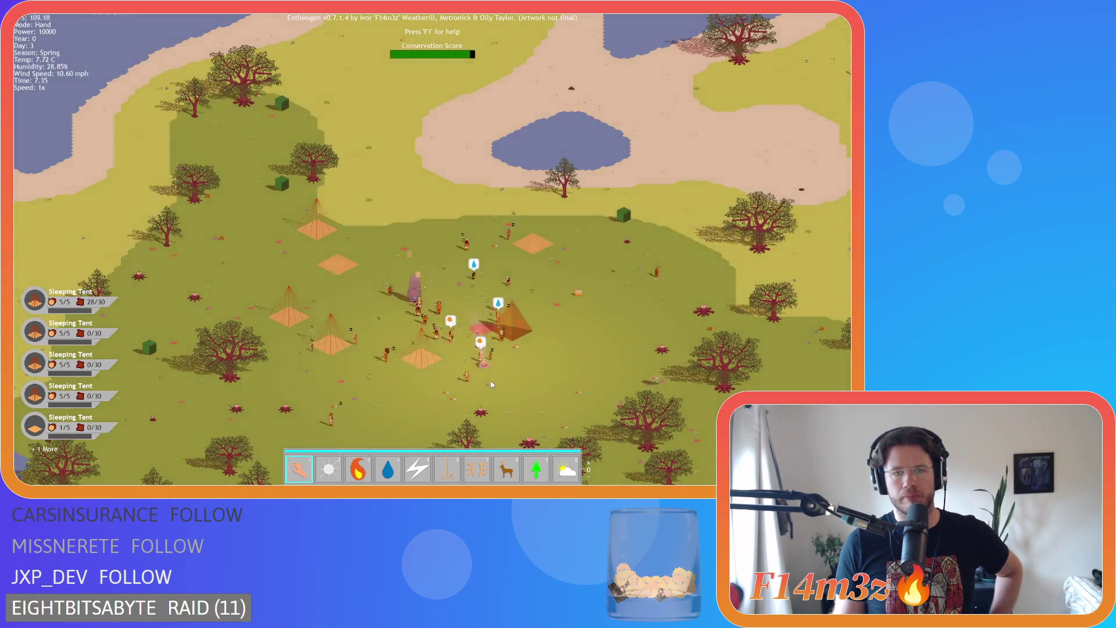
scroll(491, 384, up, 3)
scroll(491, 385, down, 3)
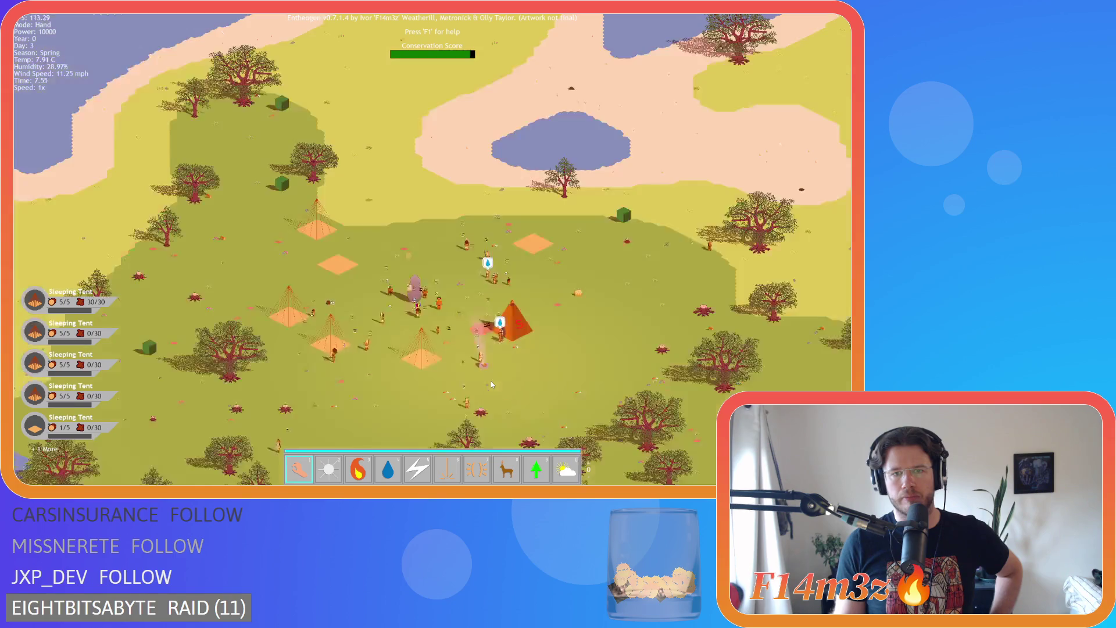
scroll(490, 381, down, 5)
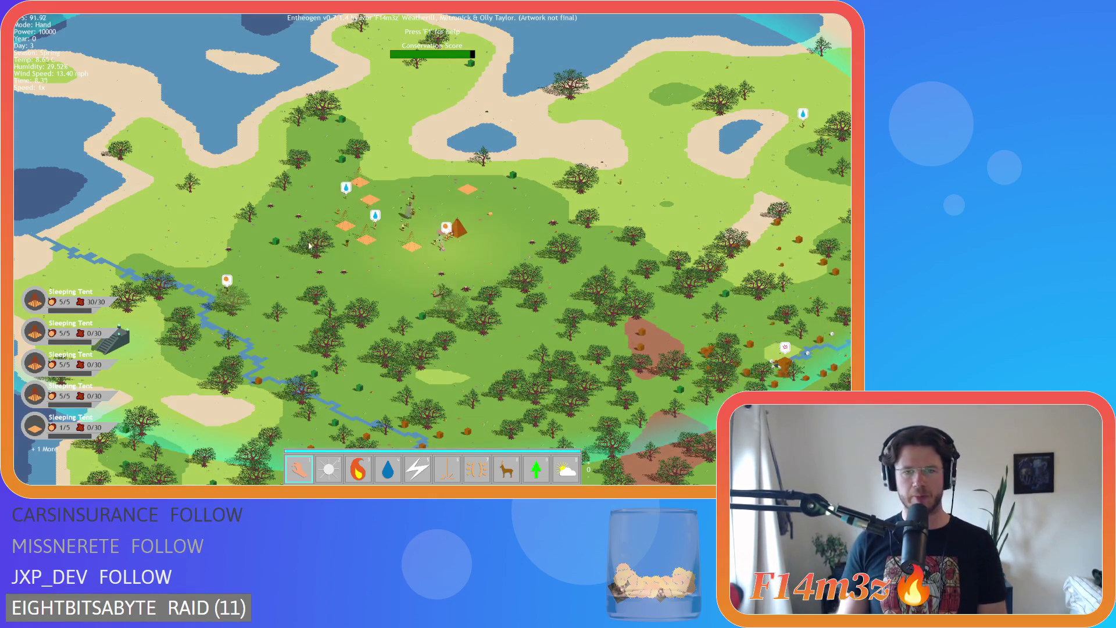
key(Escape)
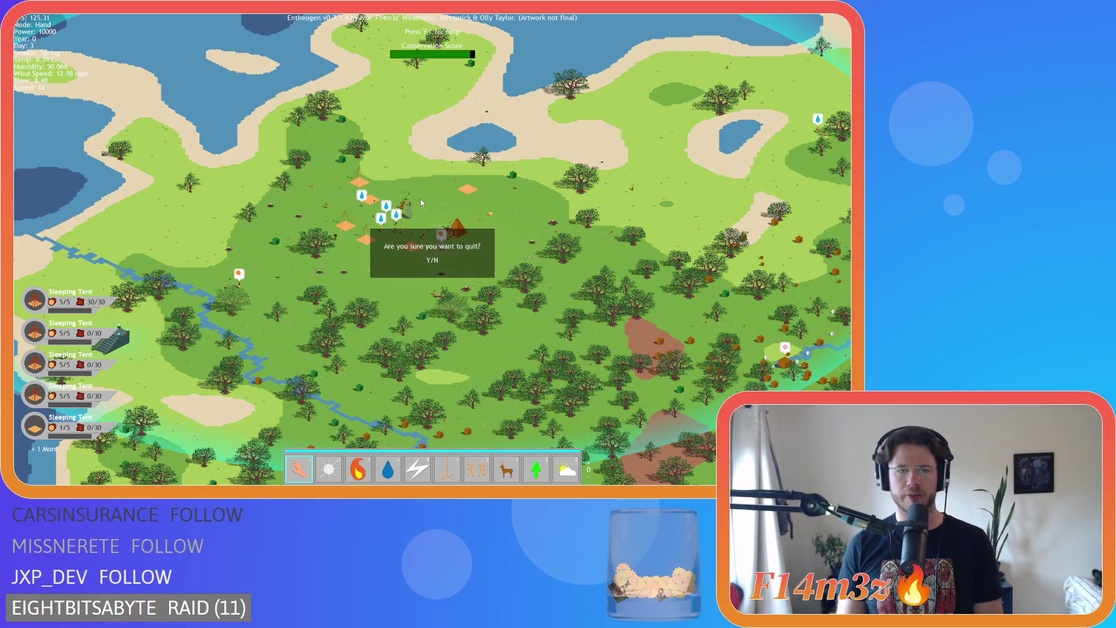
Confirm quitting with Y, then close the game window with Alt+F4.
key(y)
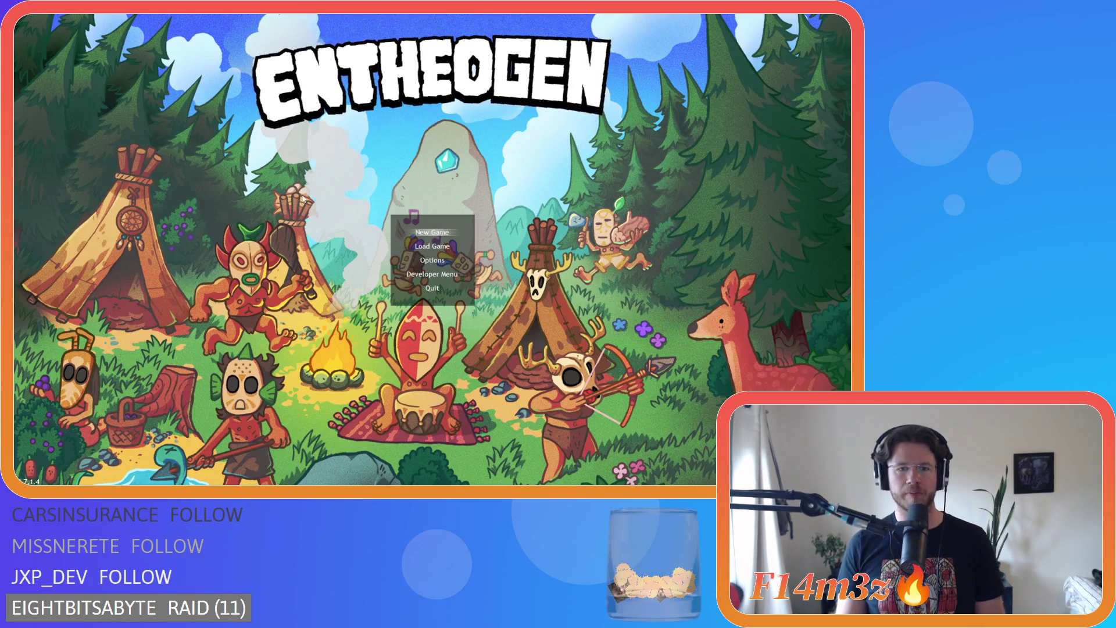
key(alt+F4)
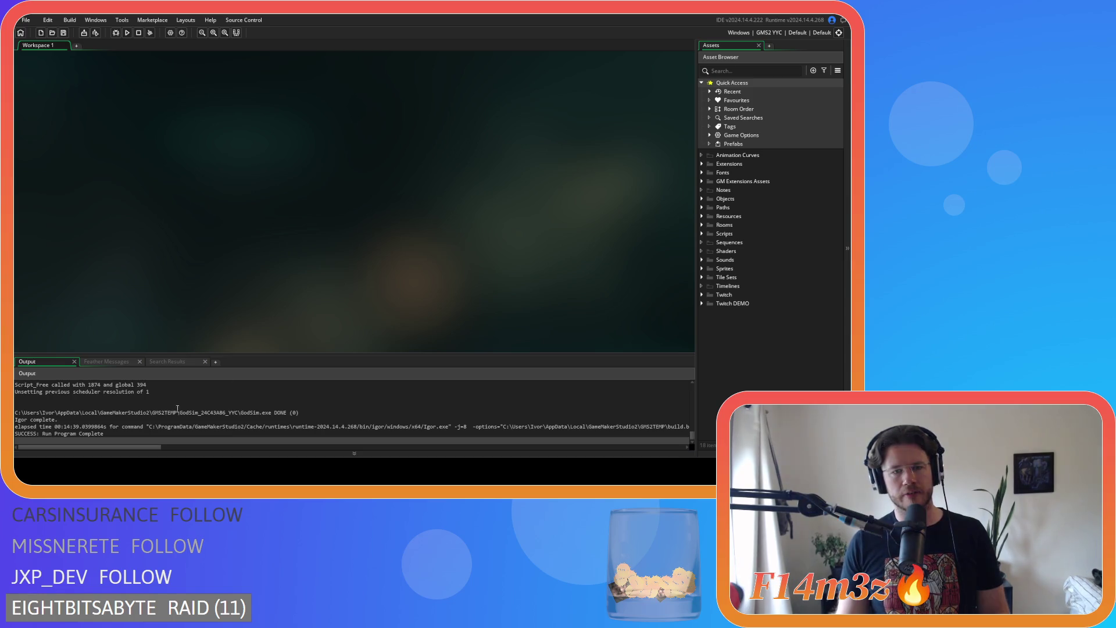
Open ob_loader from Objects > Game and view its Draw GUI code at the setTemp(ob_weather) call on line 75.
click(701, 198)
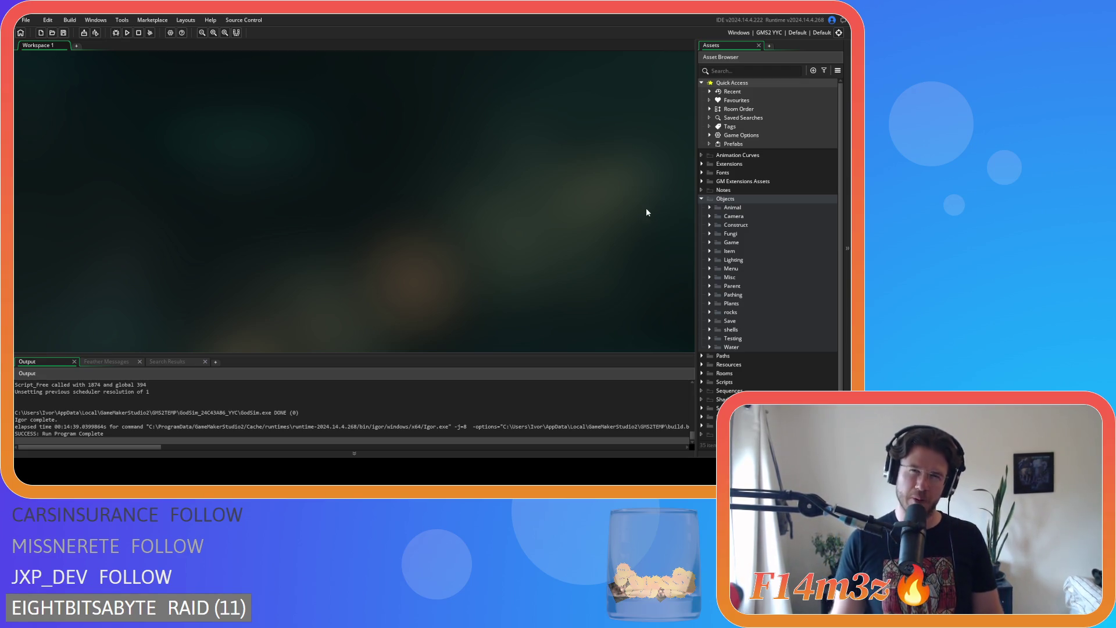
click(709, 242)
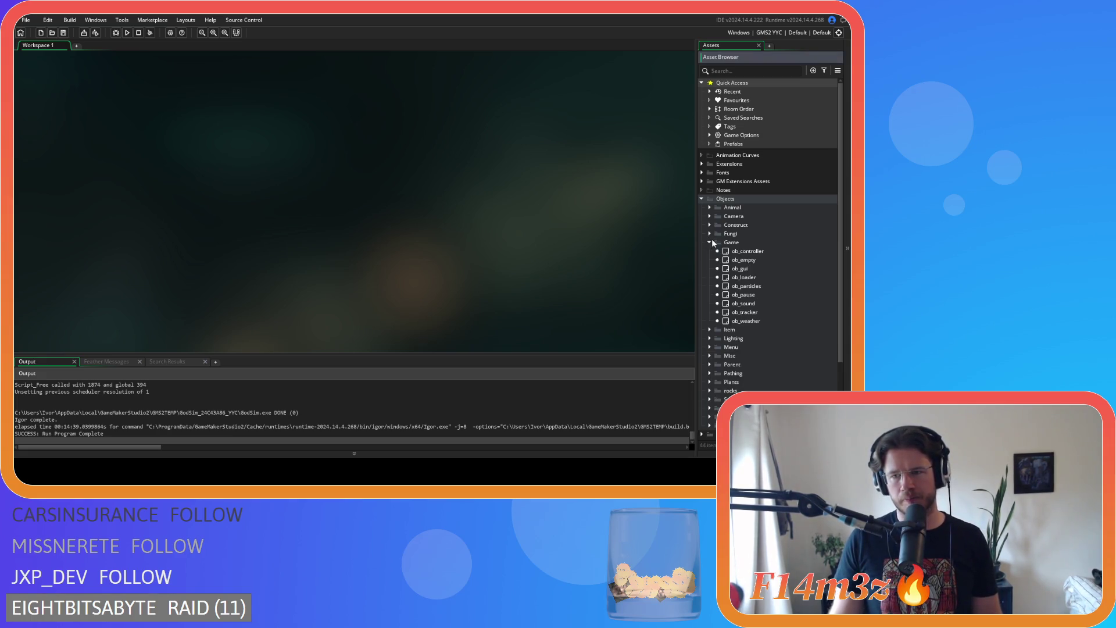
double_click(726, 278)
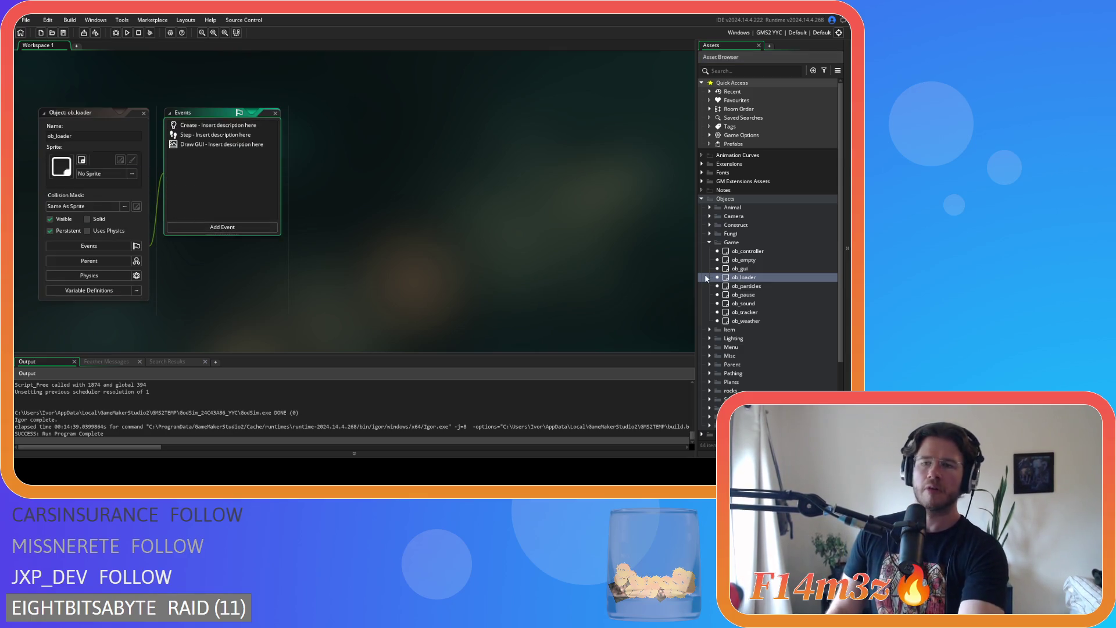
click(207, 135)
click(218, 144)
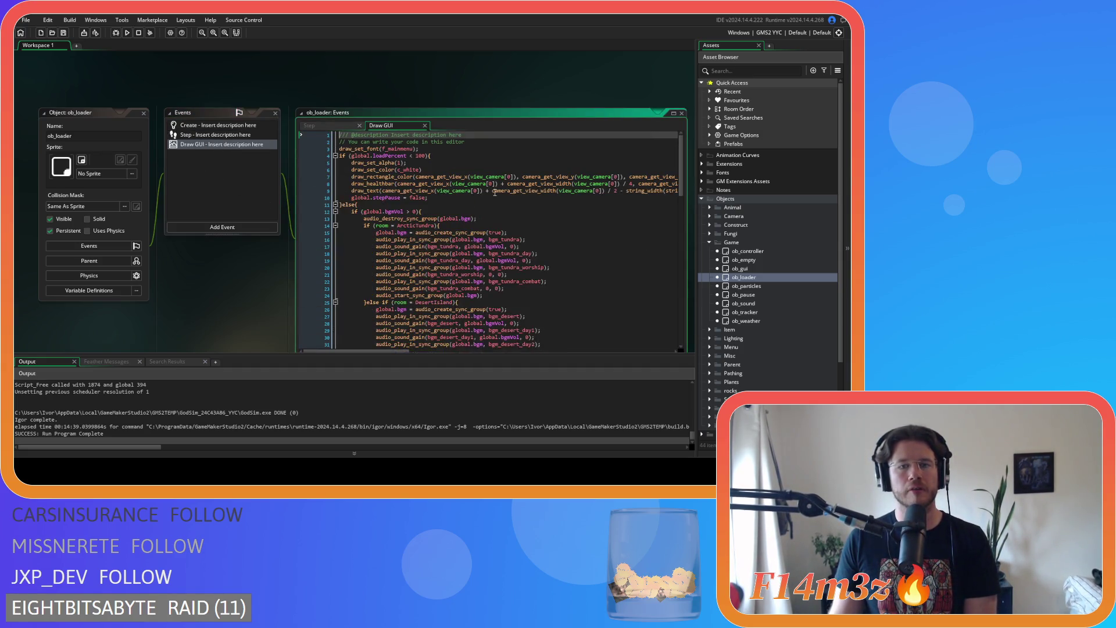
scroll(597, 200, down, 15)
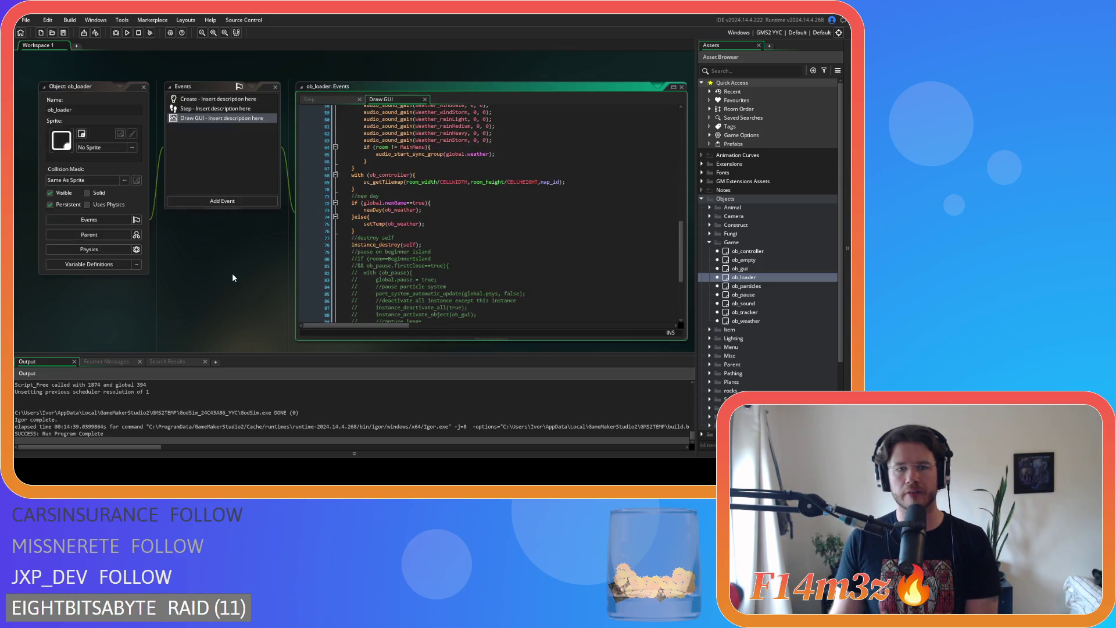
click(391, 224)
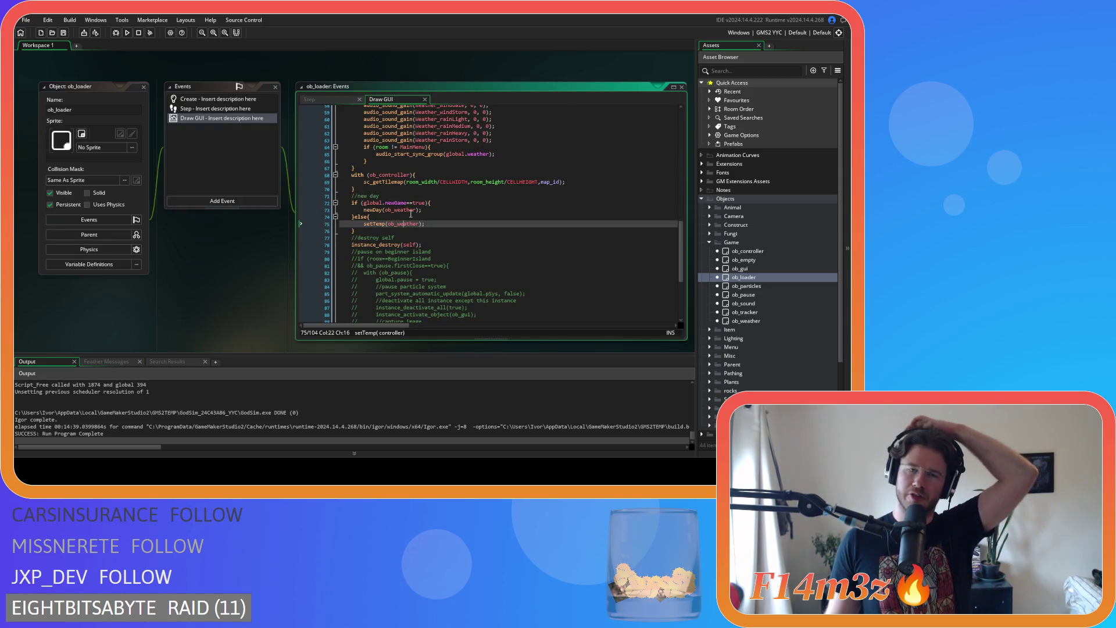
mouse_move(388, 226)
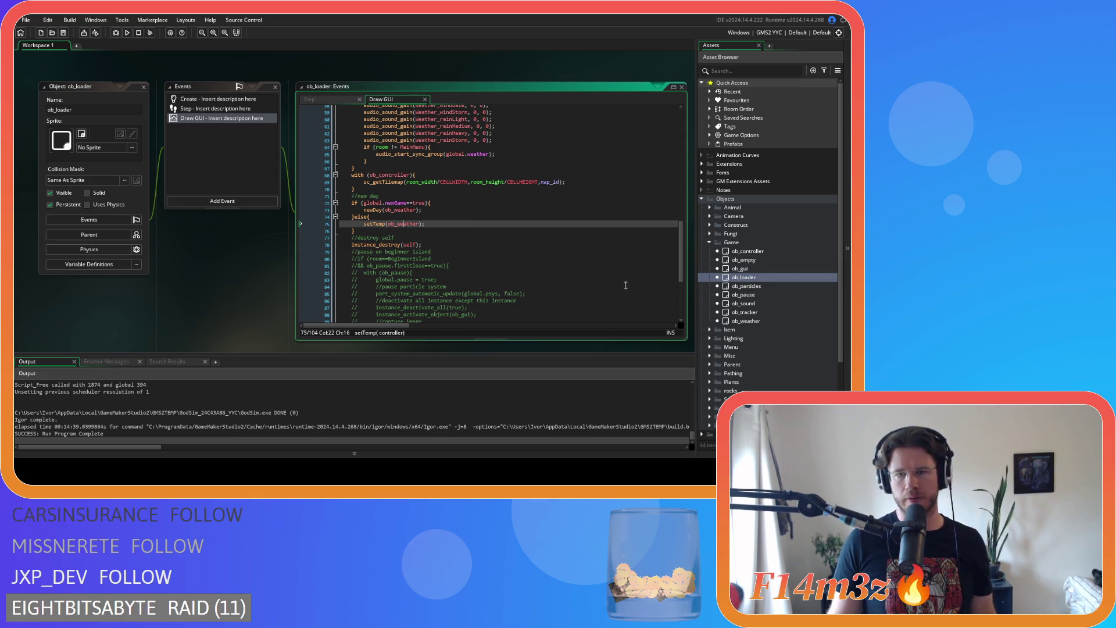
Expand Scripts > Game in the Asset Browser to list sc_newDay, sc_setTemp and the other scripts.
scroll(808, 308, down, 4)
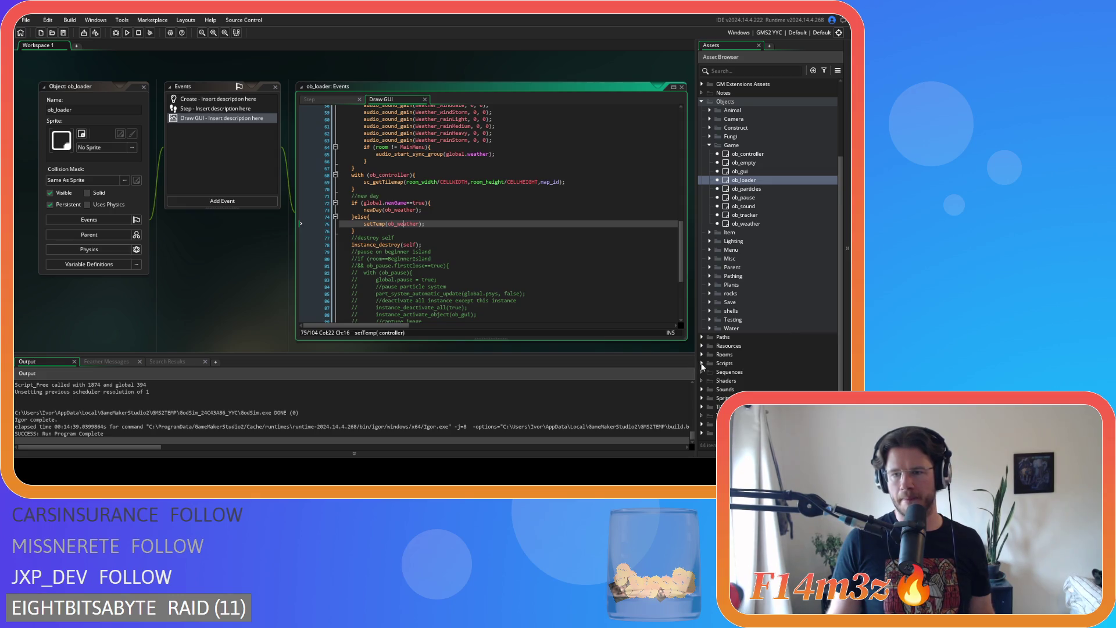
click(702, 364)
scroll(736, 346, down, 3)
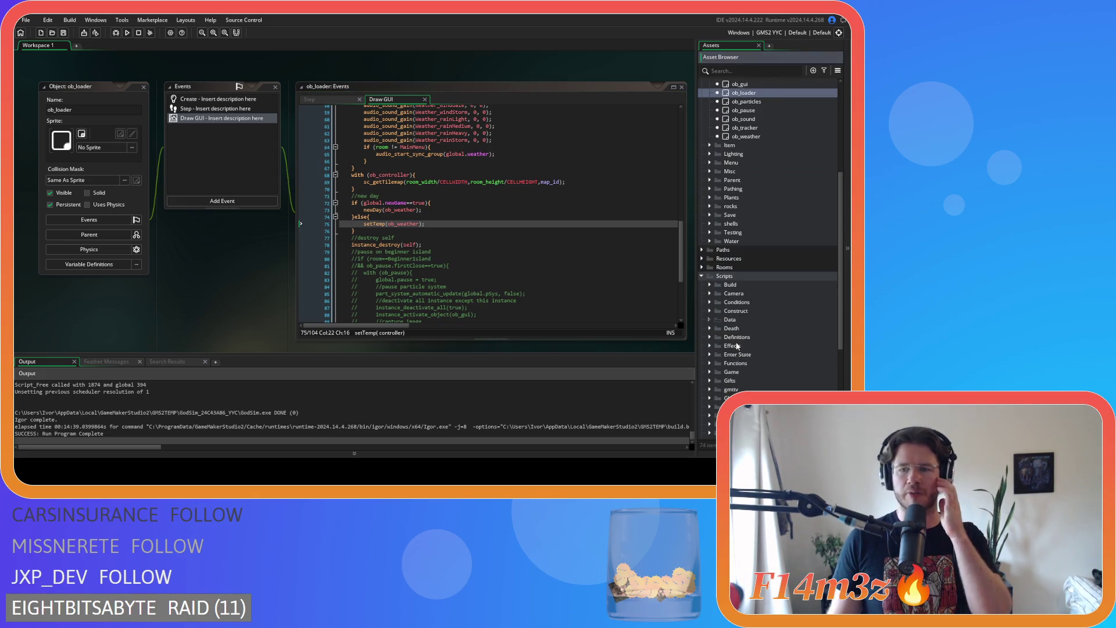
scroll(737, 346, down, 3)
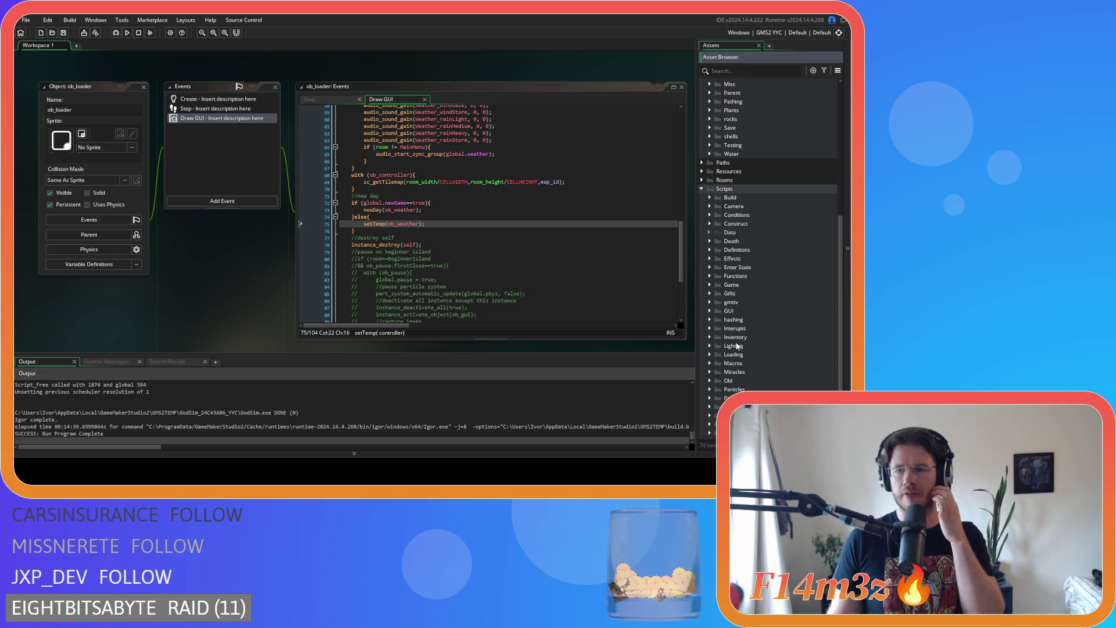
scroll(737, 346, down, 3)
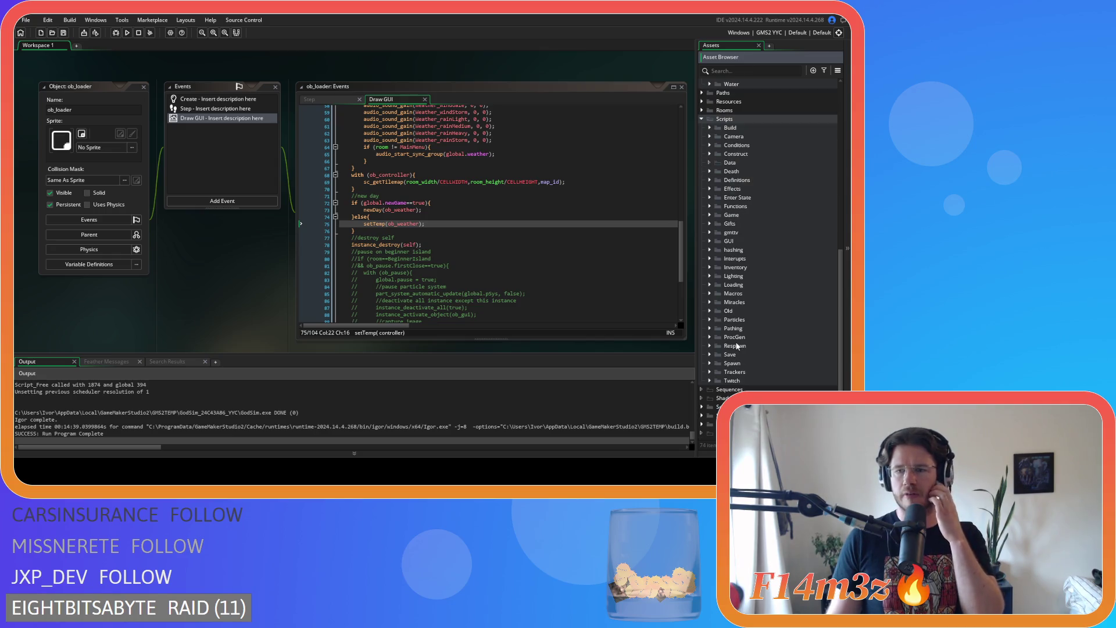
click(713, 216)
scroll(714, 217, down, 4)
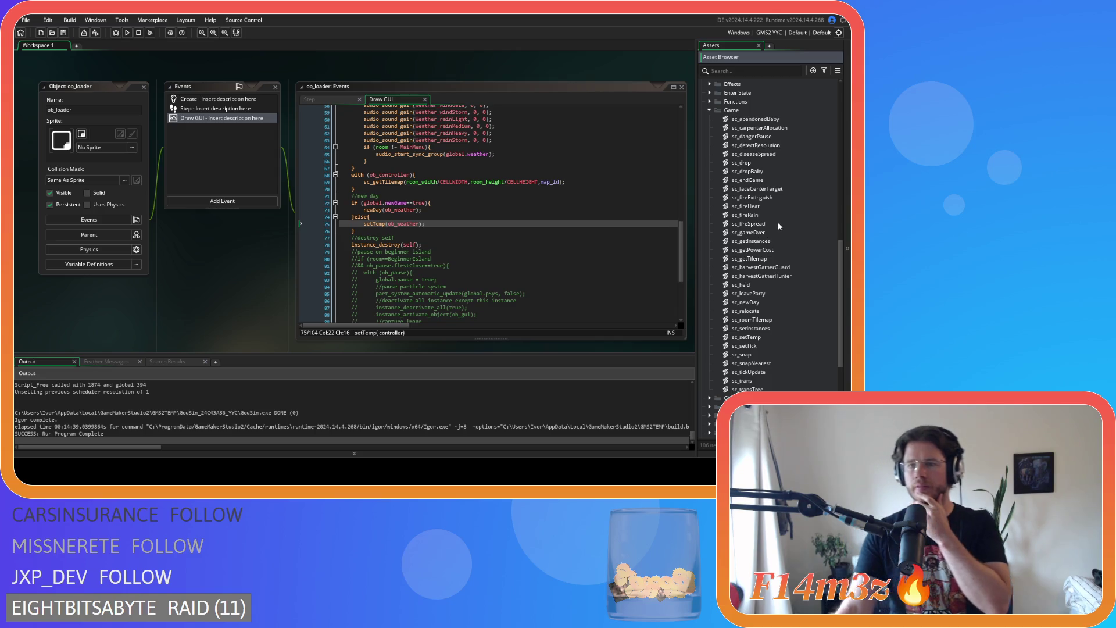
Open sc_getInstances and delete the duplicated 'create a struct for every instance' comment line.
double_click(767, 242)
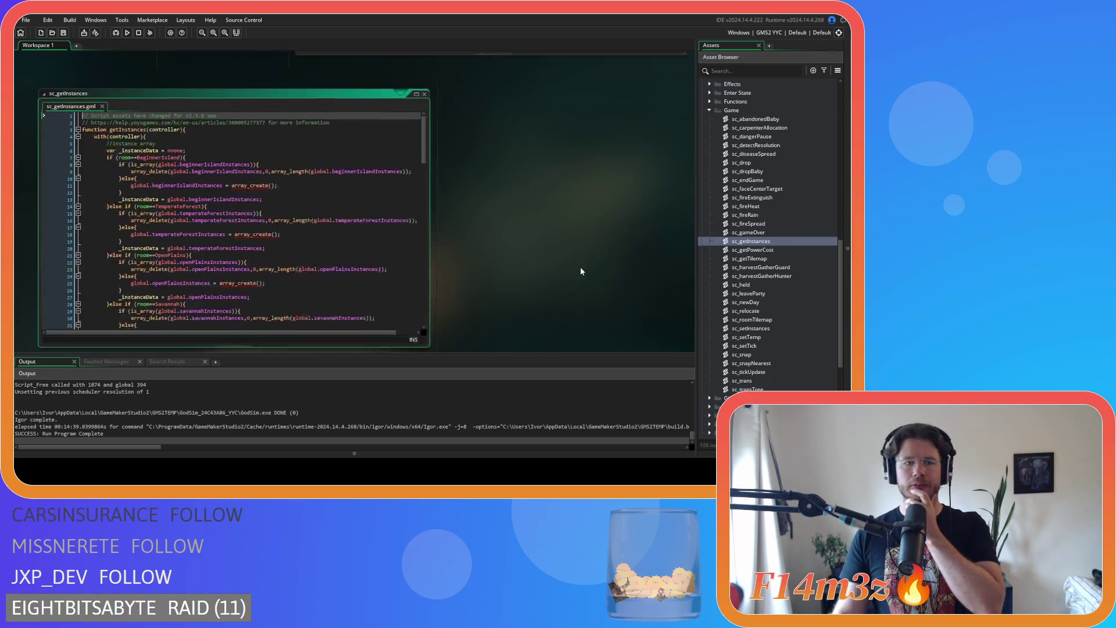
mouse_move(423, 115)
mouse_down()
mouse_move(388, 270)
mouse_move(387, 249)
mouse_up()
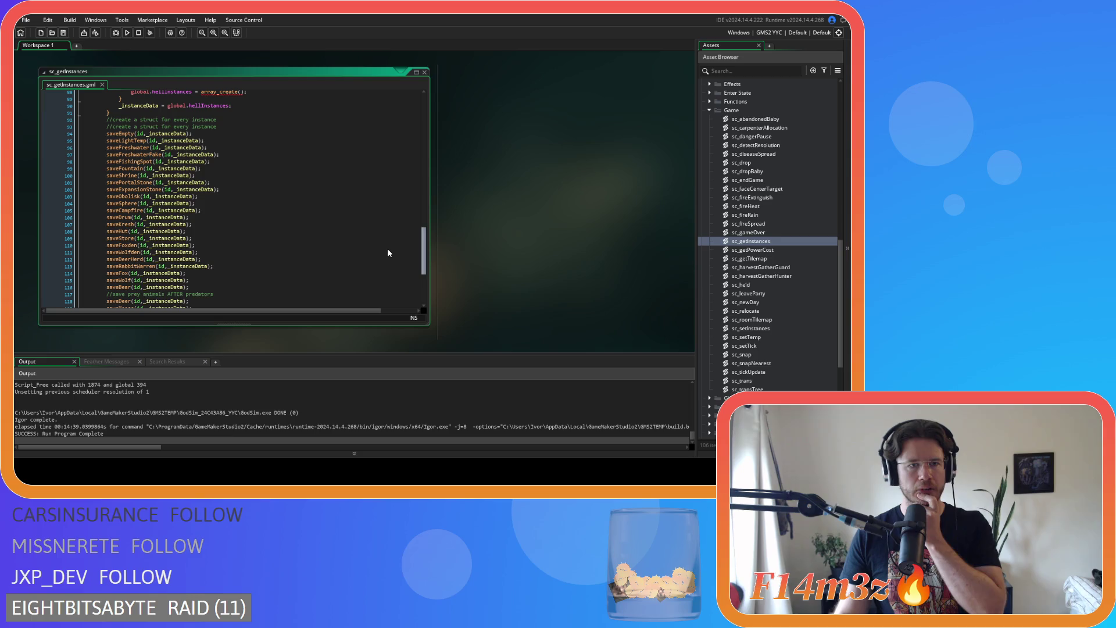
drag(217, 126, 22, 124)
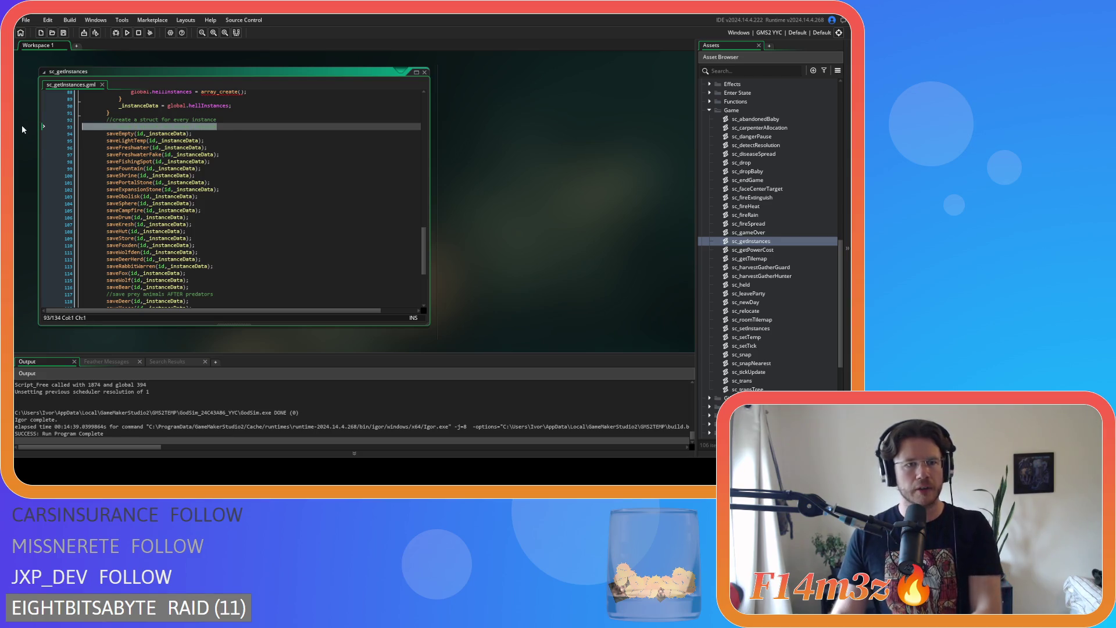
key(BackSpace)
key(BackSpace)
Scroll through the save calls in sc_getInstances and jump to the saveWeather definition.
scroll(198, 168, down, 3)
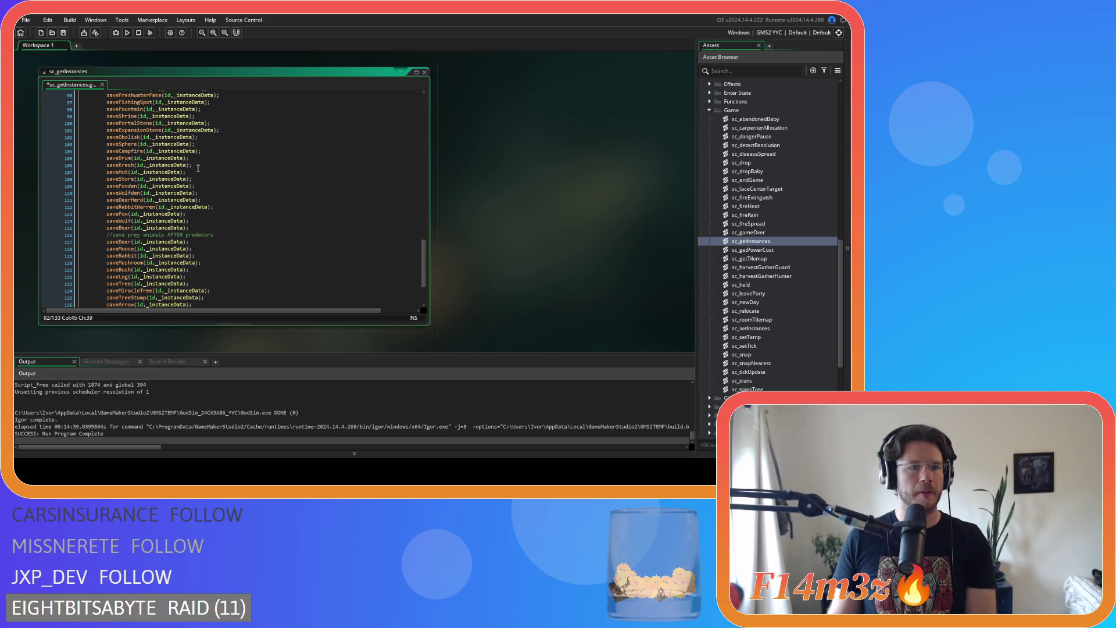
scroll(217, 214, down, 2)
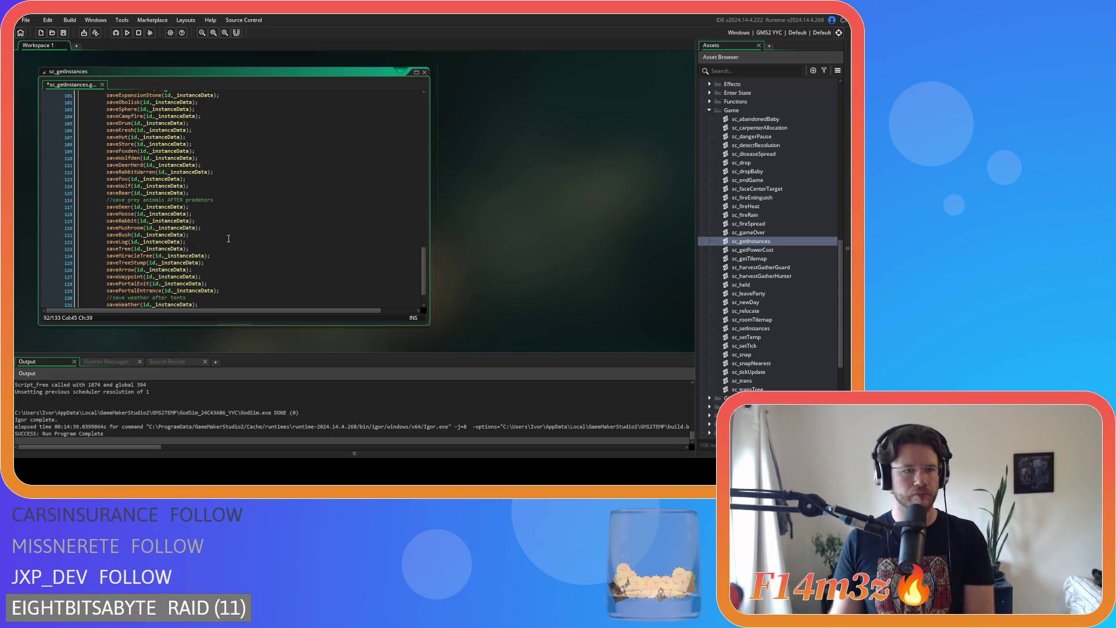
scroll(228, 239, down, 2)
scroll(229, 238, up, 2)
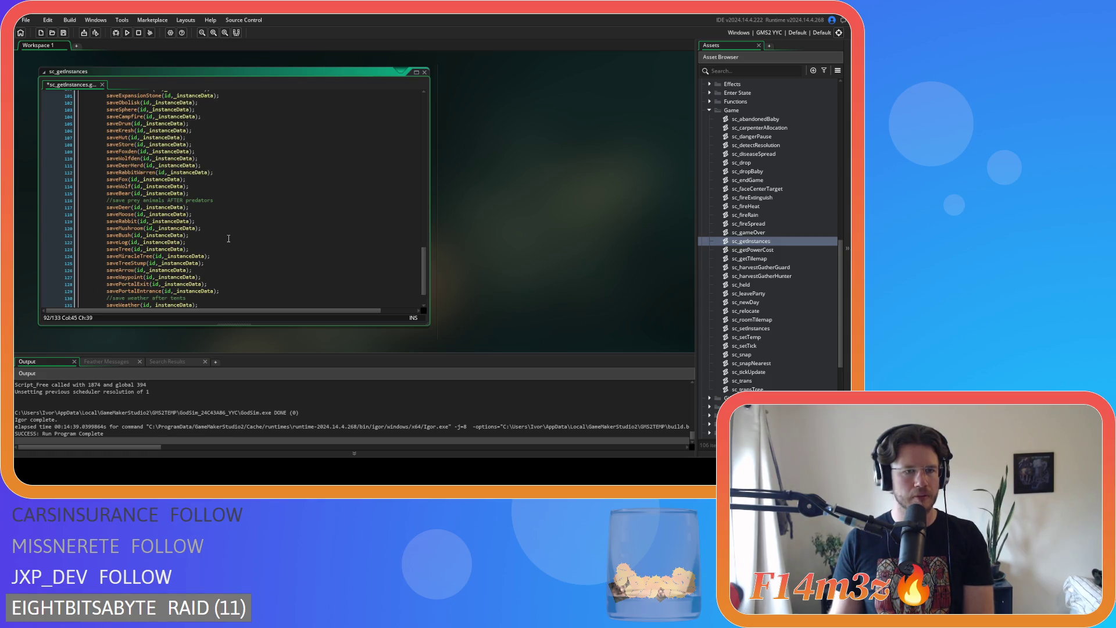
scroll(228, 238, up, 2)
scroll(159, 265, up, 2)
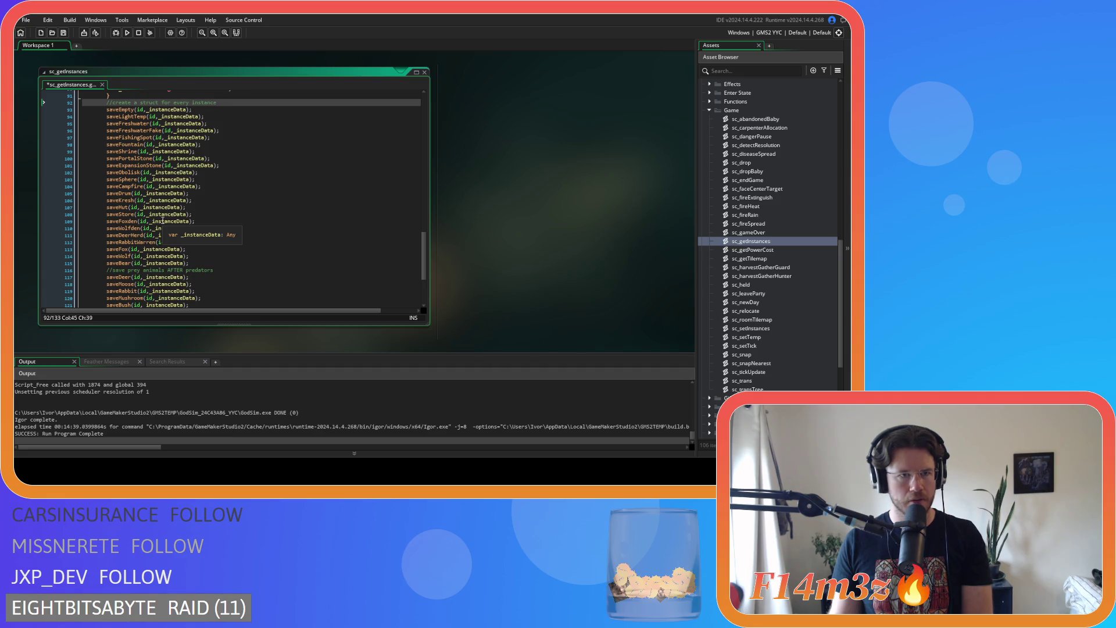
scroll(163, 221, down, 4)
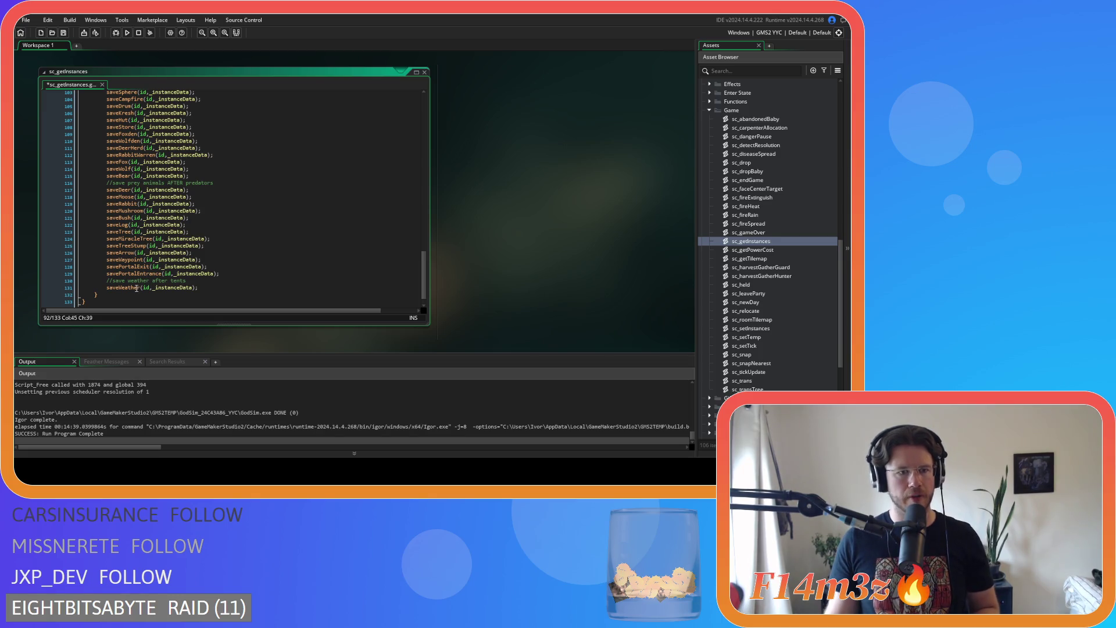
middle_click(137, 287)
Check sc_saveWeather's heating field, close it, and select setTemp(ob_weather) on Draw GUI line 75.
click(486, 201)
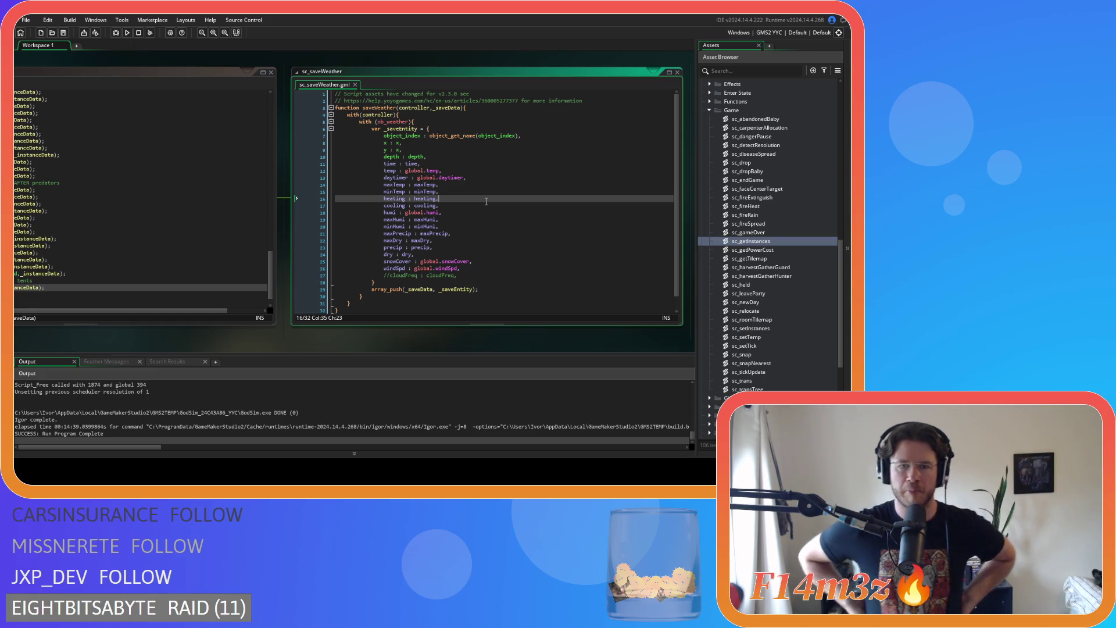
middle_click(354, 73)
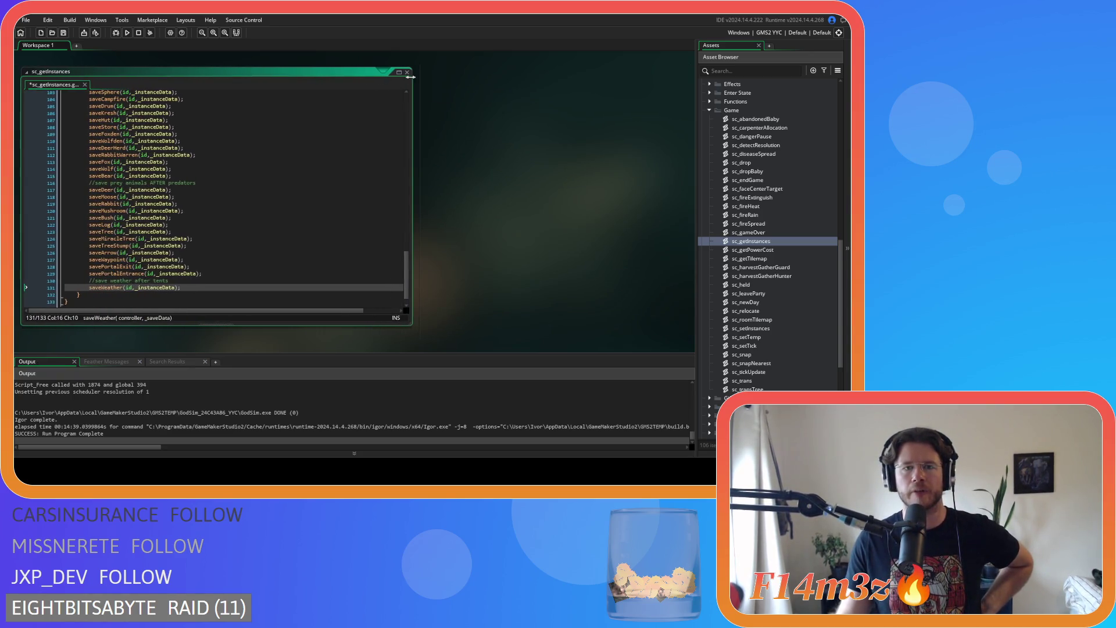
scroll(466, 212, up, 5)
scroll(218, 284, up, 3)
scroll(227, 275, down, 3)
scroll(278, 239, up, 1)
drag(408, 205, 341, 205)
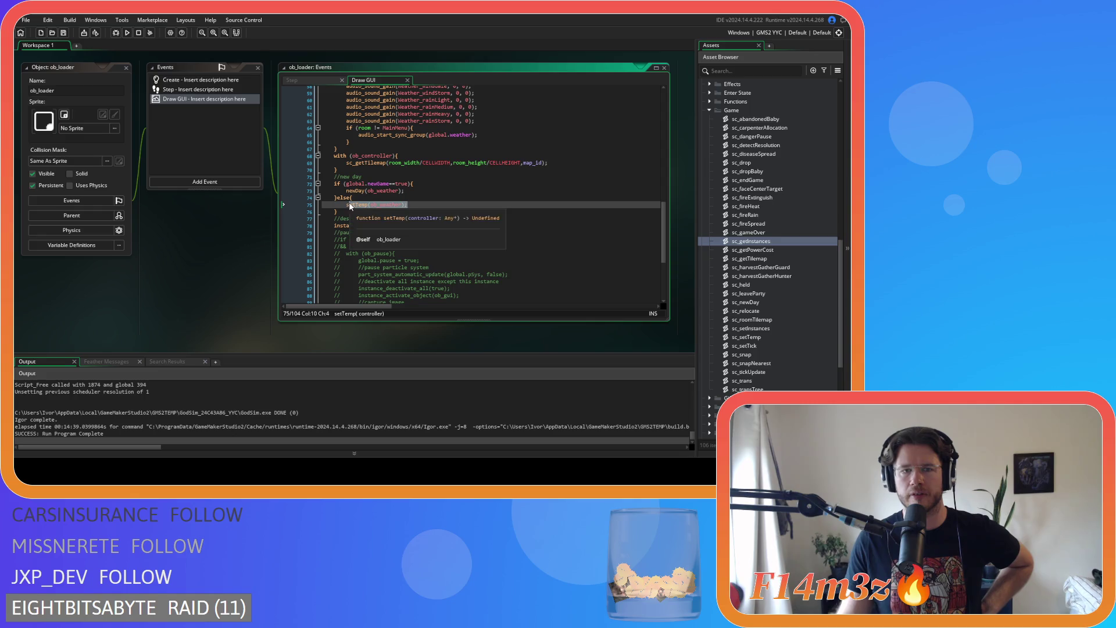
Delete the else branch calling setTemp(ob_weather) from ob_loader's Draw GUI code and save.
drag(346, 191, 417, 190)
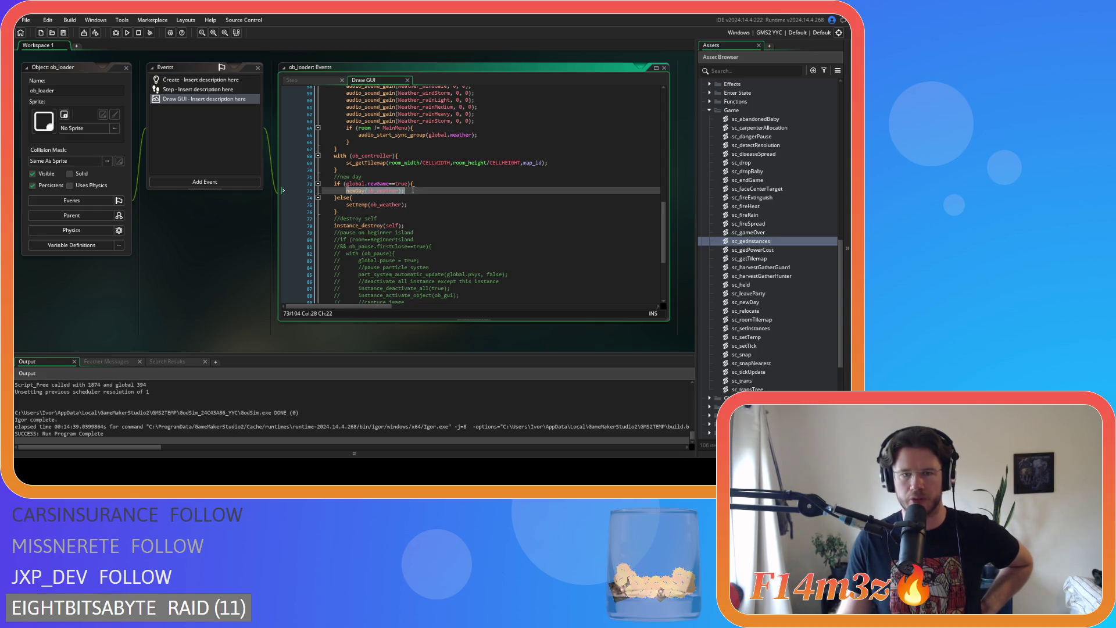
click(419, 190)
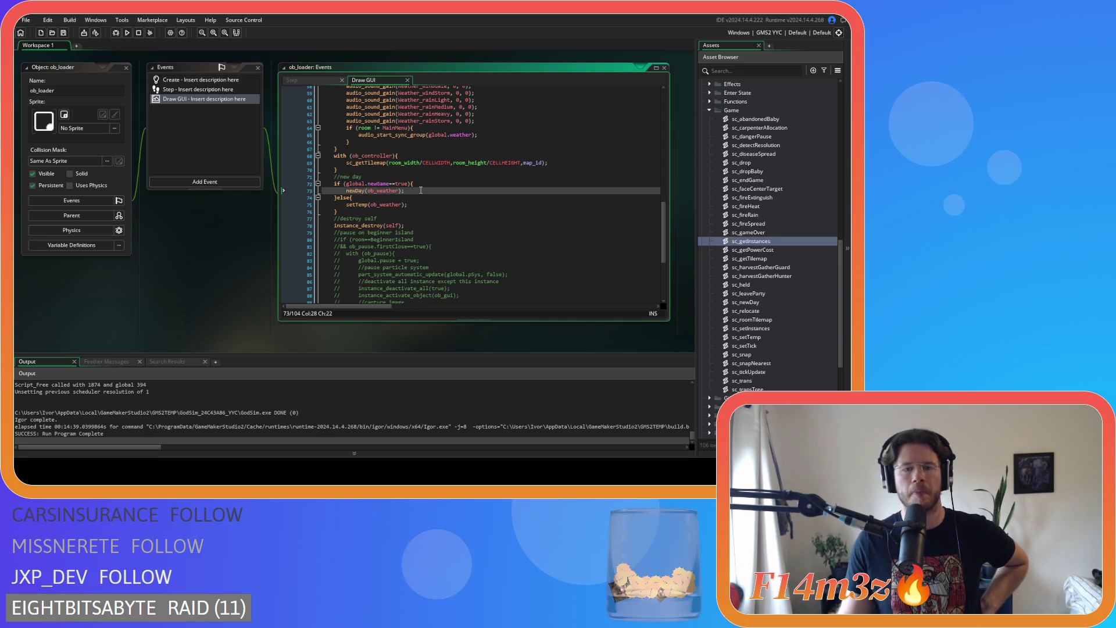
click(415, 204)
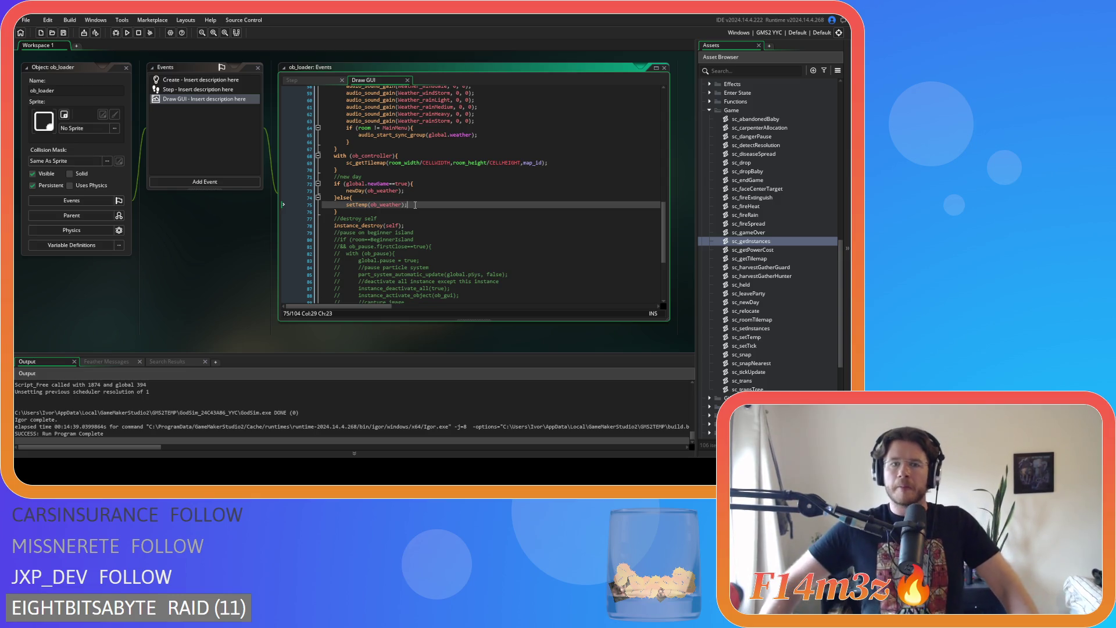
key(BackSpace)
key(BackSpace)
key(BackSpace)
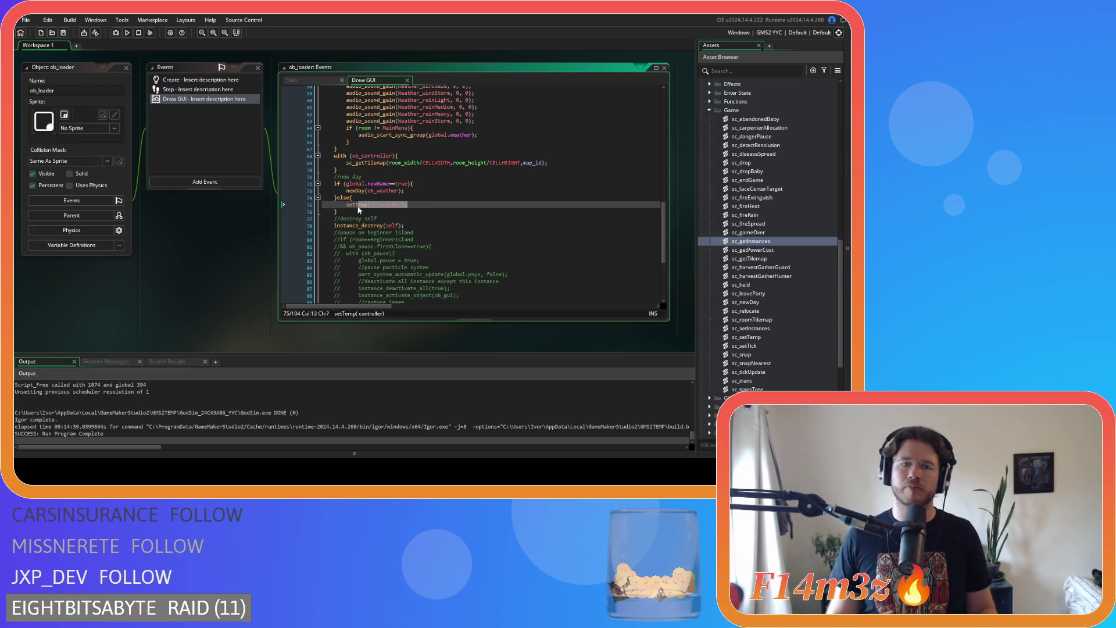
key(BackSpace)
key(BackSpace)
key(BackSpace)
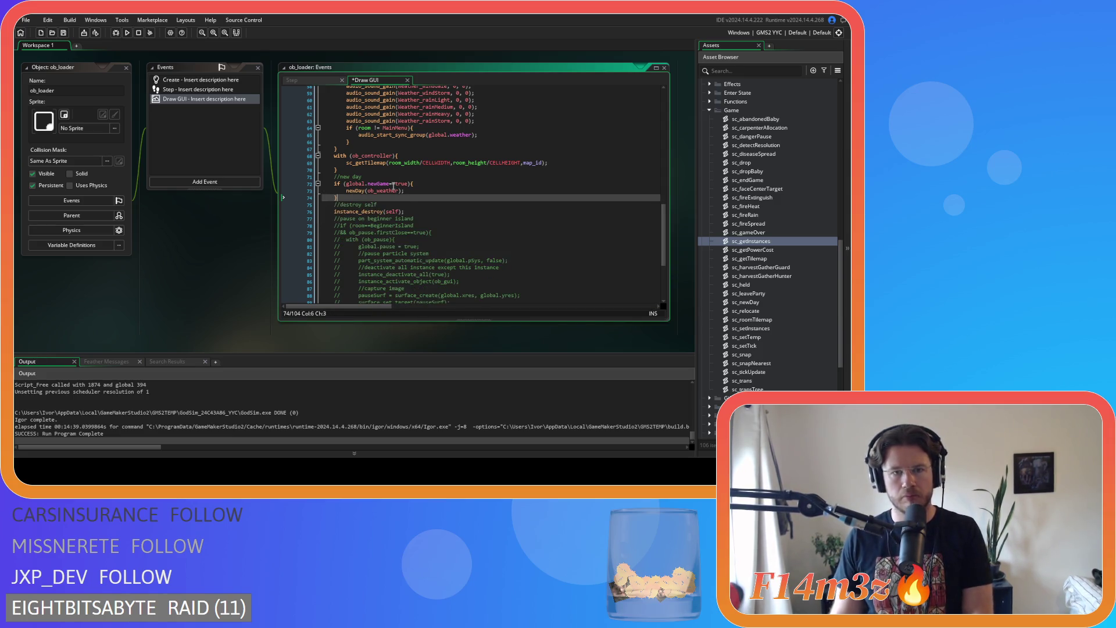
key(ctrl+s)
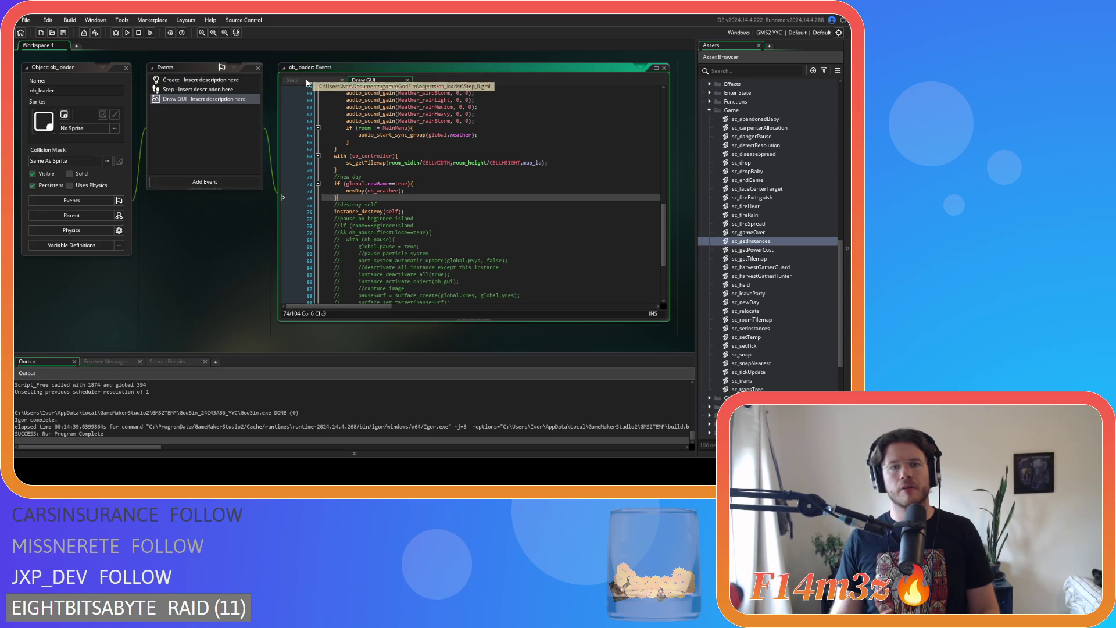
Glance at the Step event code, return to Draw GUI, then bring up Step again.
click(311, 81)
click(366, 81)
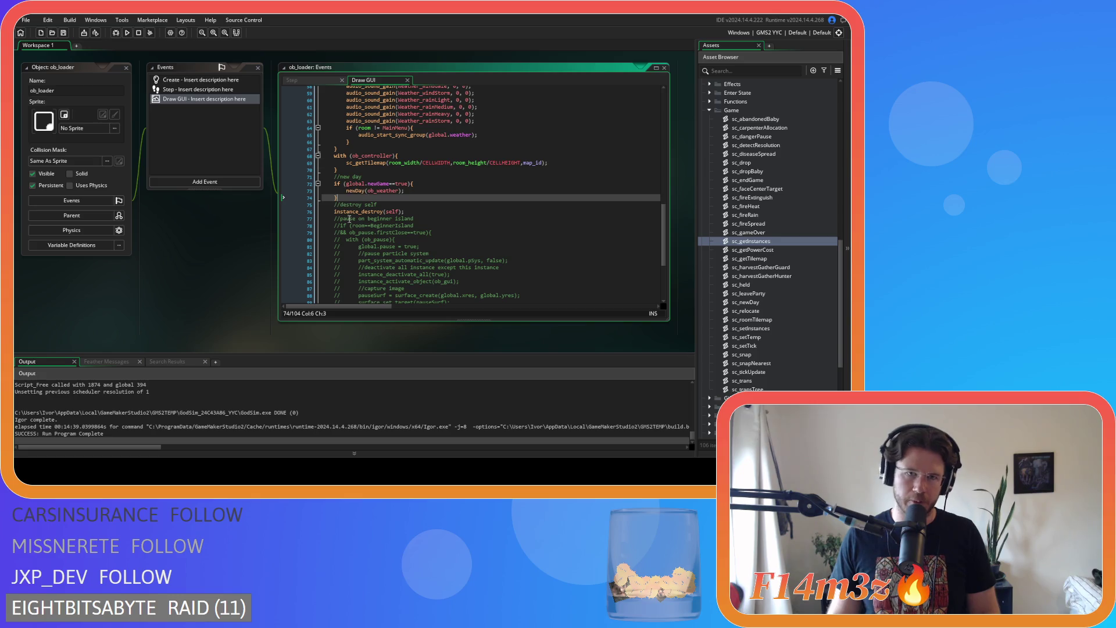
click(301, 79)
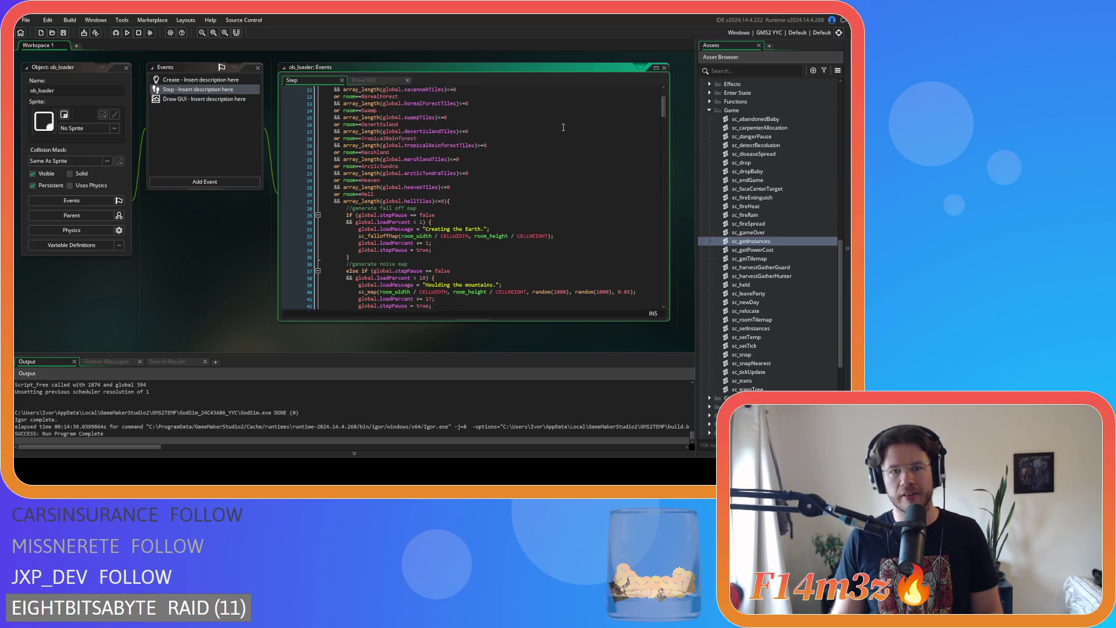
Read through the Step event code, then return to Draw GUI and select the setTemp call.
scroll(458, 239, down, 15)
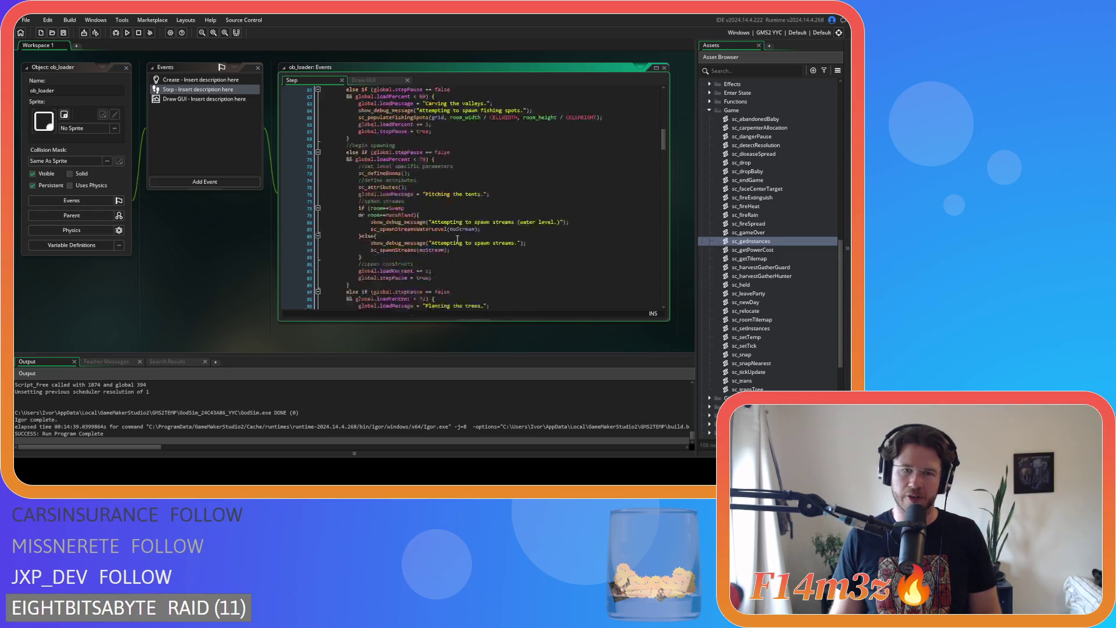
scroll(458, 239, down, 5)
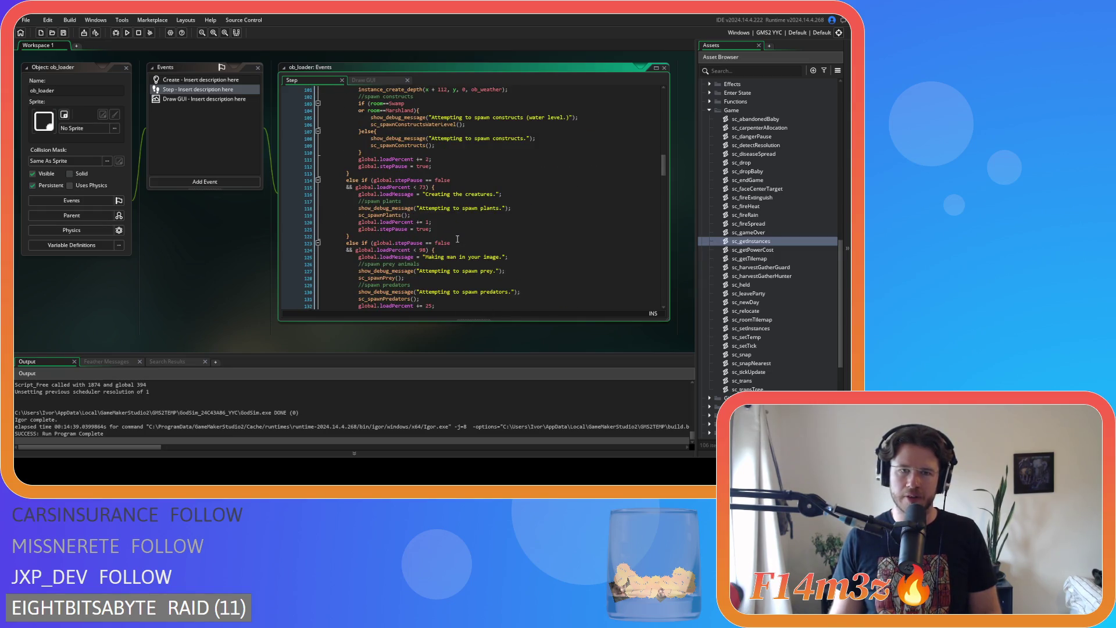
scroll(458, 239, down, 5)
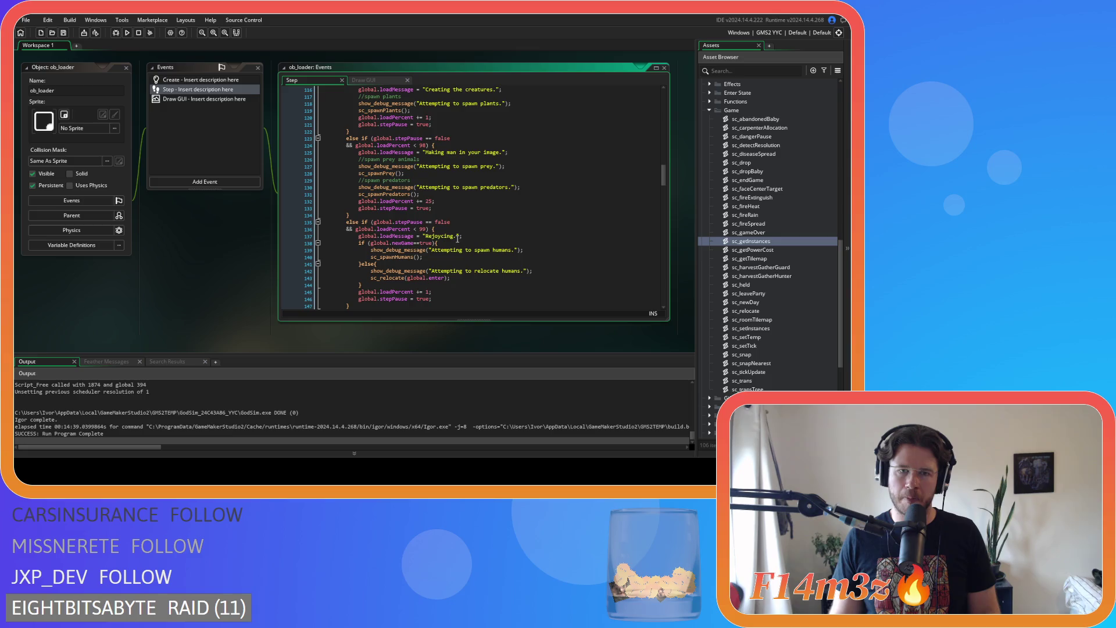
scroll(458, 239, down, 3)
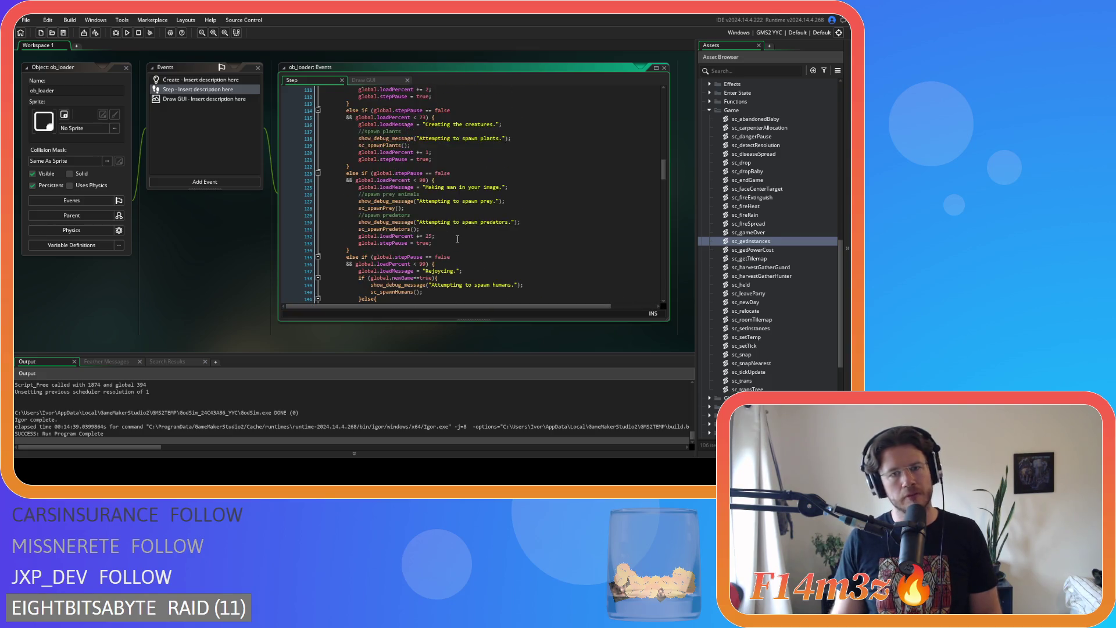
scroll(457, 239, up, 4)
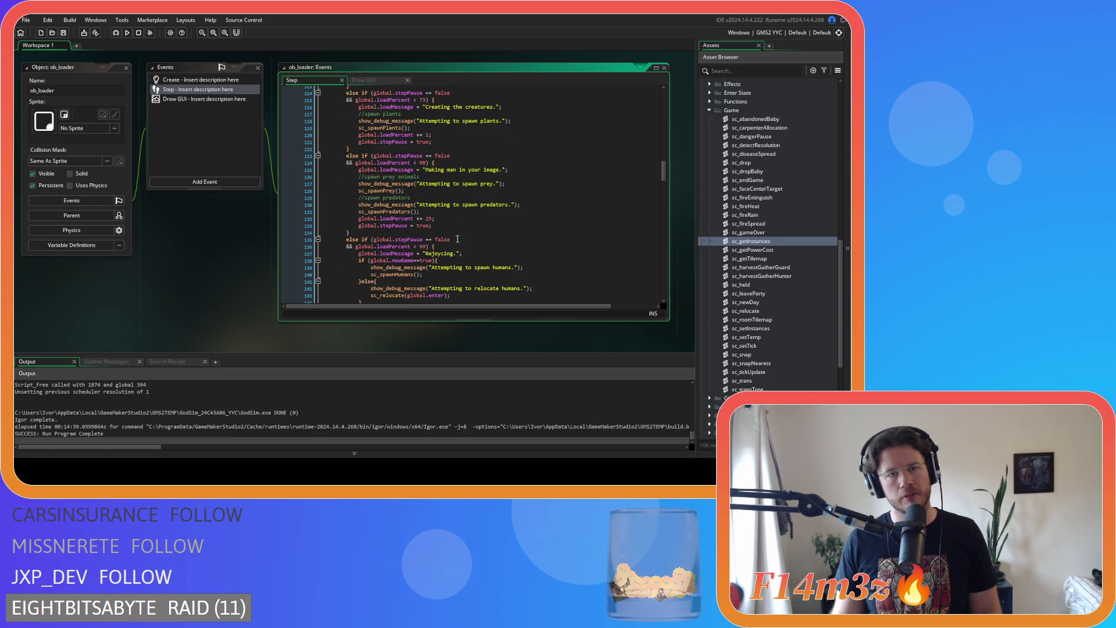
click(391, 81)
double_click(371, 205)
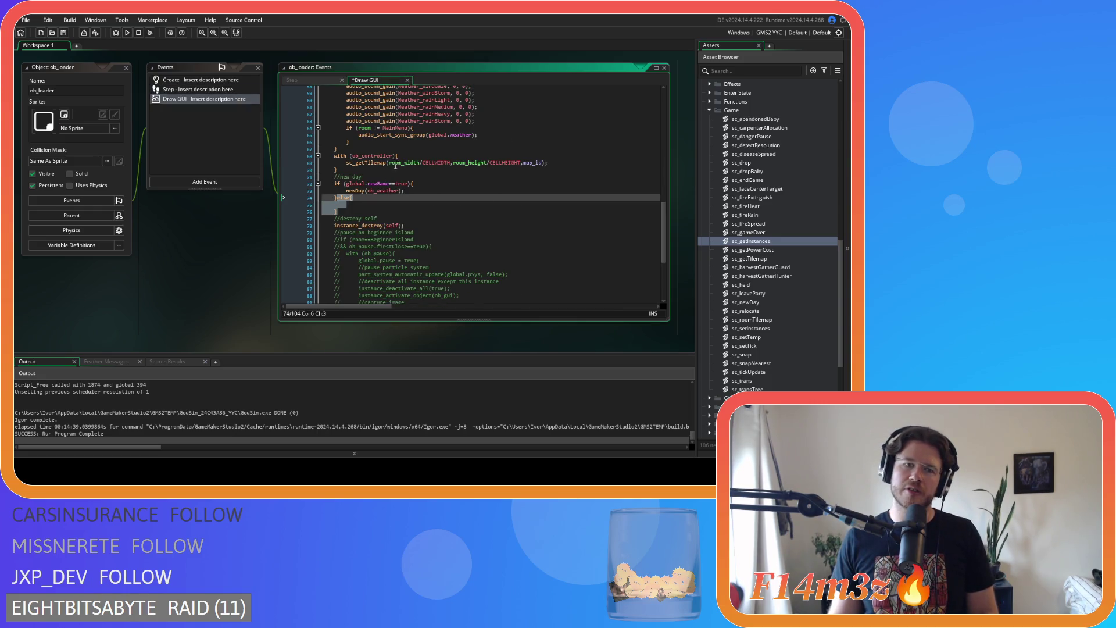
Open the sc_setTemp definition and read its per-climate temperature ranges and heating/cooling rates.
middle_click(370, 207)
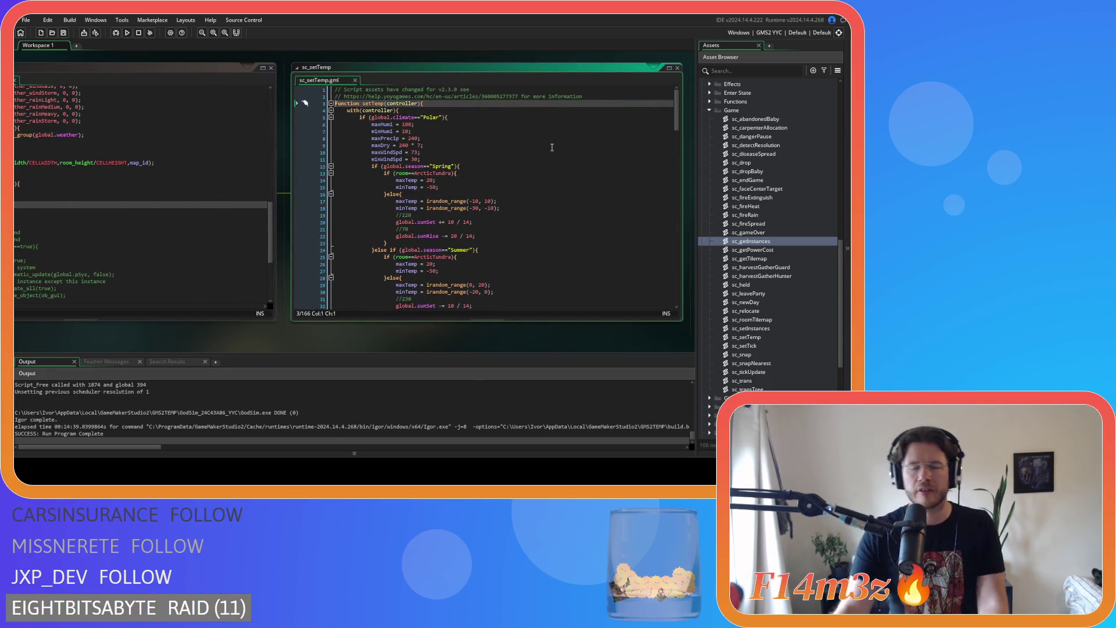
scroll(549, 146, down, 8)
scroll(542, 154, down, 10)
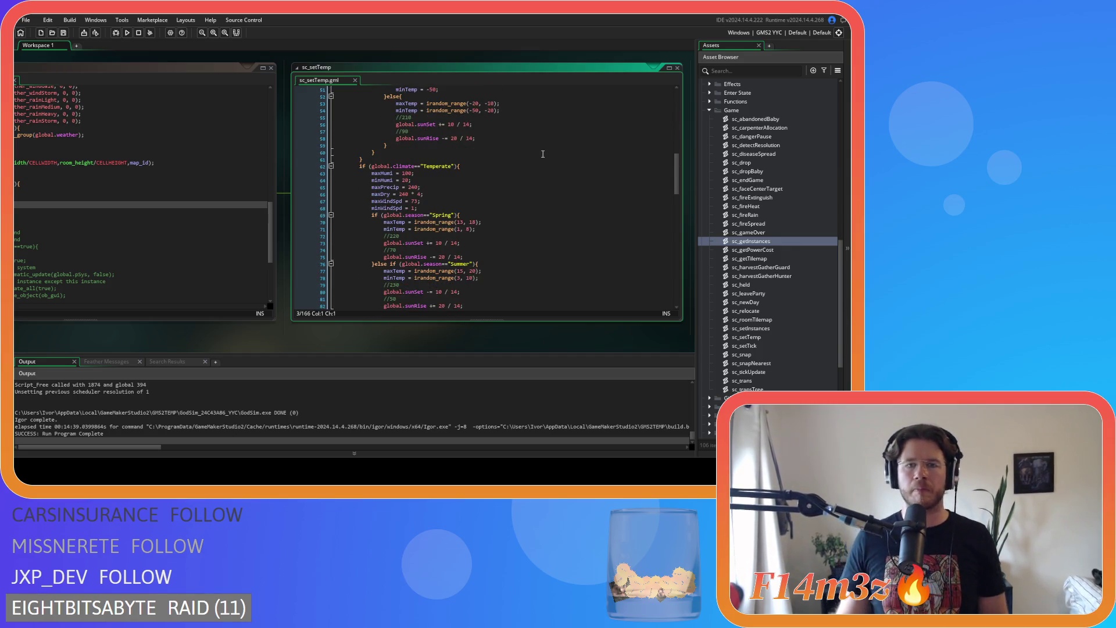
scroll(543, 152, down, 15)
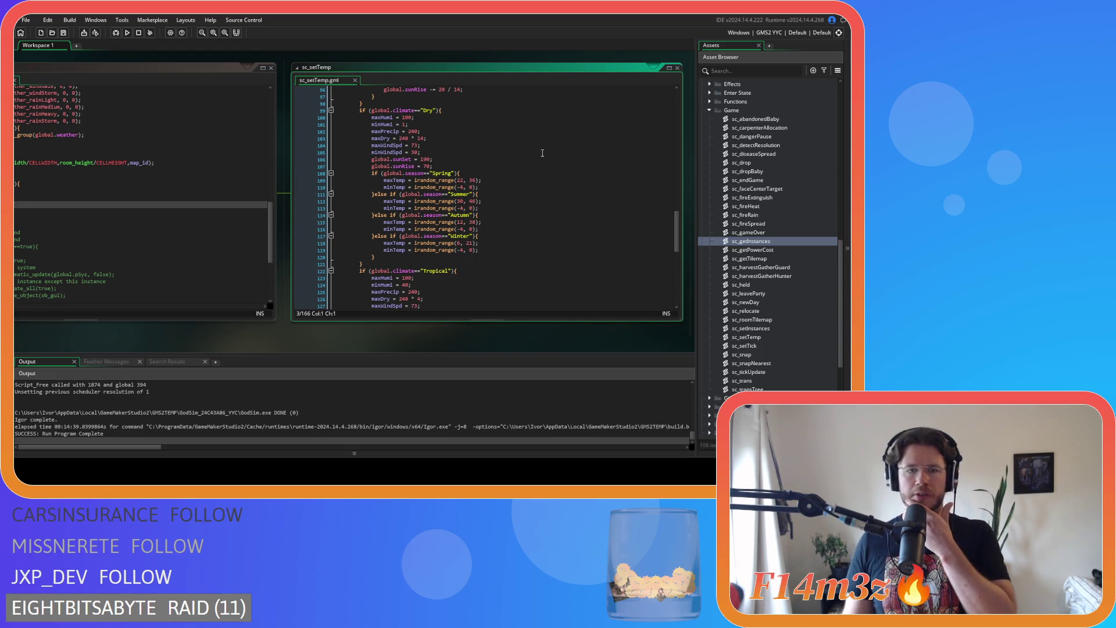
scroll(542, 152, down, 14)
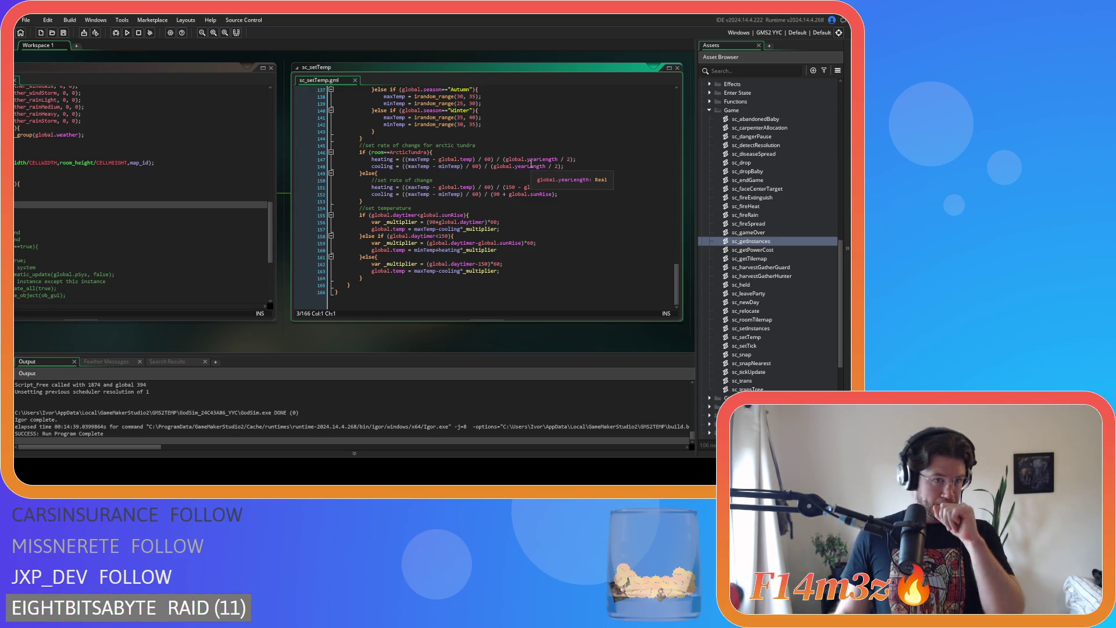
scroll(735, 167, up, 10)
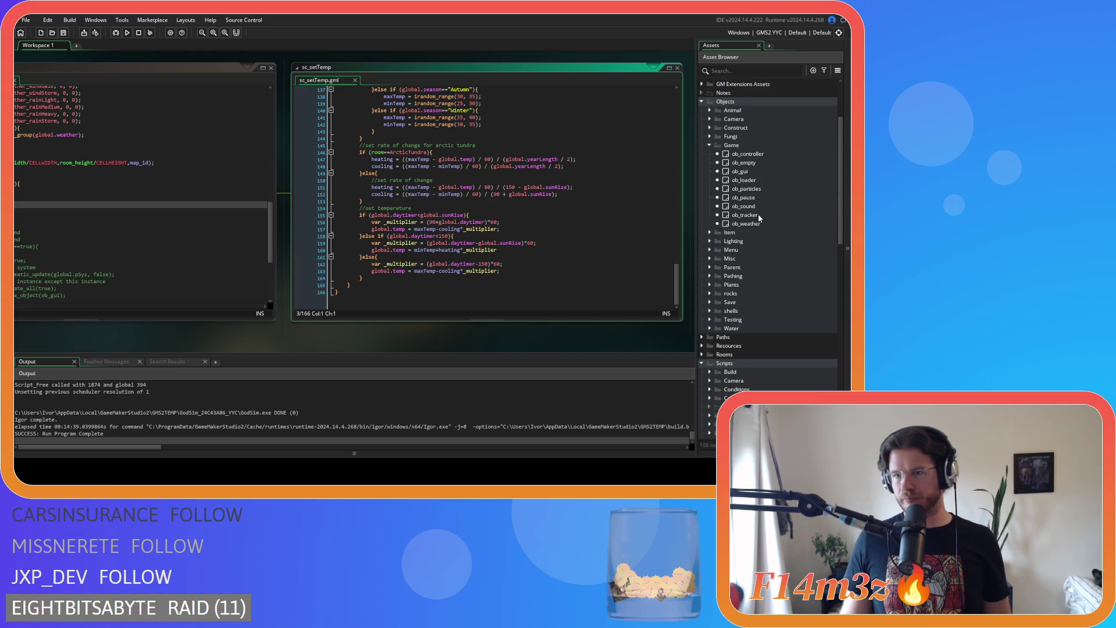
double_click(756, 215)
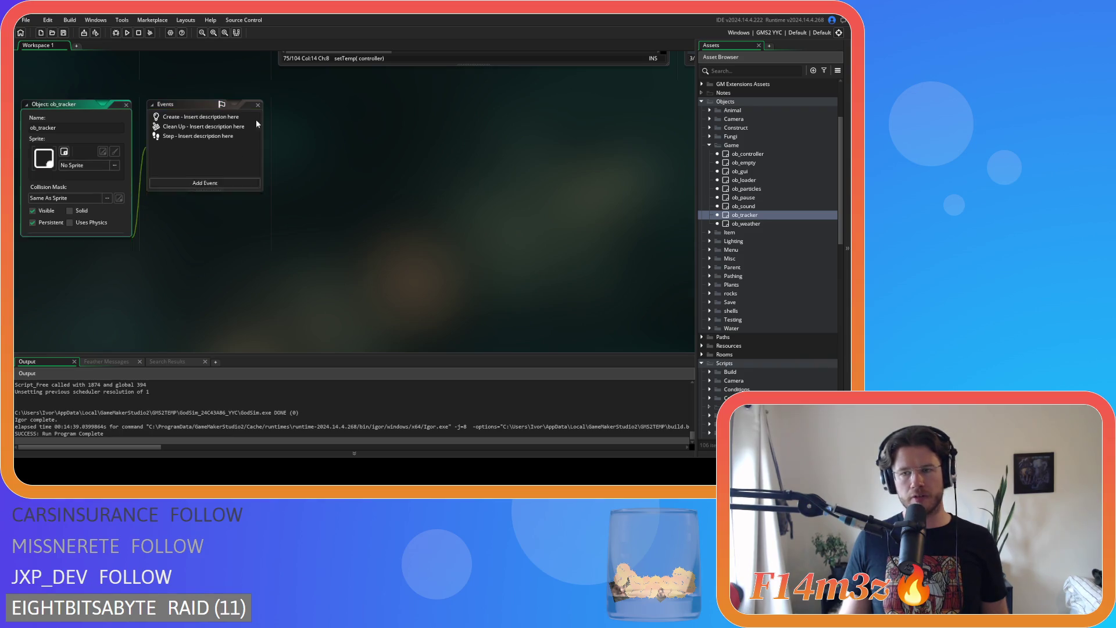
scroll(671, 224, up, 3)
double_click(747, 223)
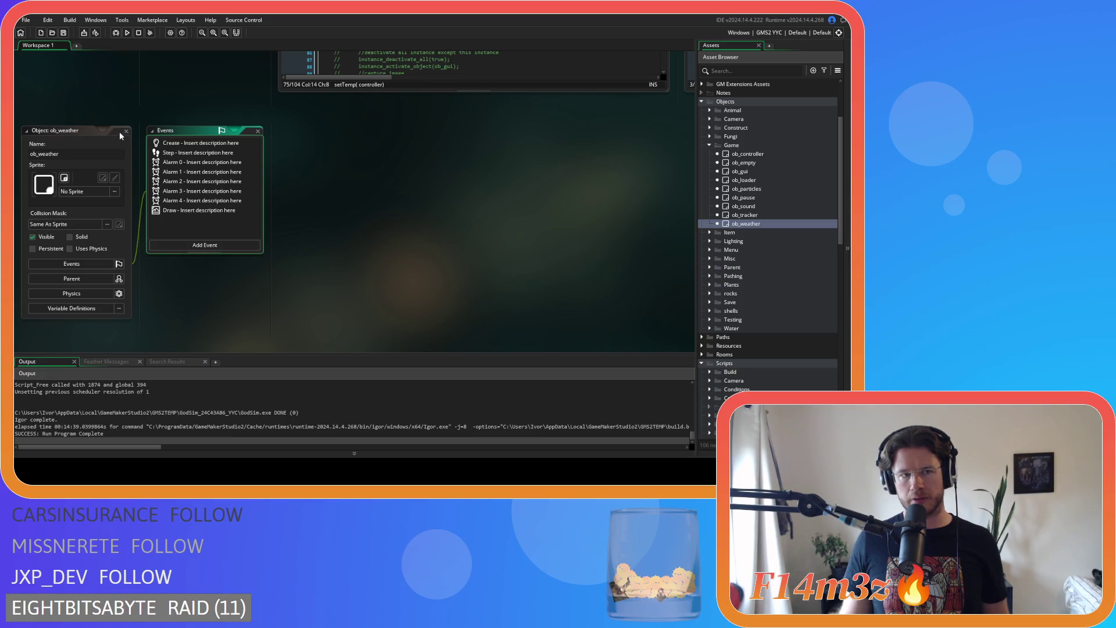
click(125, 131)
click(709, 241)
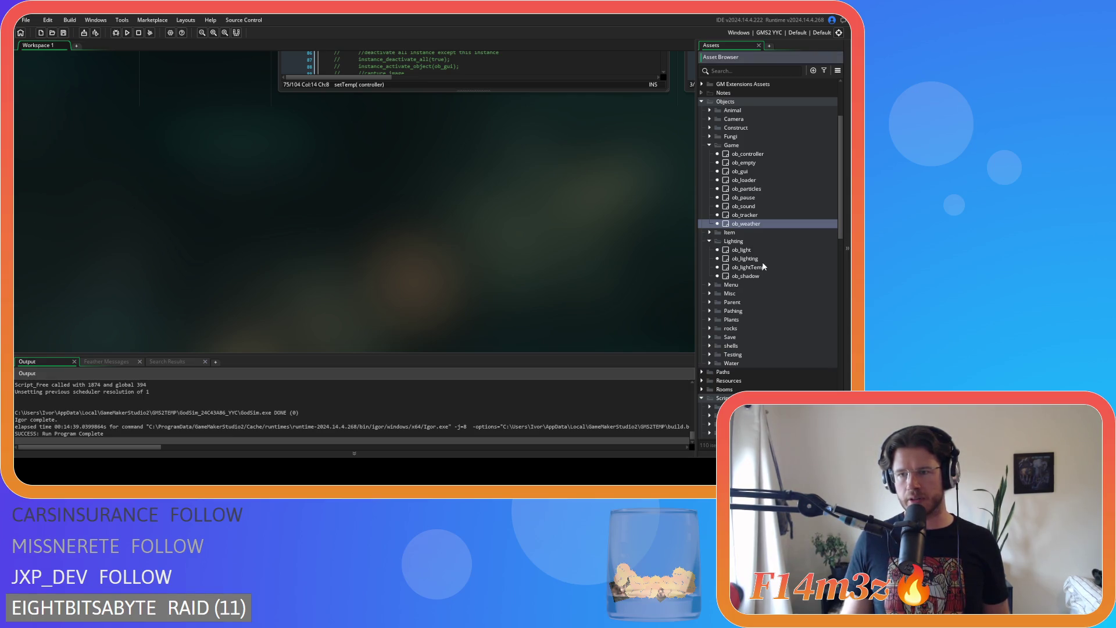
double_click(749, 258)
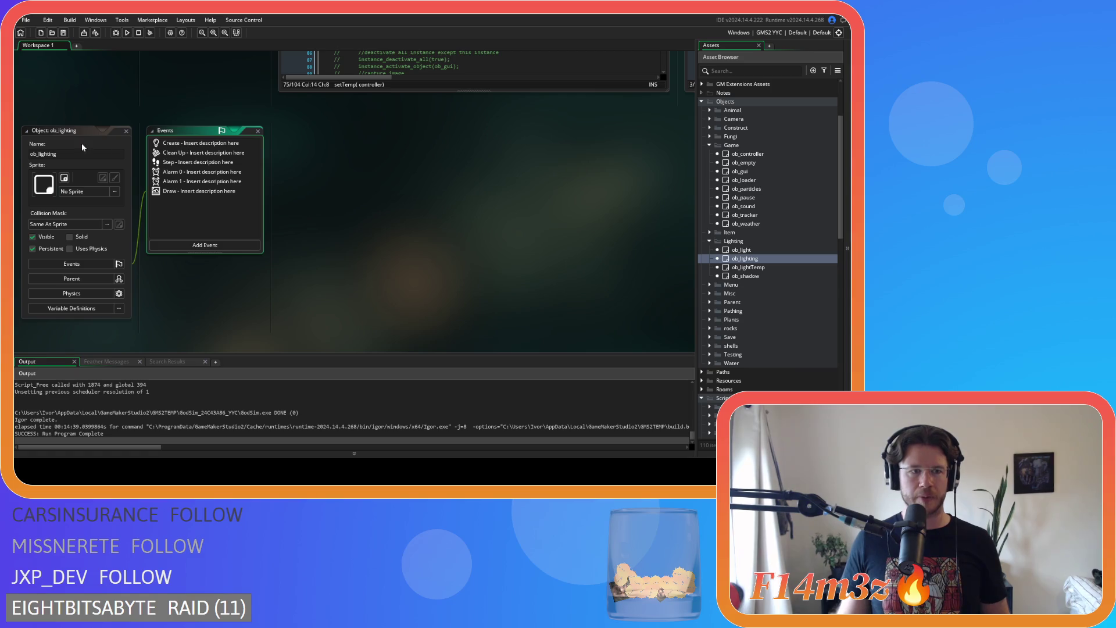
click(125, 131)
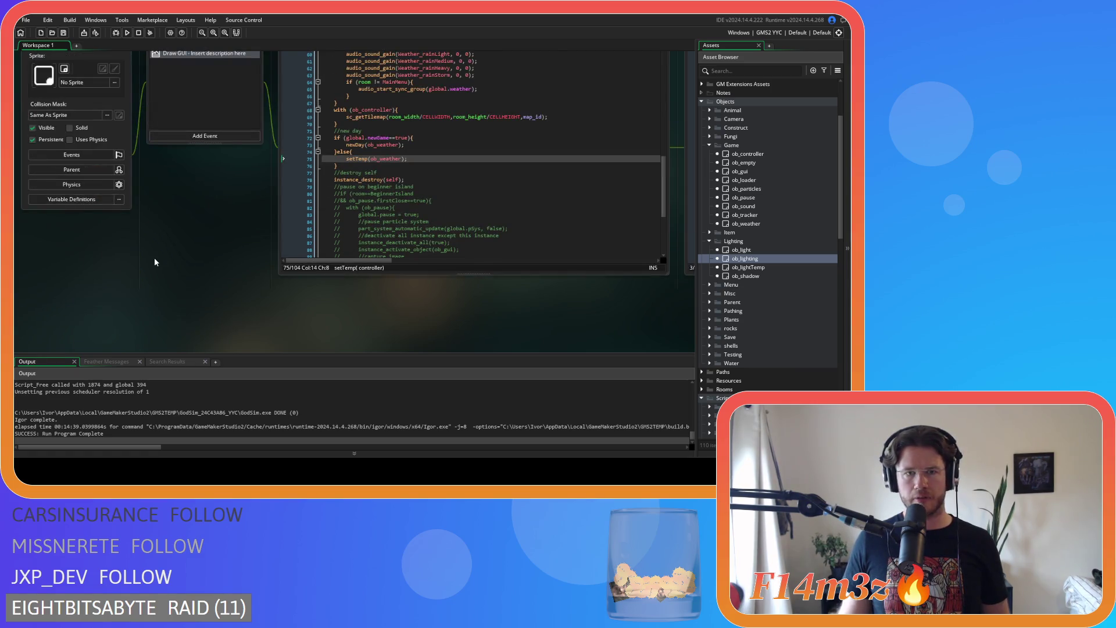
mouse_move(389, 85)
mouse_down()
mouse_move(168, 48)
mouse_move(81, 49)
mouse_up()
mouse_move(371, 55)
mouse_down()
mouse_move(280, 78)
mouse_move(244, 64)
mouse_move(237, 74)
mouse_up()
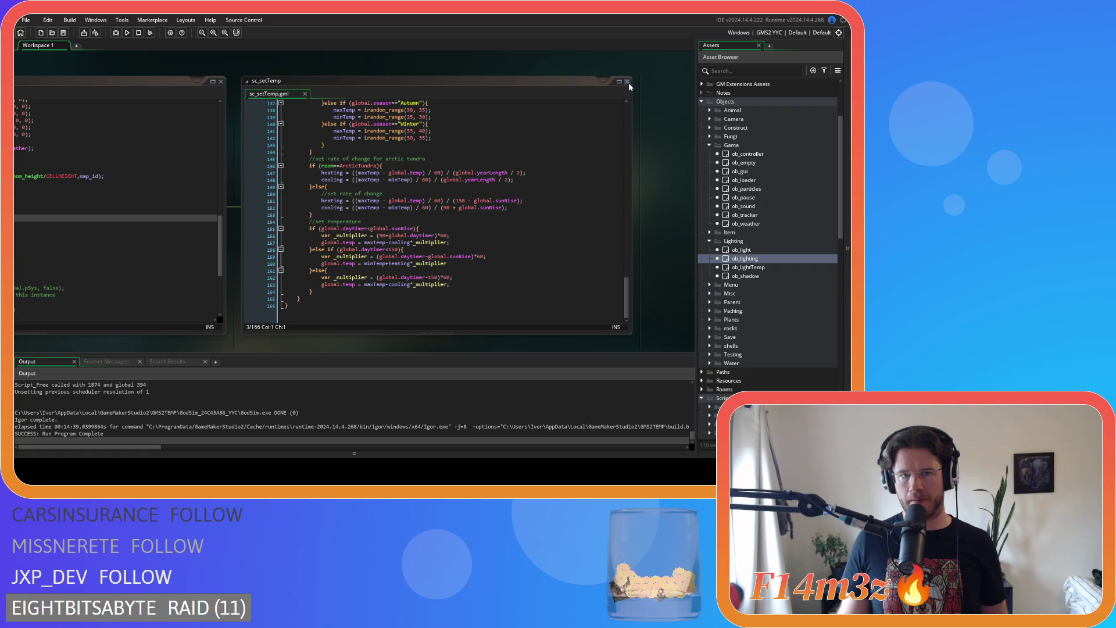
scroll(543, 183, up, 10)
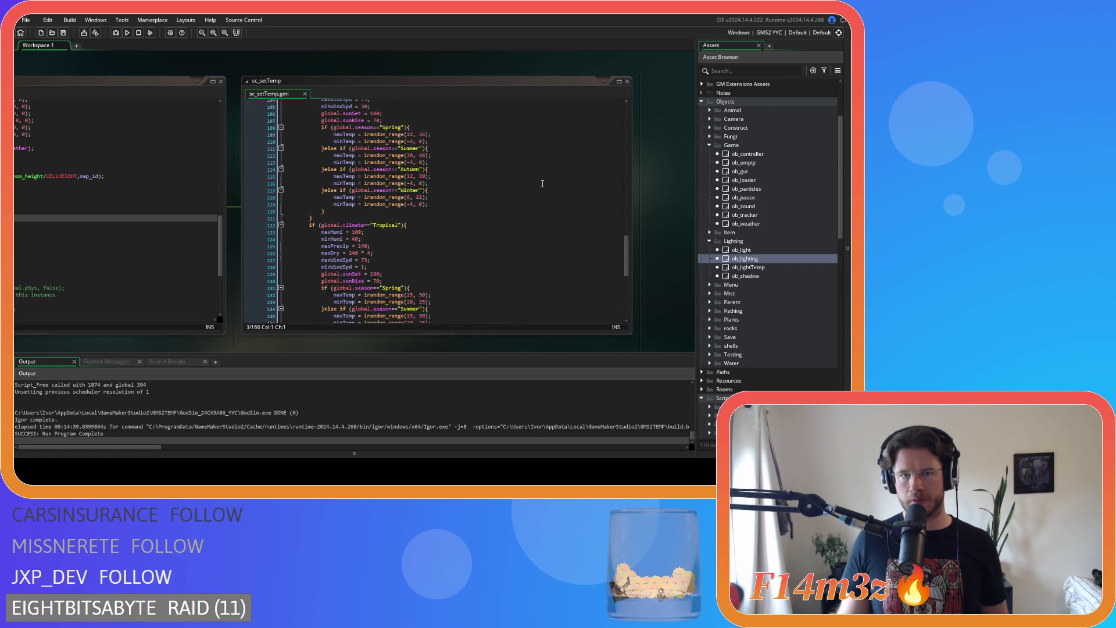
click(626, 83)
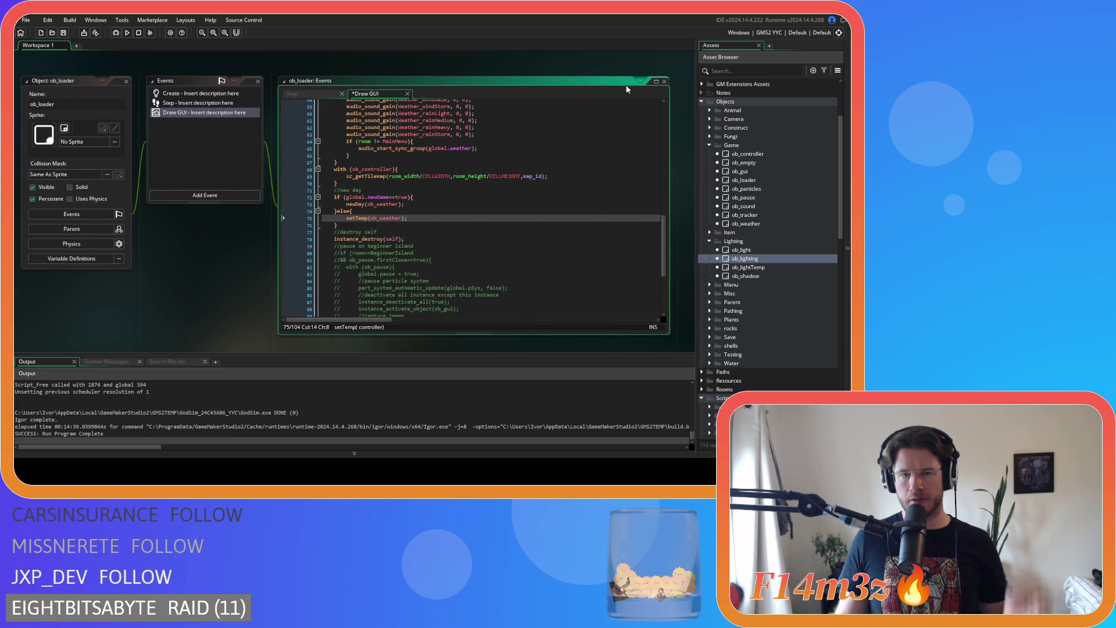
mouse_move(663, 234)
mouse_down()
mouse_move(637, 134)
mouse_move(634, 160)
mouse_up()
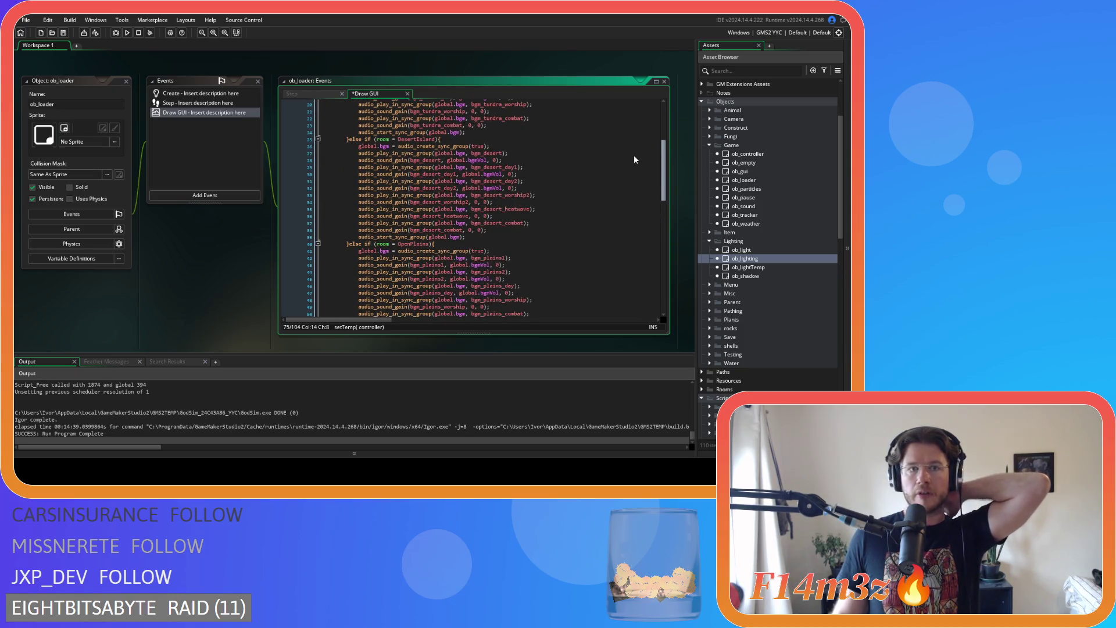
scroll(634, 160, down, 5)
click(296, 94)
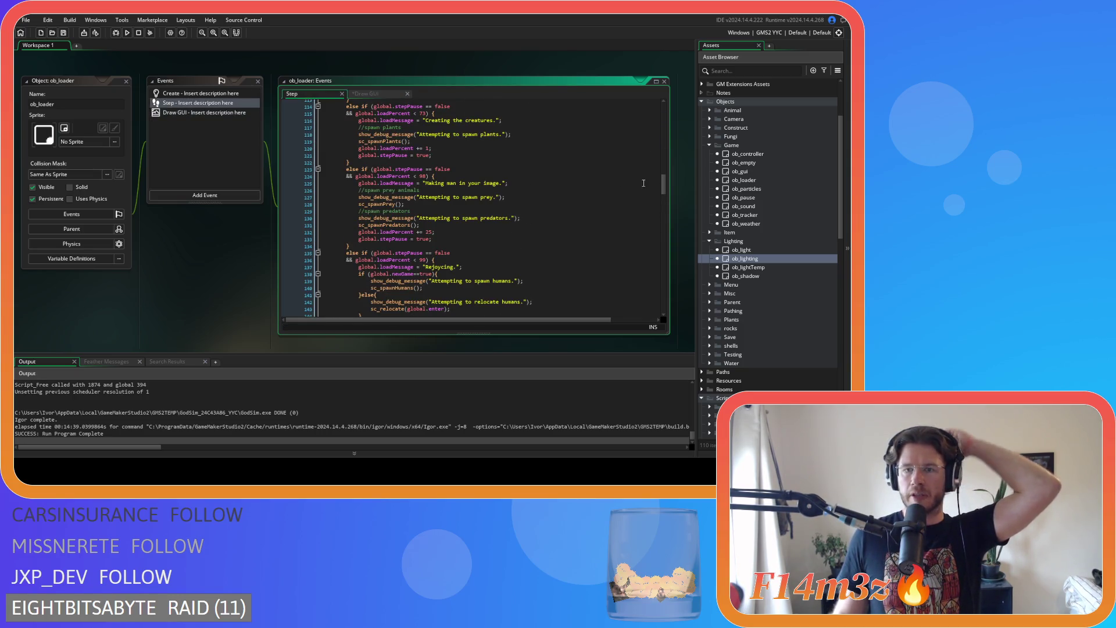
drag(661, 183, 660, 138)
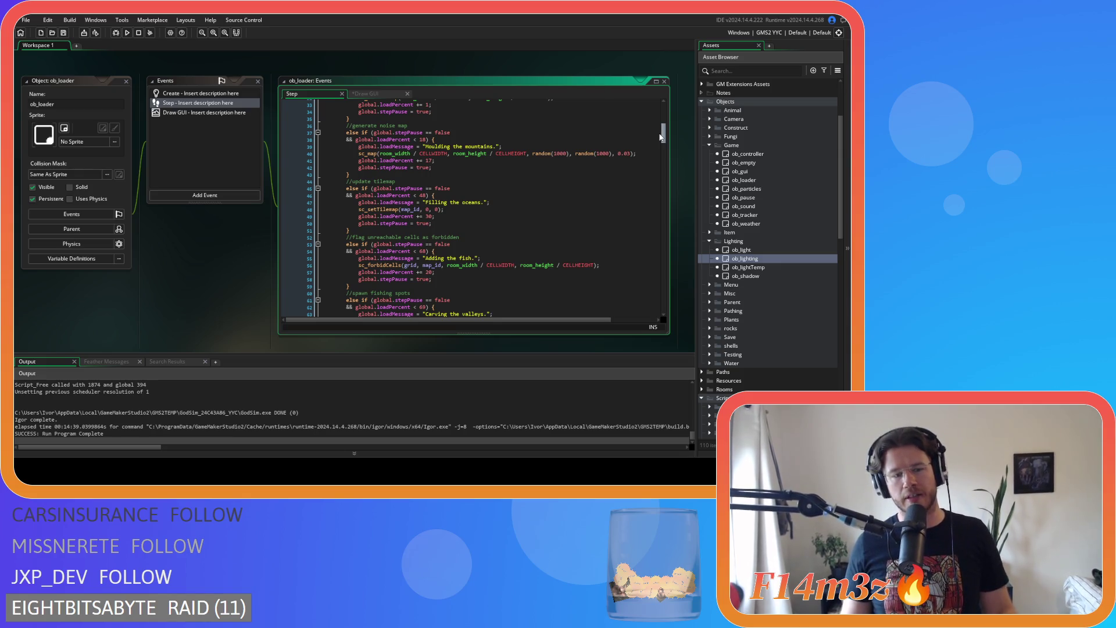
drag(660, 137, 666, 185)
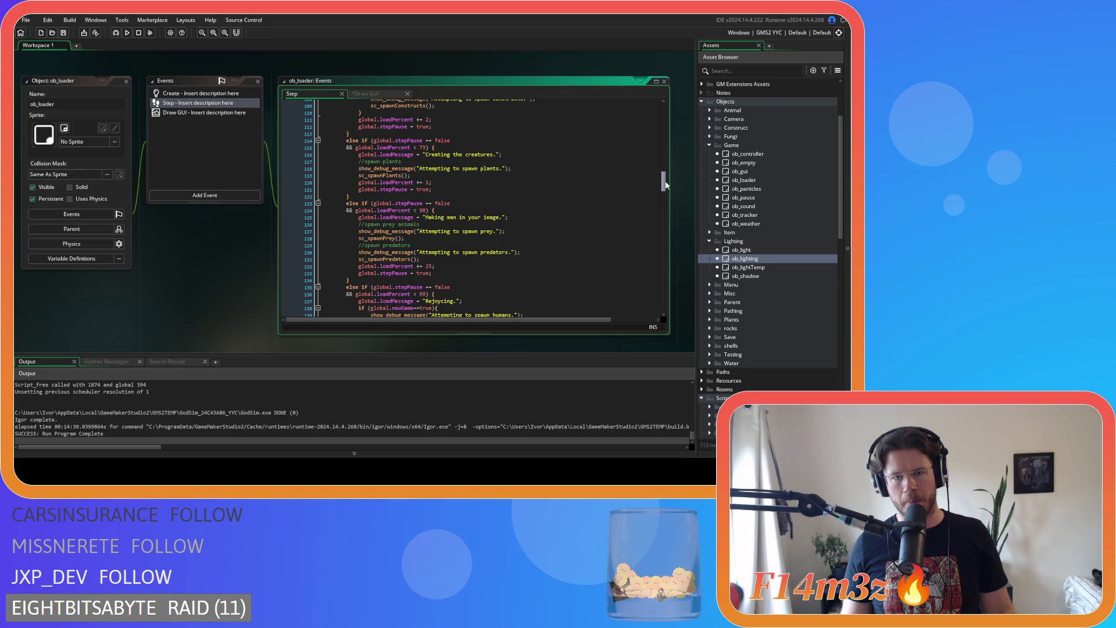
mouse_move(666, 185)
mouse_down()
mouse_move(674, 242)
mouse_move(659, 192)
mouse_move(657, 204)
mouse_up()
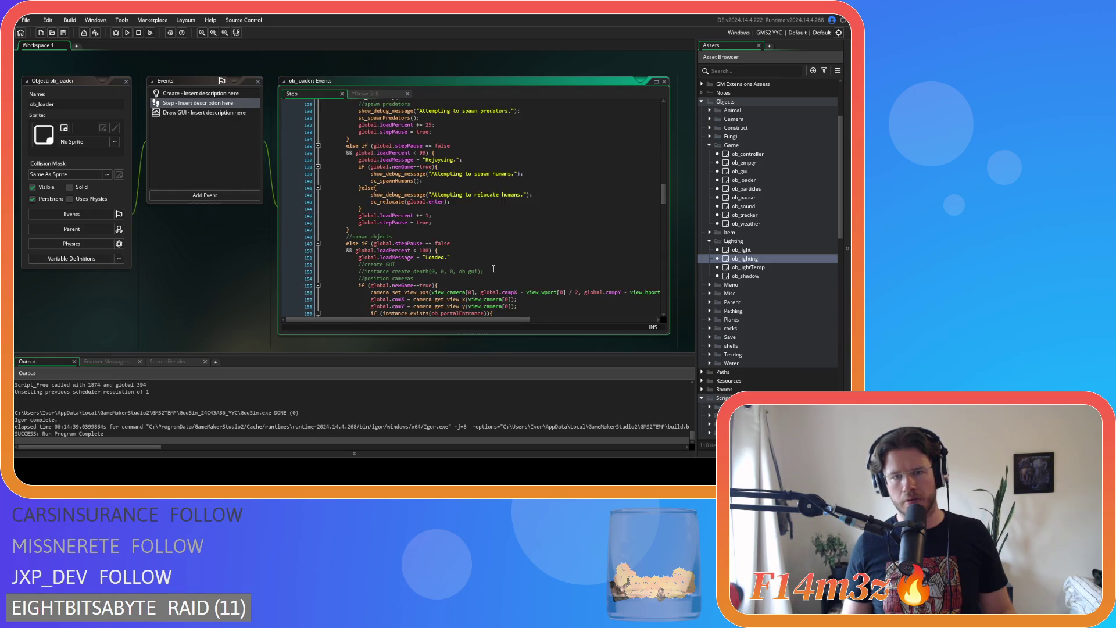
click(478, 237)
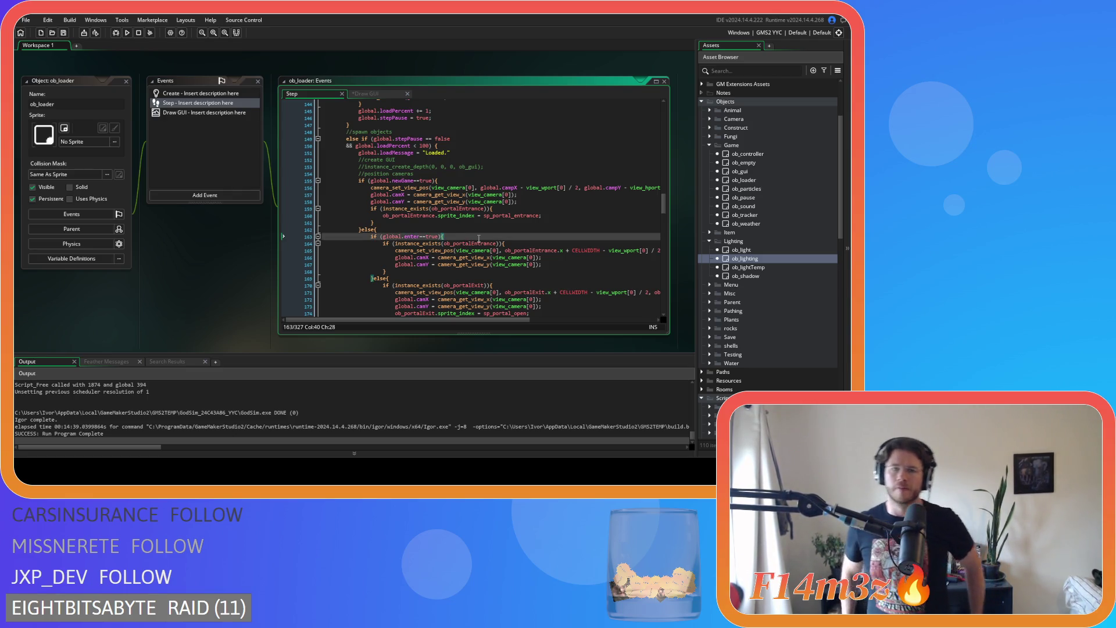
mouse_move(663, 206)
mouse_down()
mouse_move(661, 116)
mouse_move(647, 290)
mouse_move(625, 190)
mouse_up()
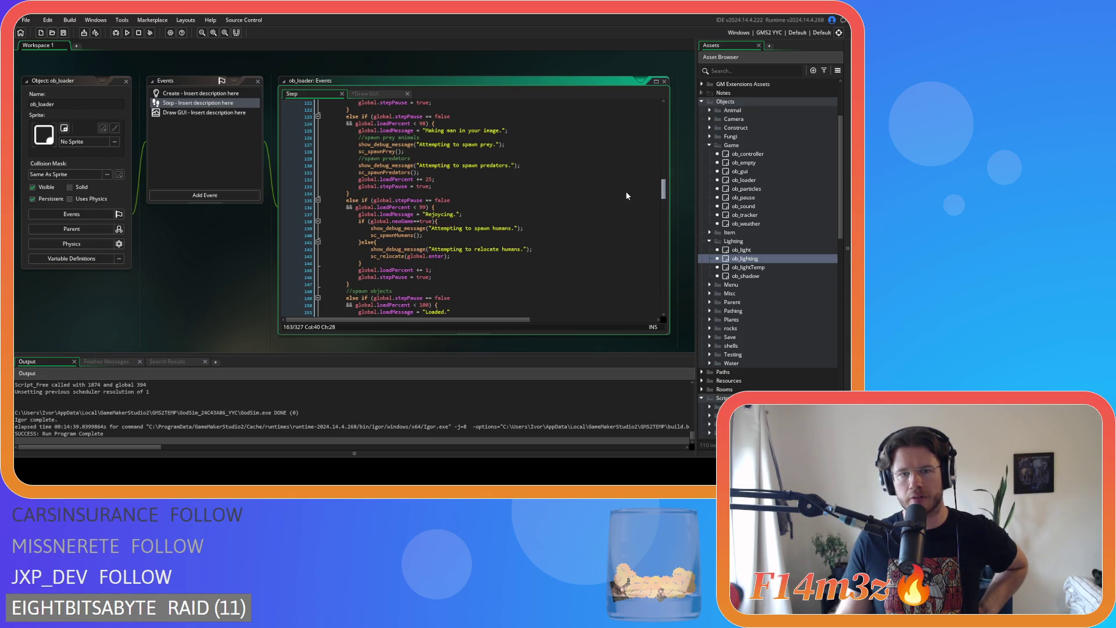
scroll(627, 194, up, 2)
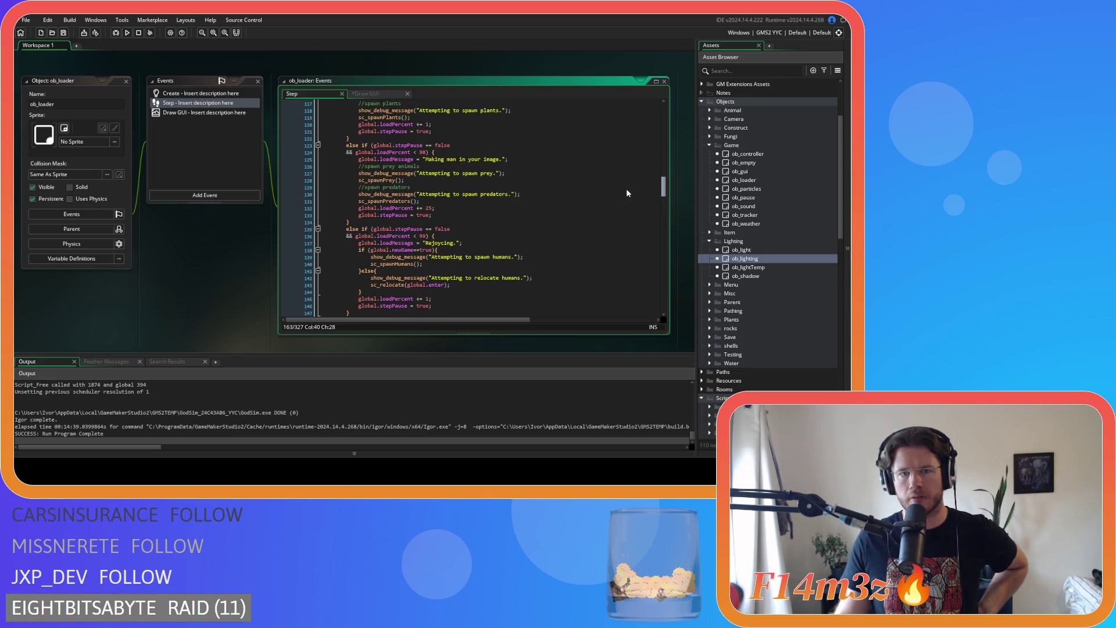
scroll(628, 193, up, 4)
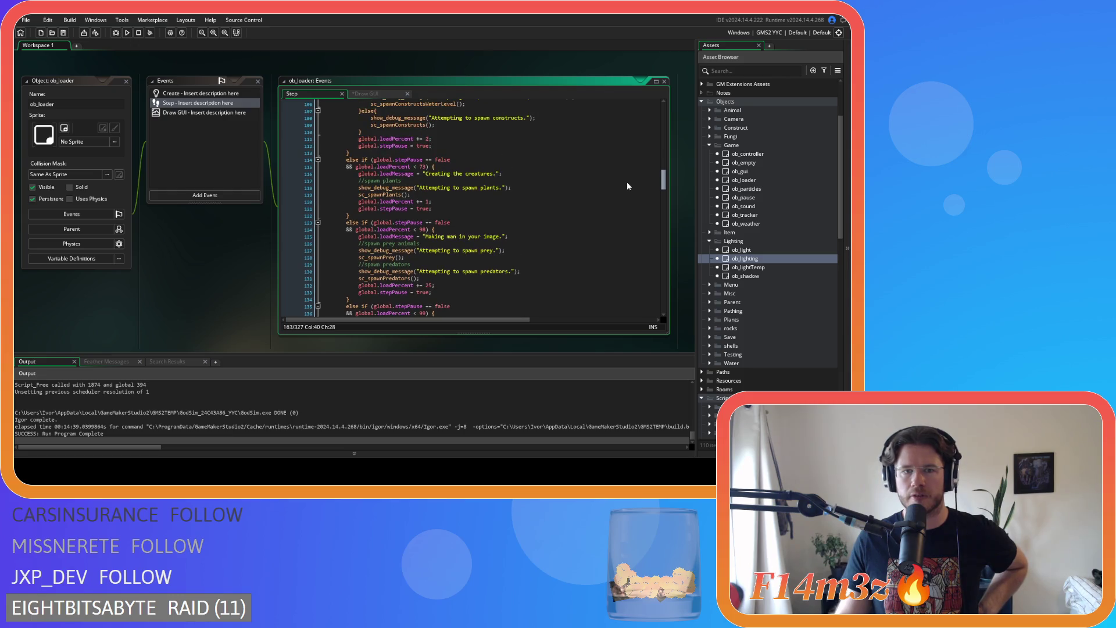
scroll(627, 184, up, 3)
scroll(625, 176, up, 6)
scroll(625, 164, up, 3)
scroll(623, 158, up, 5)
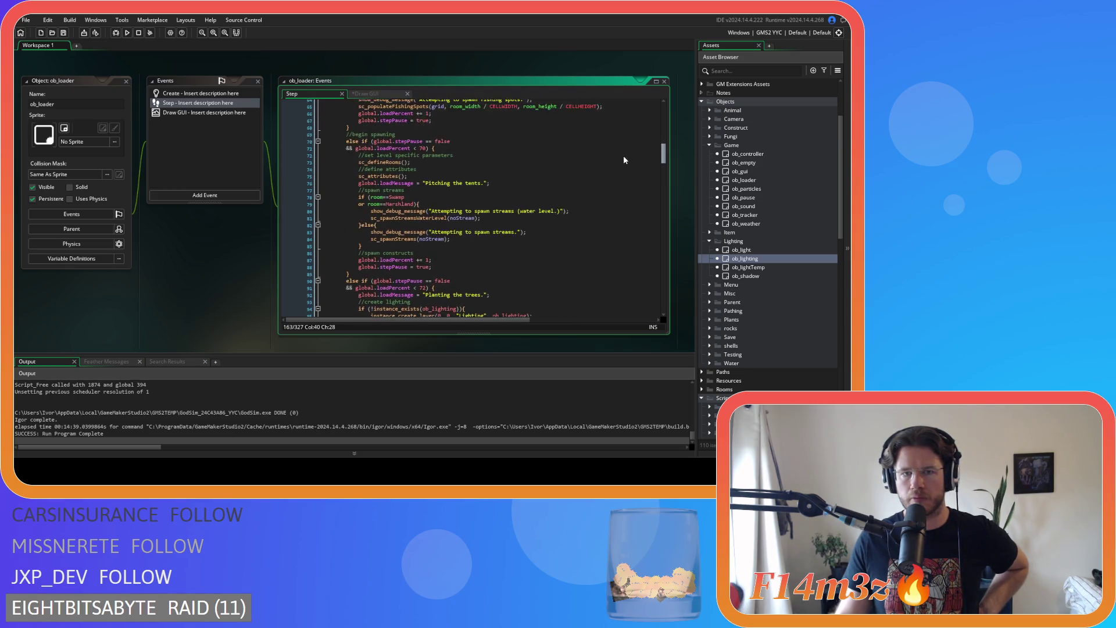
scroll(626, 152, down, 7)
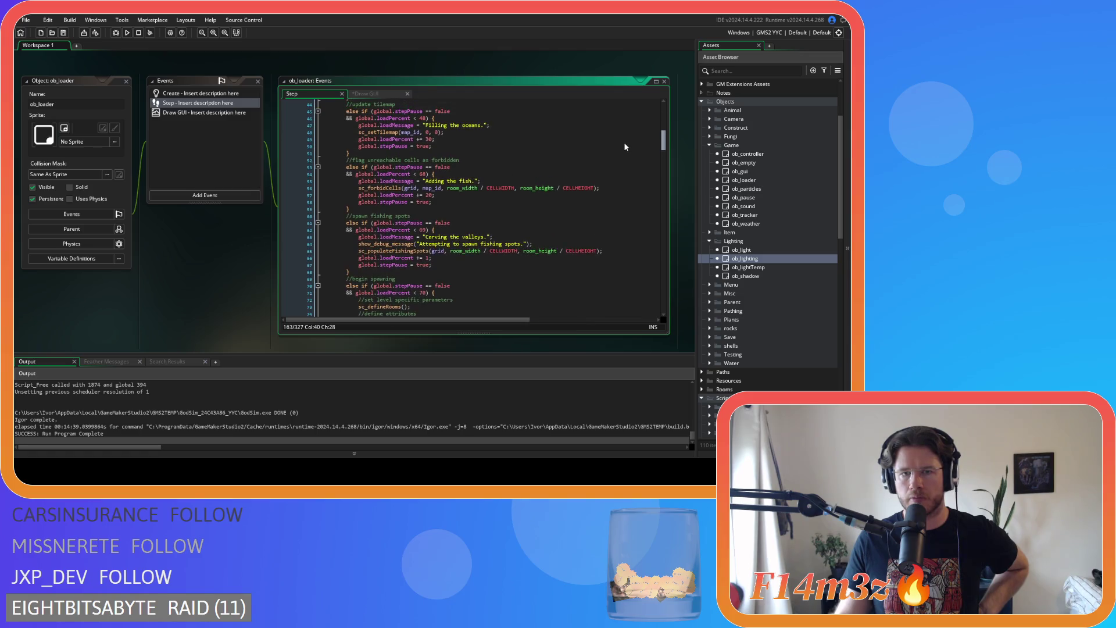
scroll(633, 167, down, 6)
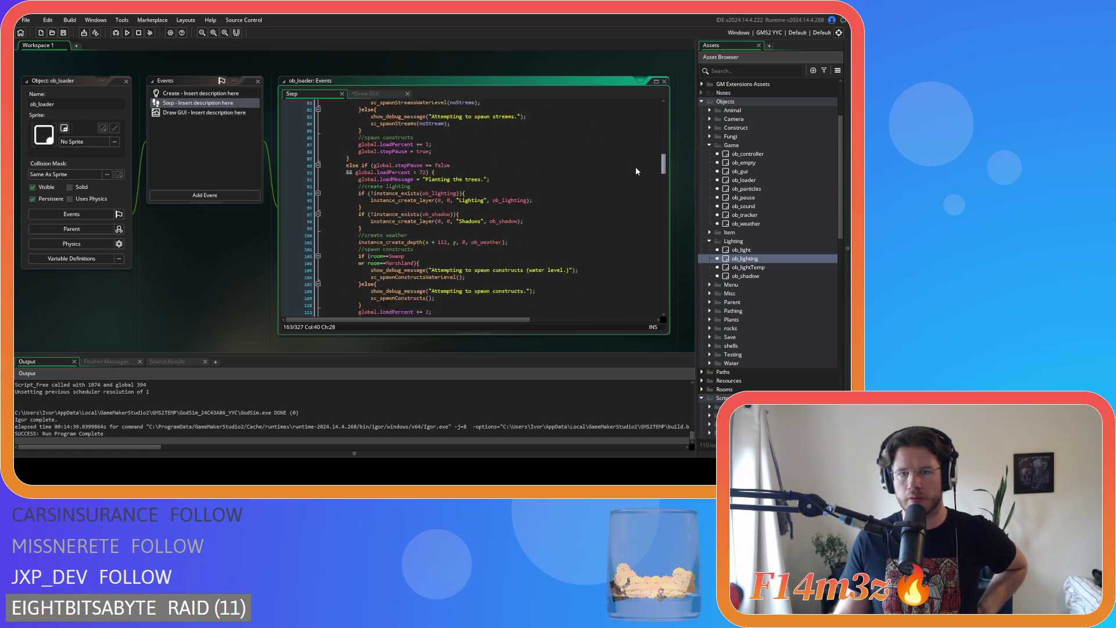
click(529, 152)
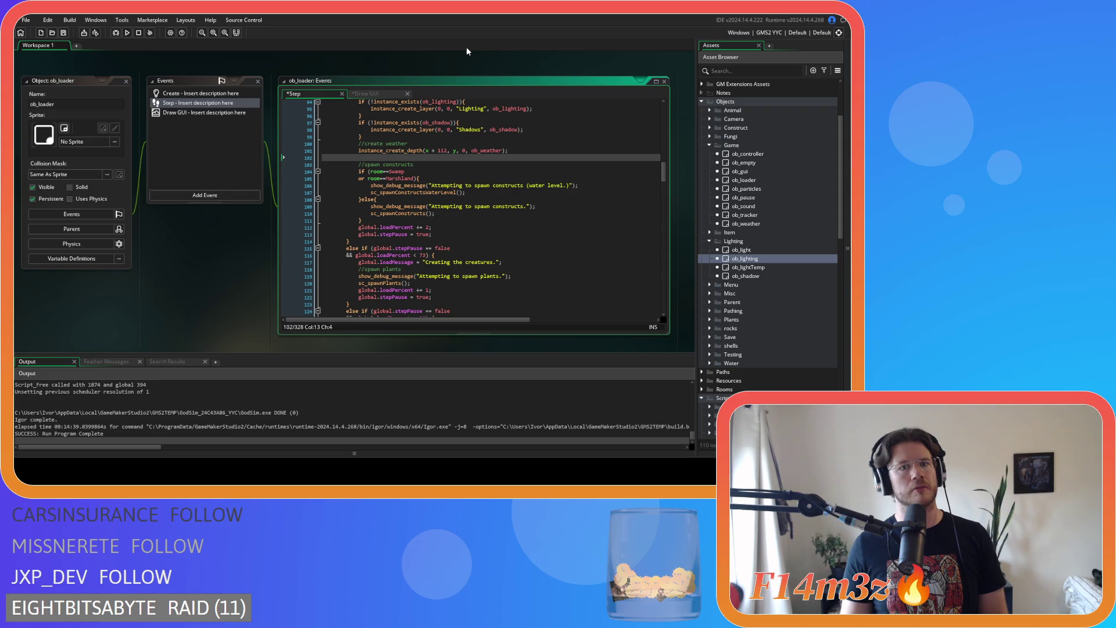
Leave a blank line after the Step event's create-weather call, trying then deleting setTemp(ob_weather);.
text(setTemp(ob_weather);)
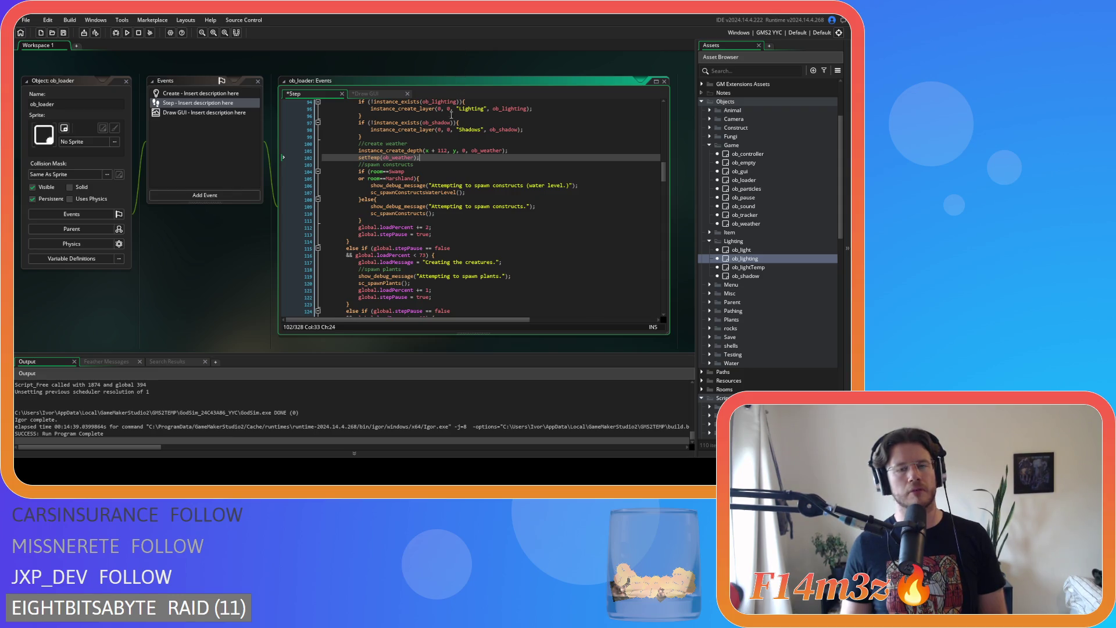
drag(420, 157, 329, 163)
key(BackSpace)
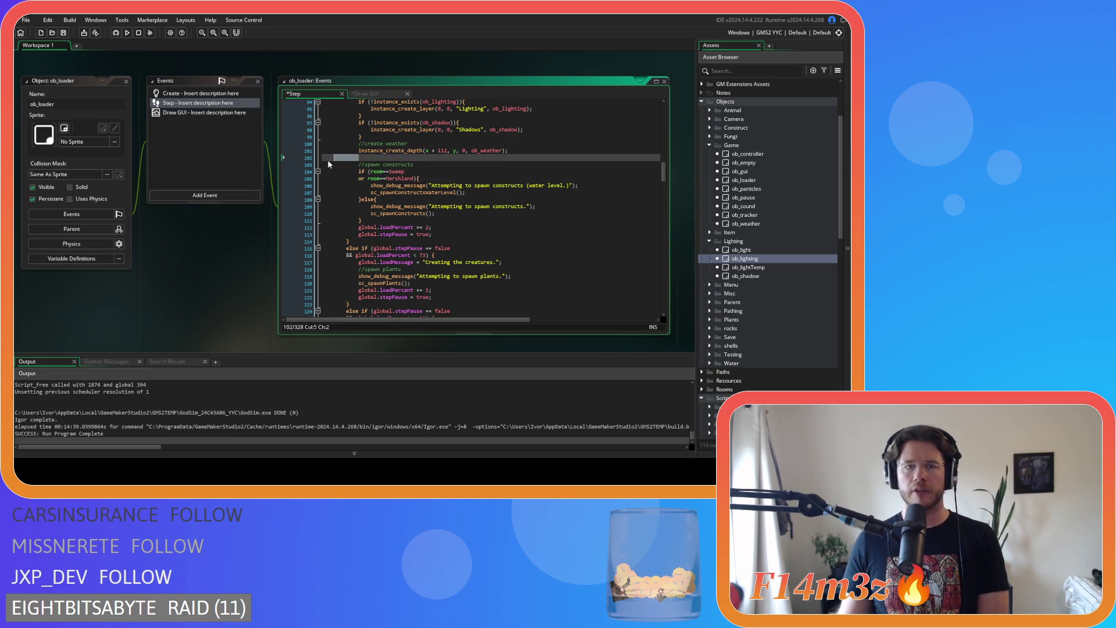
click(355, 161)
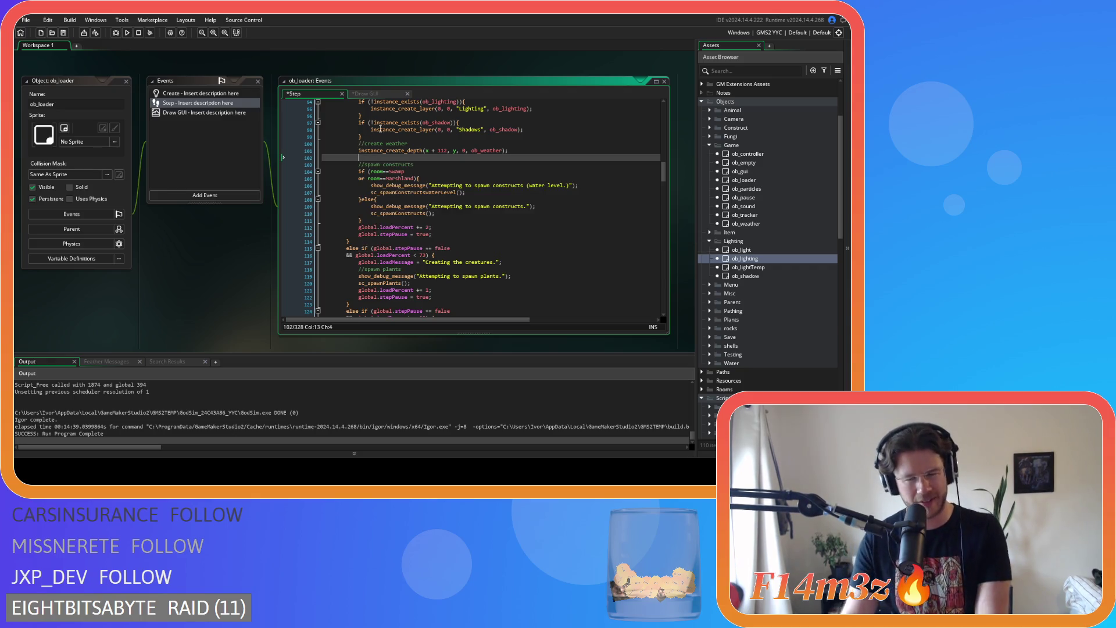
click(379, 93)
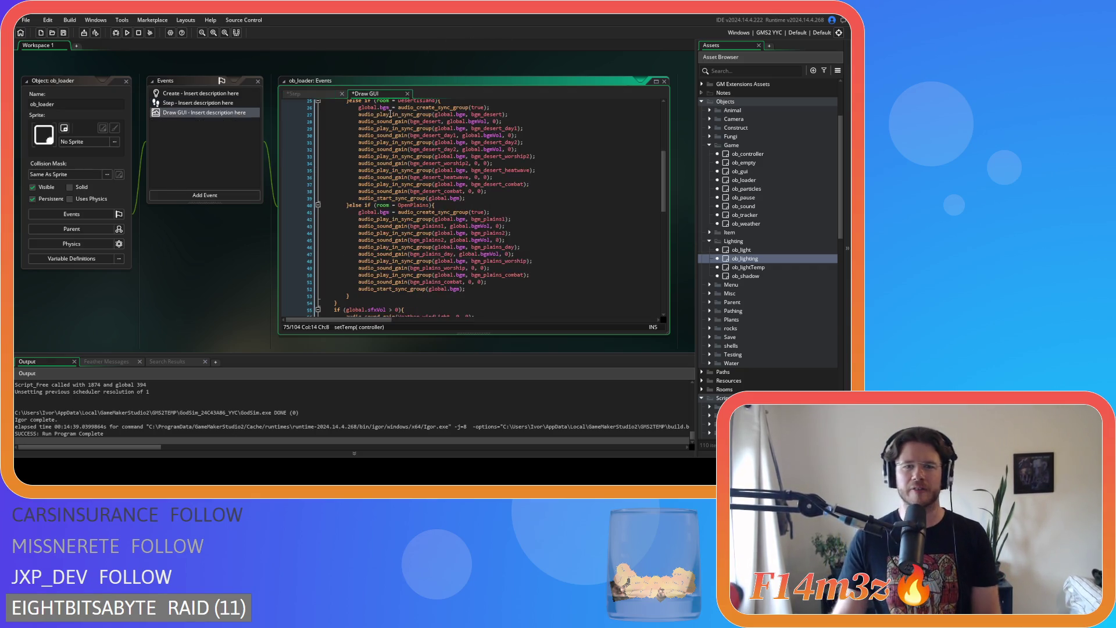
Cut the //new day if/else block with newDay and setTemp out of Draw GUI, removing the empty line.
scroll(553, 163, down, 4)
click(415, 171)
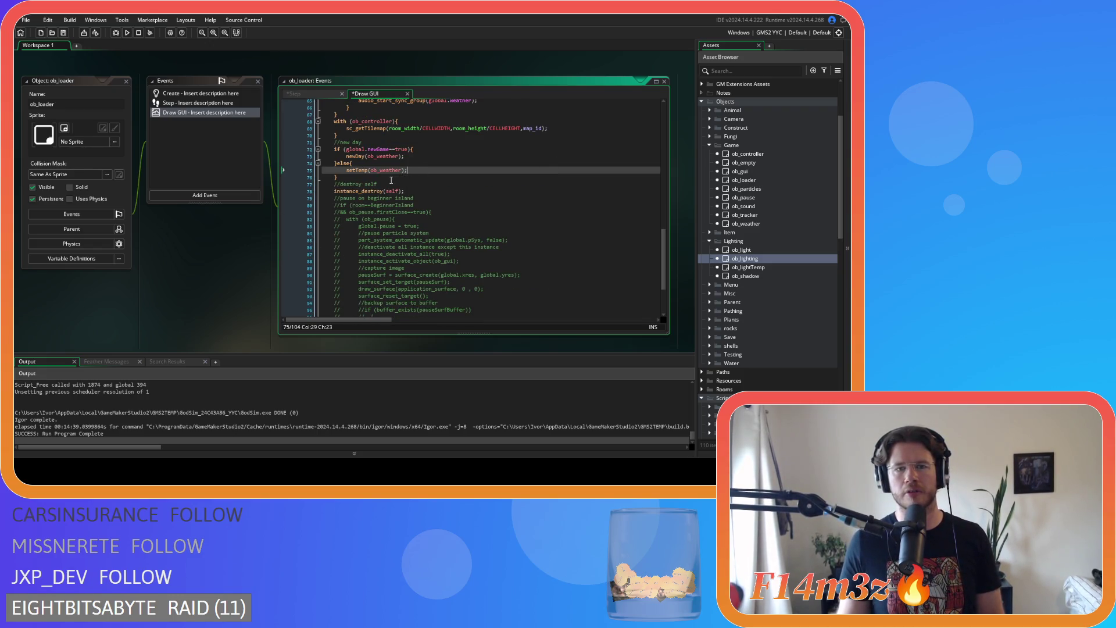
mouse_move(338, 177)
mouse_down()
mouse_move(347, 165)
mouse_move(332, 145)
mouse_up()
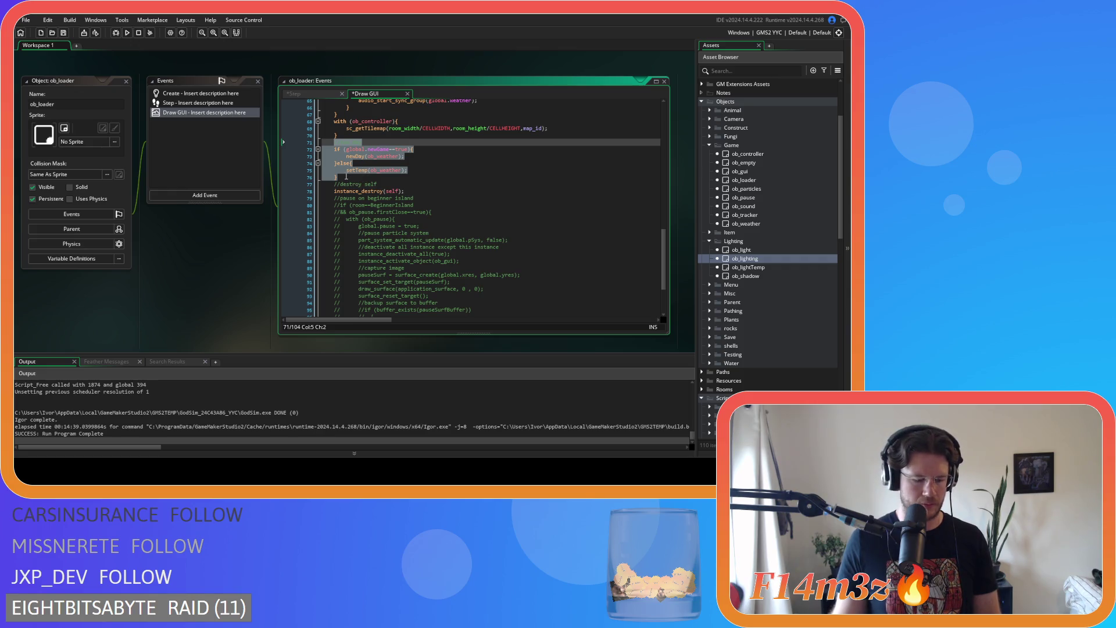
key(Delete)
key(BackSpace)
key(BackSpace)
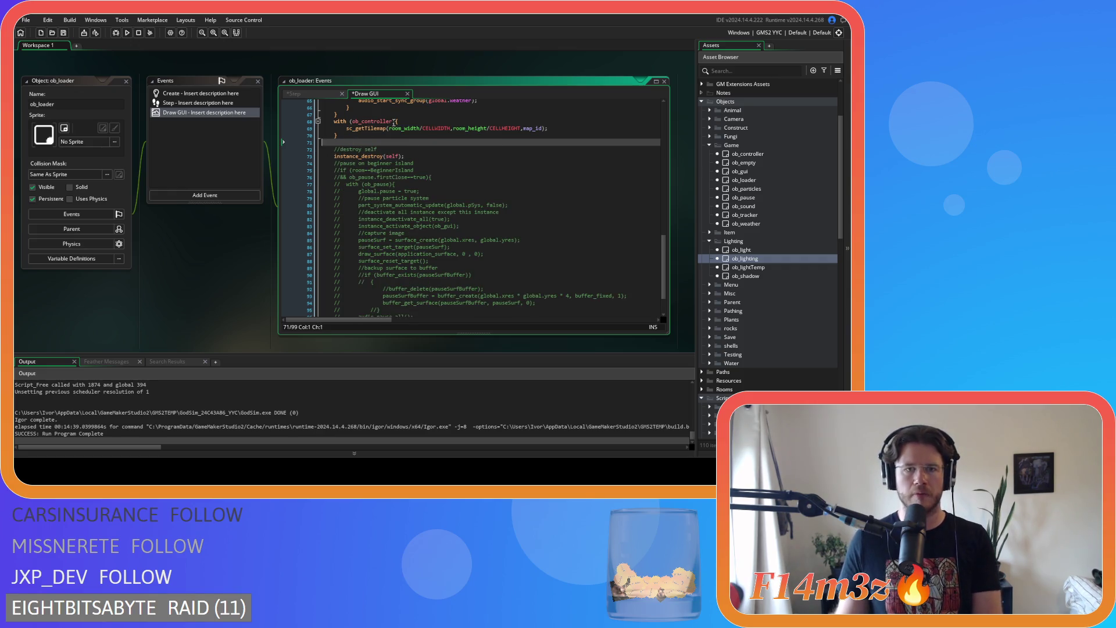
click(317, 94)
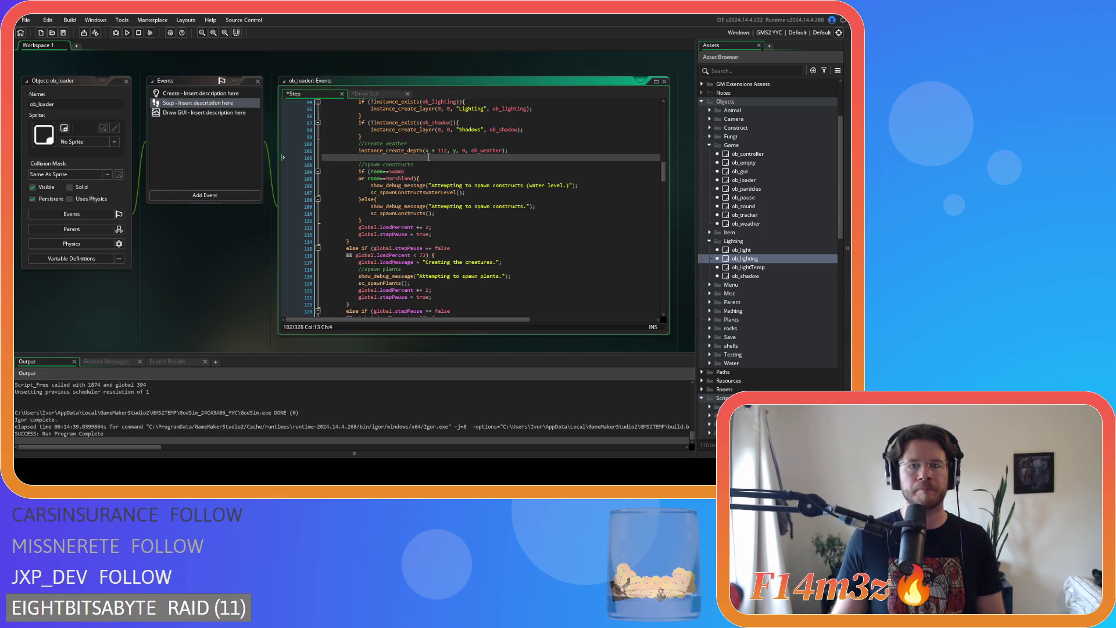
Paste the new-day block after the weather creation in Step, indent it, and save.
text(//new day 	if (global.newGame==true){ 		newDay(ob_weather); 	}else{ 		setTemp(ob_weather); 	})
drag(341, 190, 289, 161)
key(Tab)
key(Tab)
click(467, 178)
key(ctrl+s)
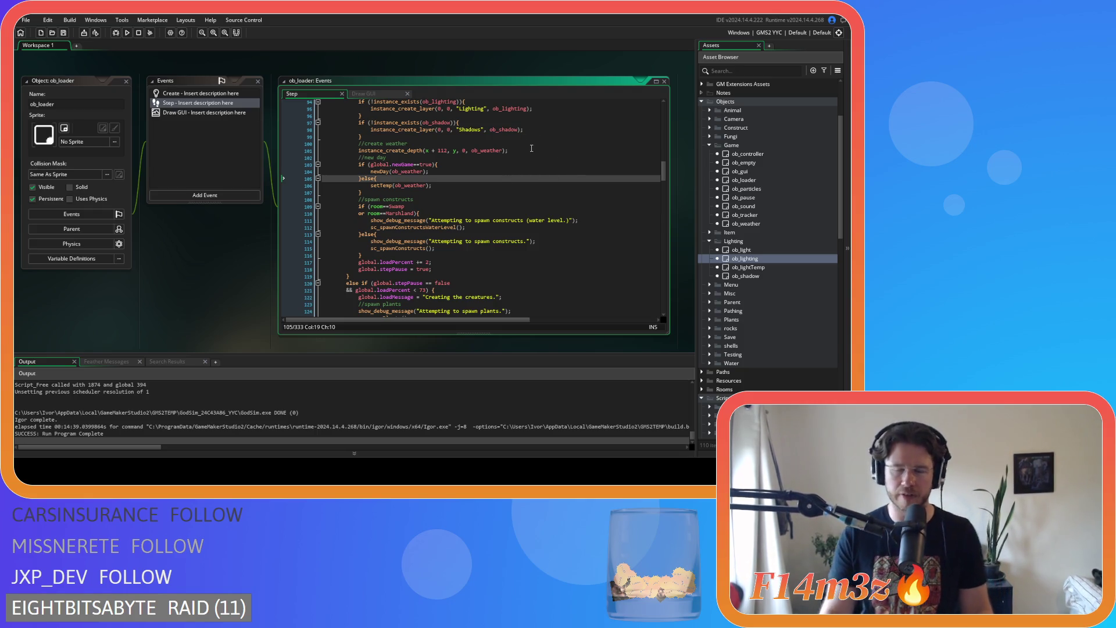
Check the pasted newDay(ob_weather) and setTemp(ob_weather) calls in the Step event.
click(444, 166)
drag(371, 170, 453, 174)
drag(370, 185, 456, 186)
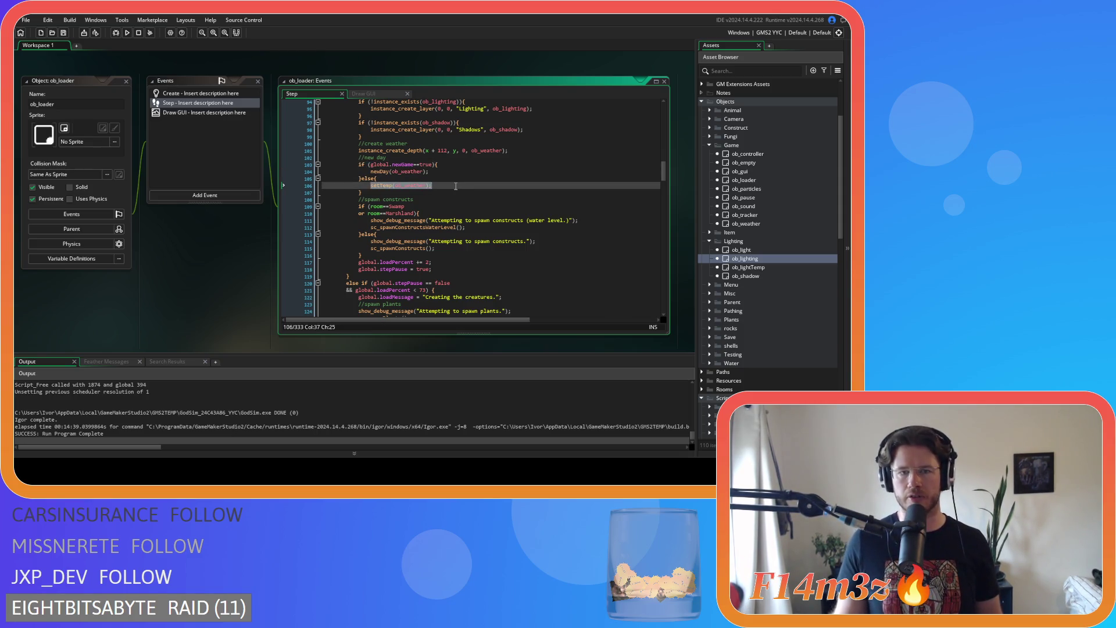
click(455, 185)
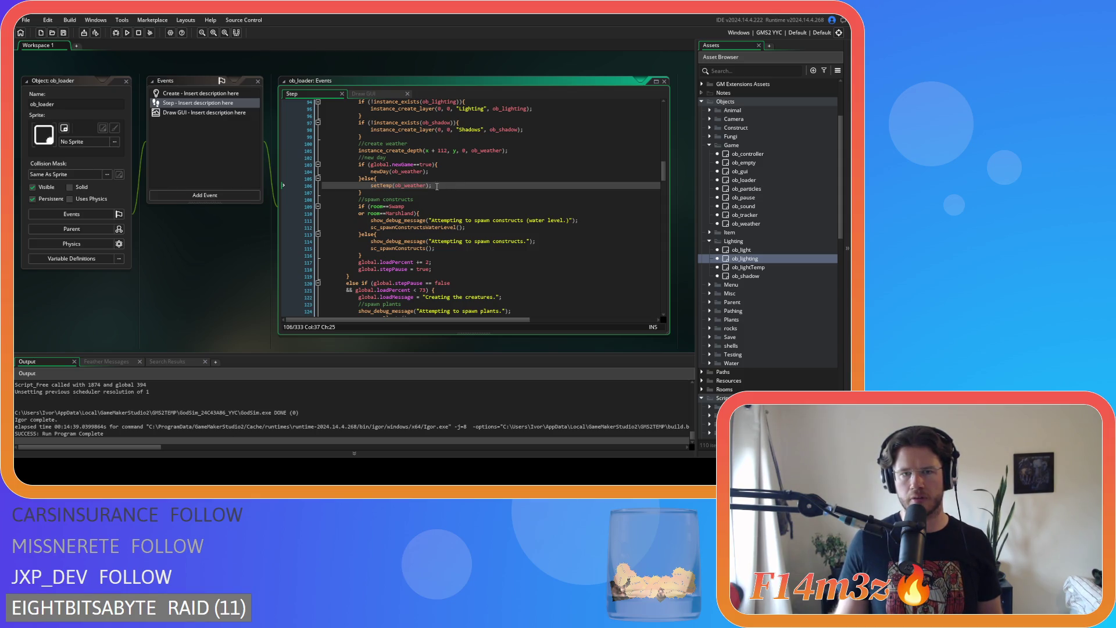
drag(662, 174, 677, 288)
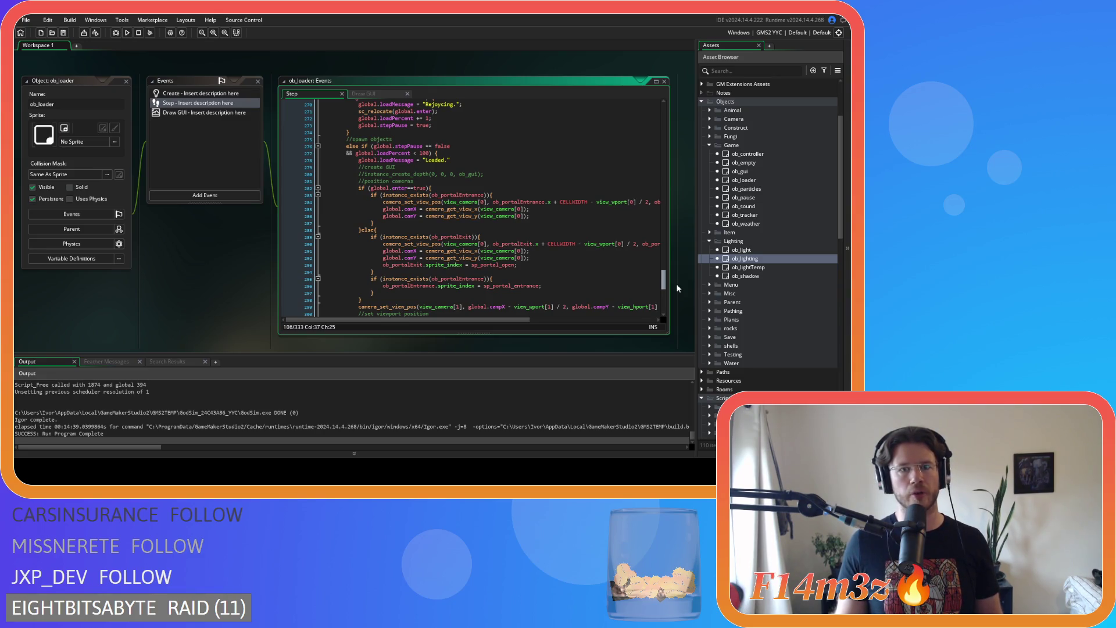
mouse_move(677, 285)
mouse_down()
mouse_move(675, 299)
mouse_move(668, 274)
mouse_up()
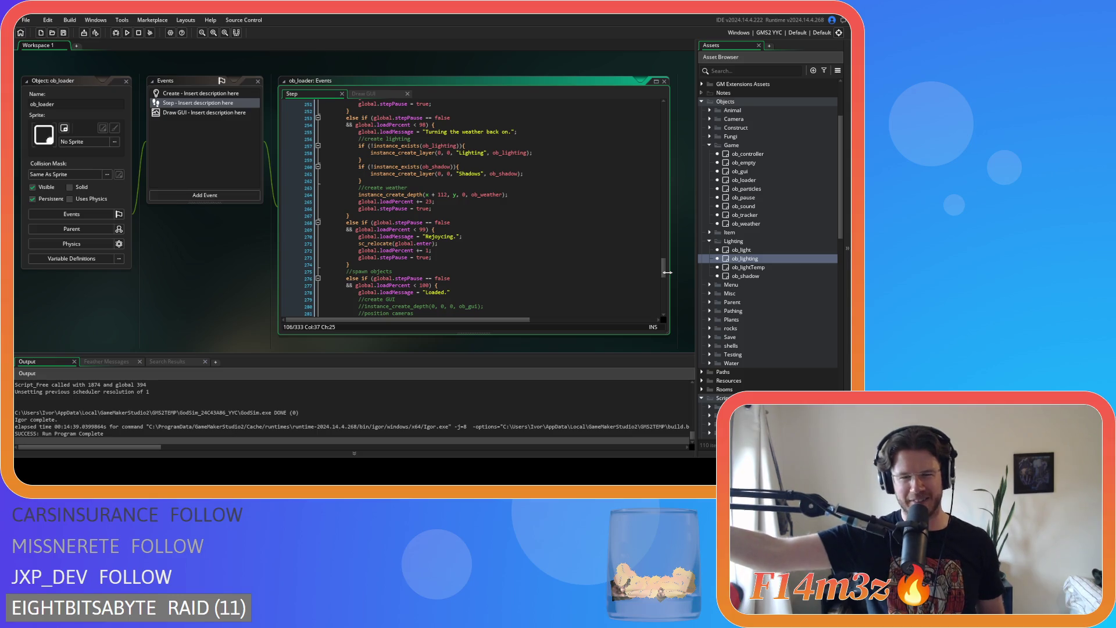
click(539, 233)
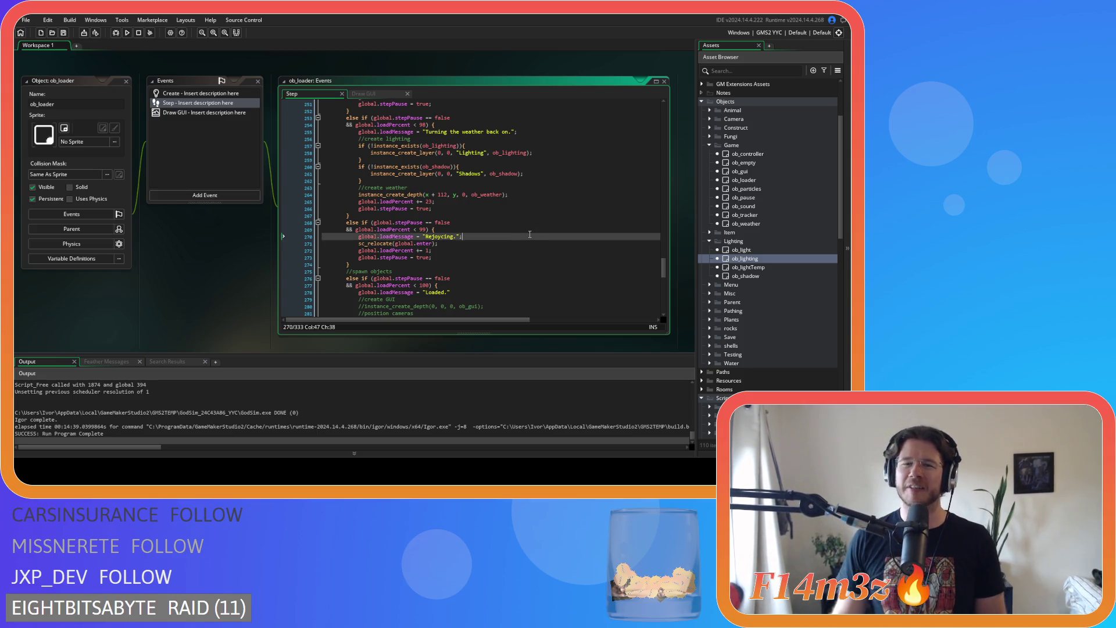
click(496, 222)
click(494, 250)
scroll(493, 249, down, 2)
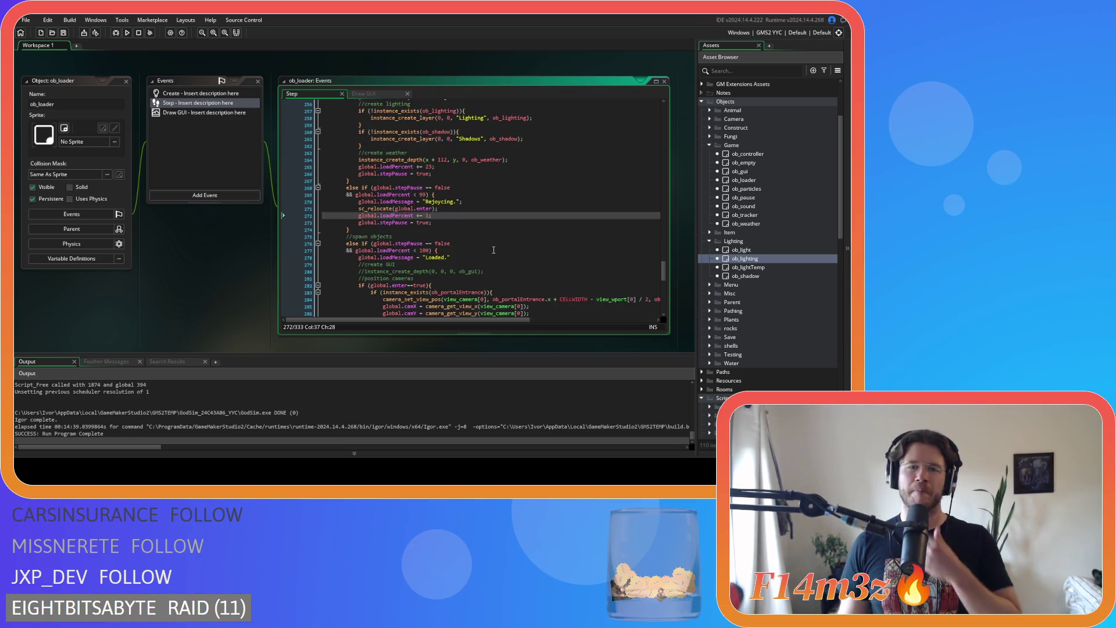
scroll(470, 250, down, 14)
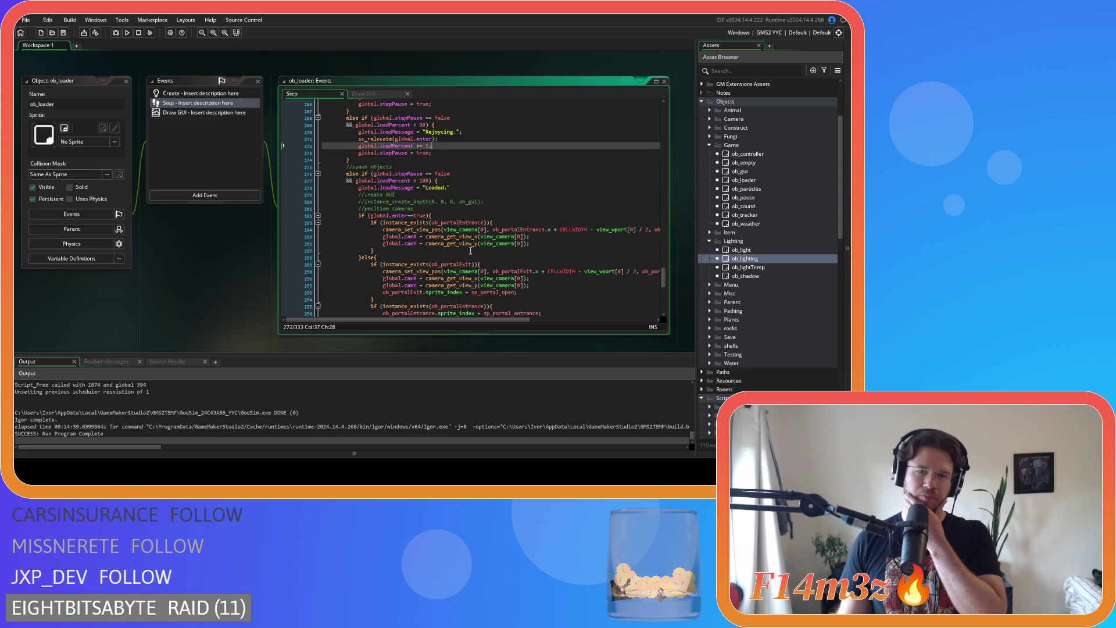
scroll(470, 251, up, 20)
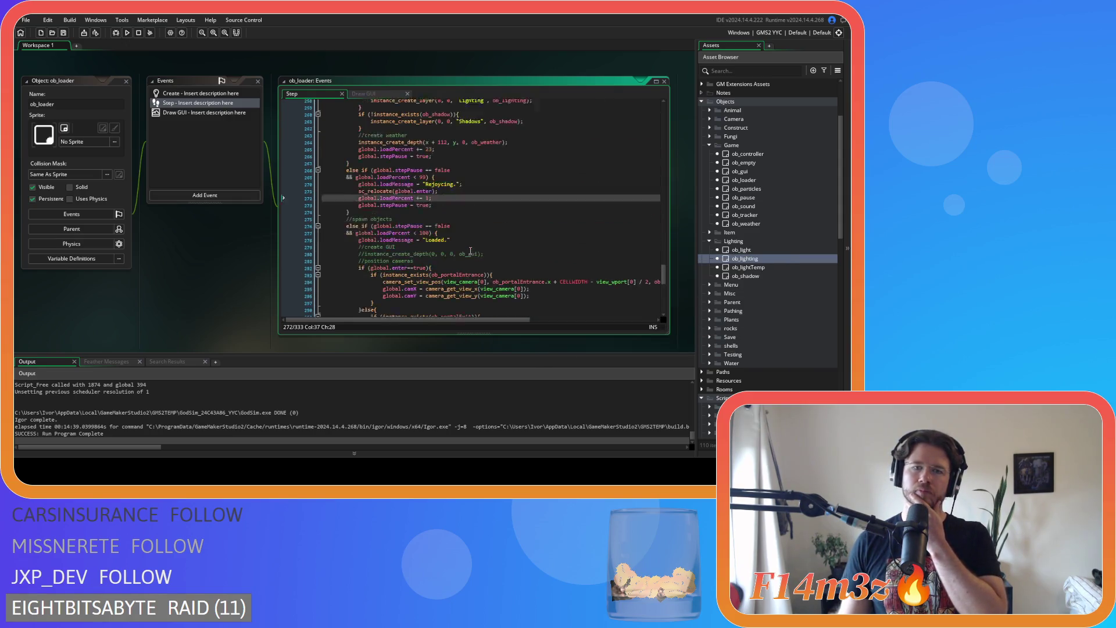
scroll(471, 250, up, 20)
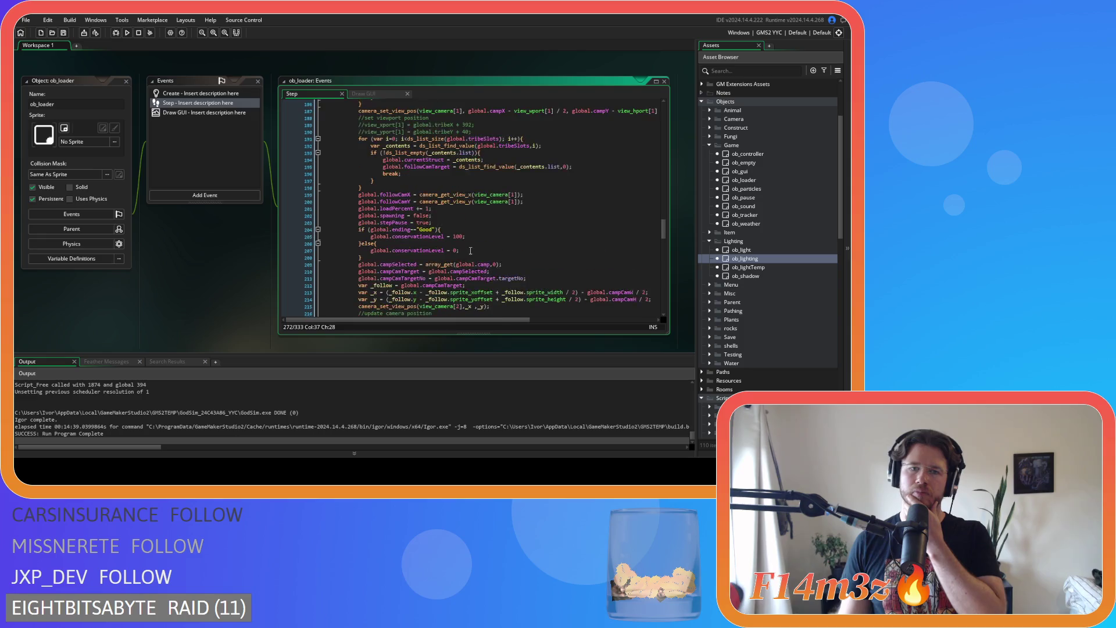
scroll(470, 250, up, 11)
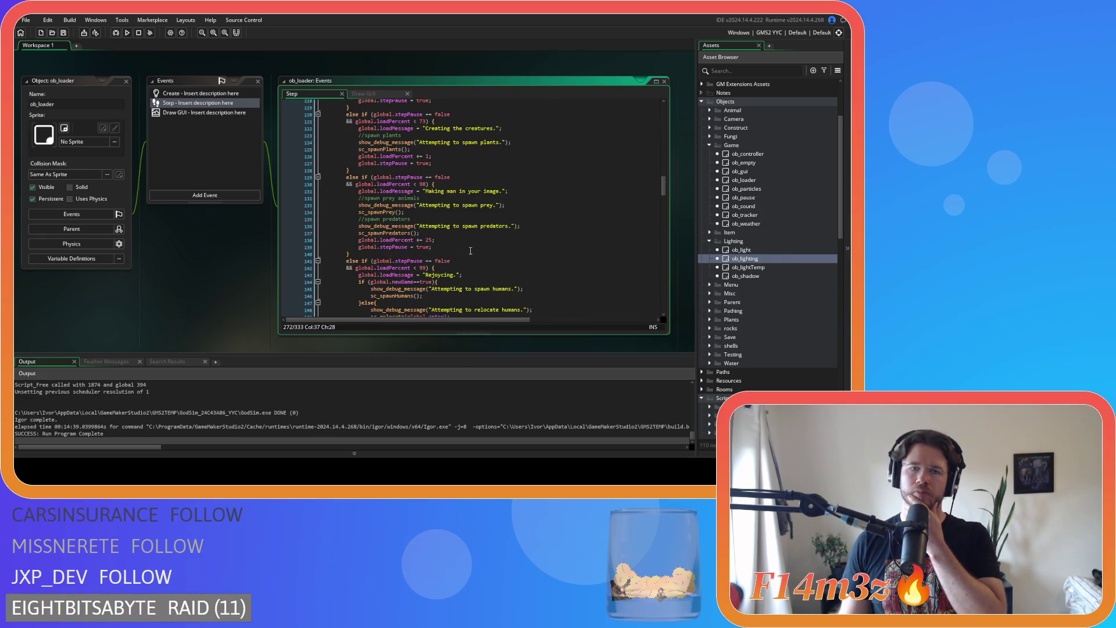
scroll(470, 250, up, 14)
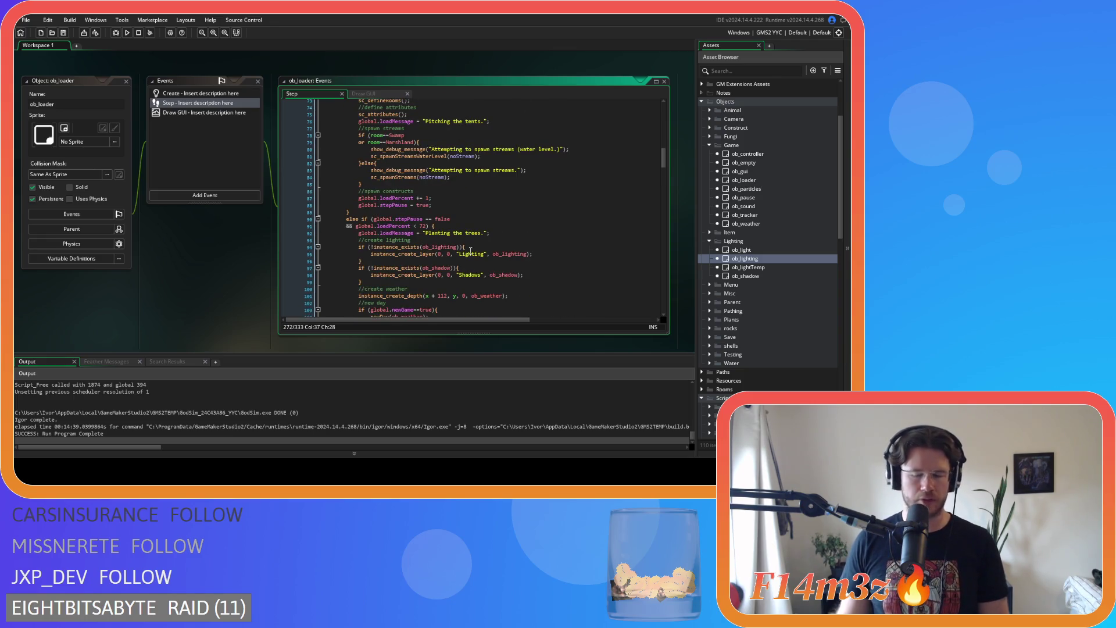
key(F5)
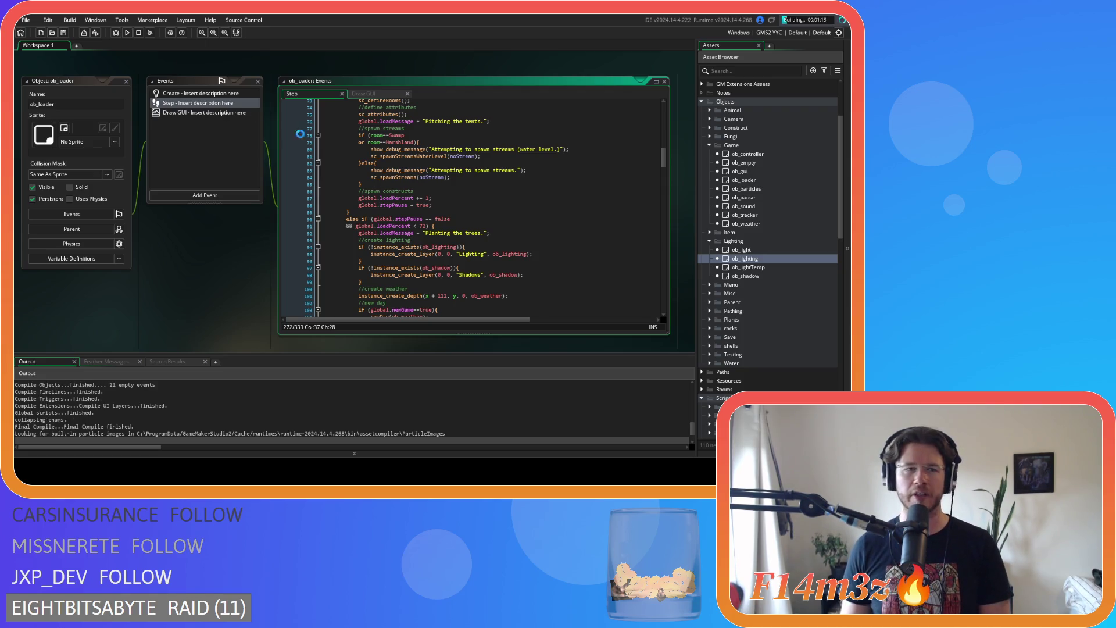
Switch the Windows build target from YYC to GMS2 VM and rebuild the game with F5.
click(773, 36)
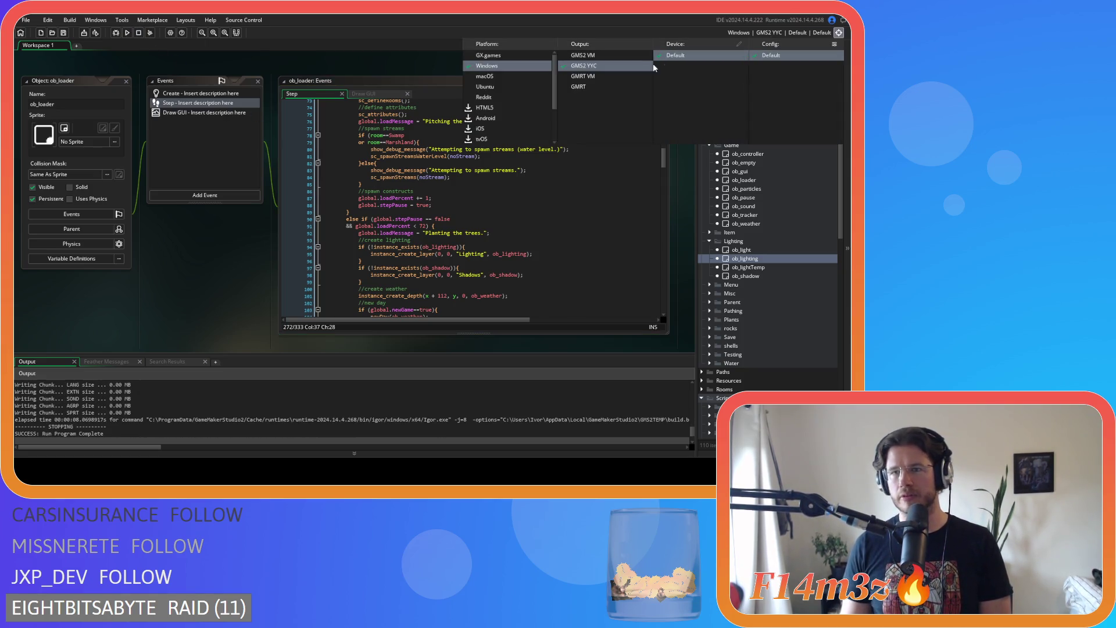
click(587, 57)
click(311, 61)
key(F5)
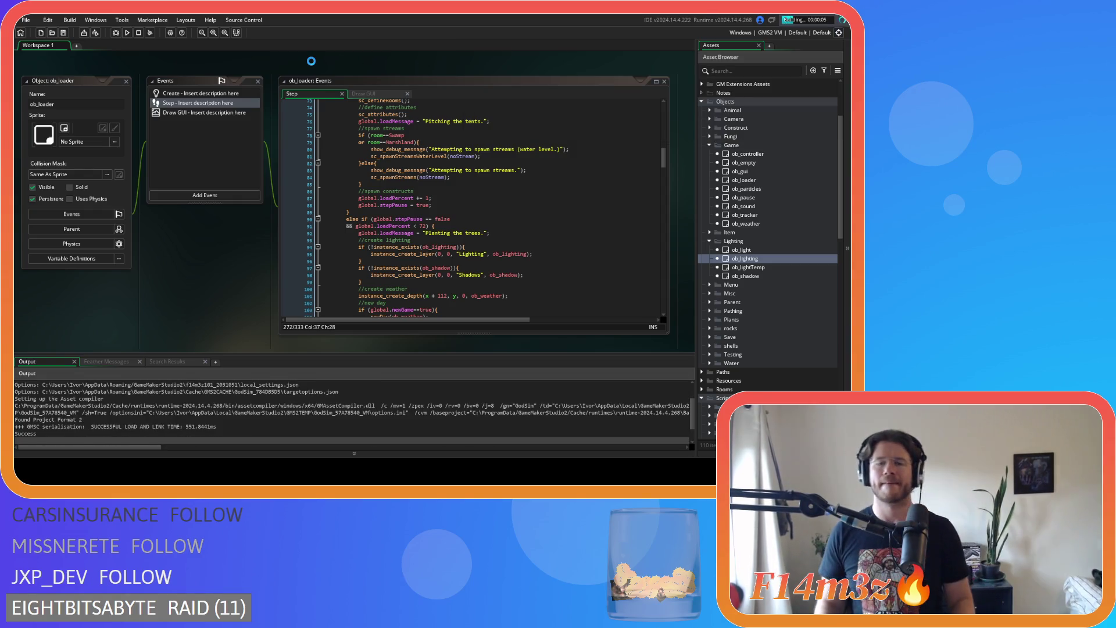
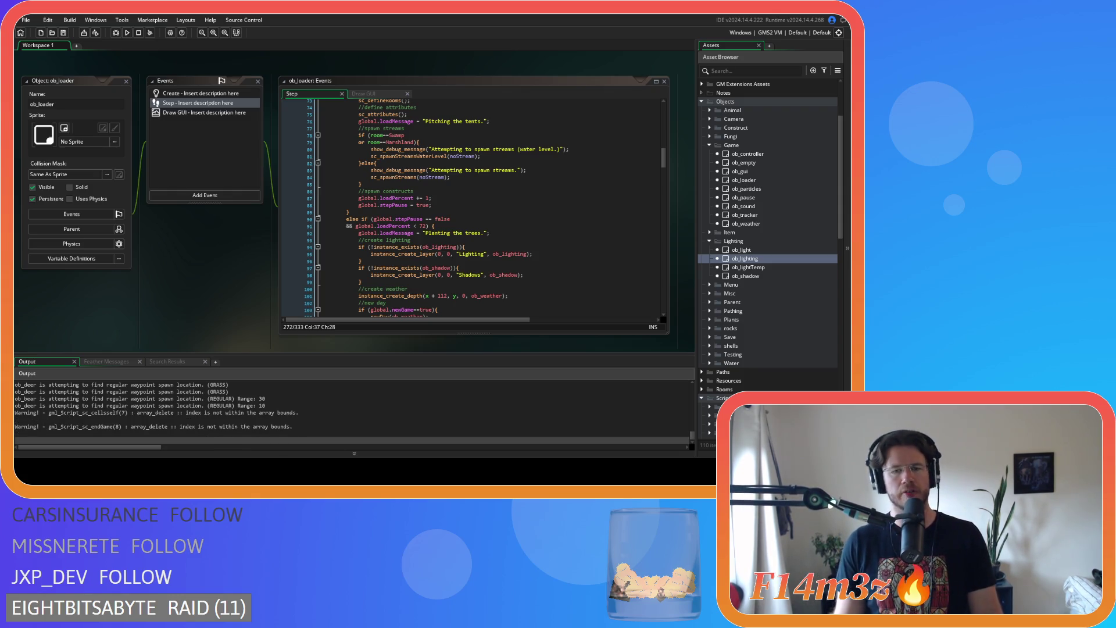
Check the Draw GUI code at line 74, then scroll back through the Step event code.
click(372, 93)
scroll(540, 247, down, 10)
click(499, 178)
click(300, 98)
scroll(668, 230, up, 10)
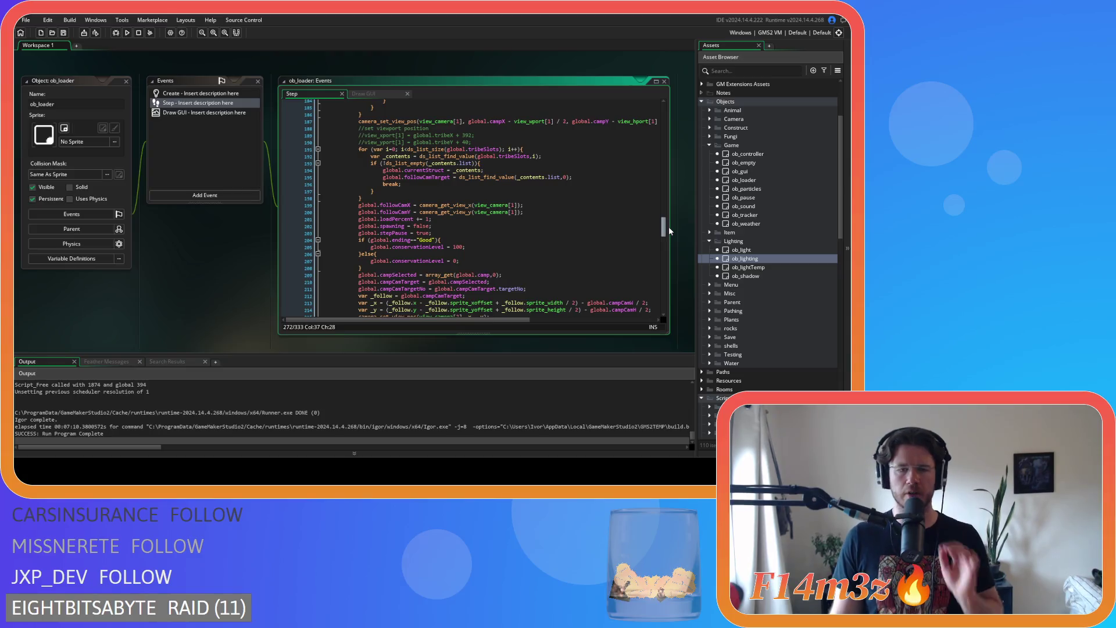
scroll(668, 228, down, 1)
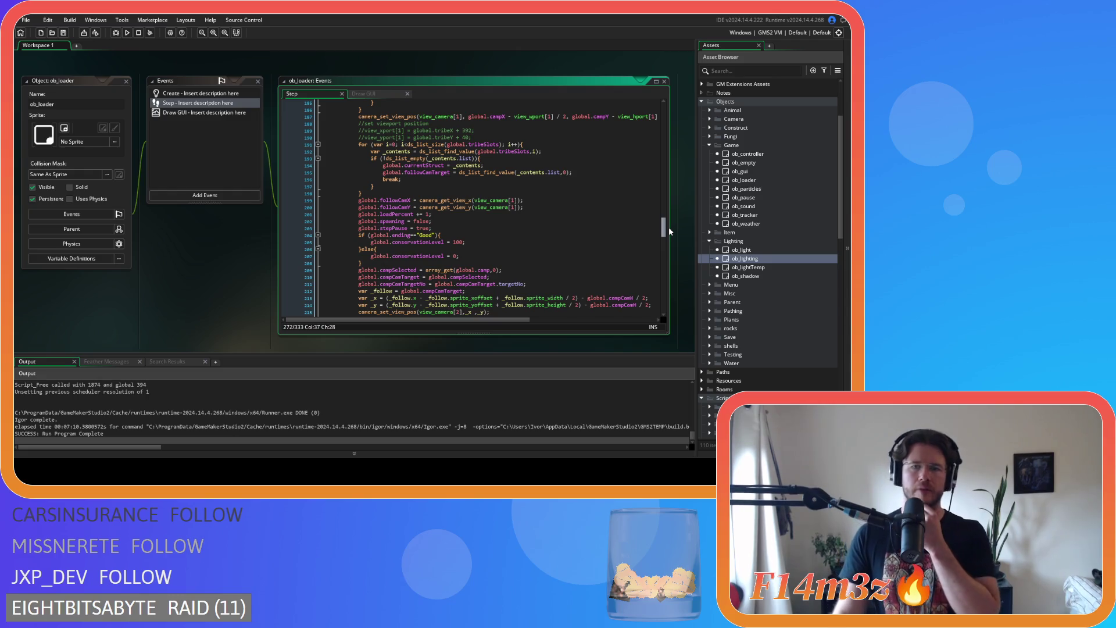
scroll(668, 231, down, 3)
scroll(662, 240, down, 2)
drag(663, 240, 667, 261)
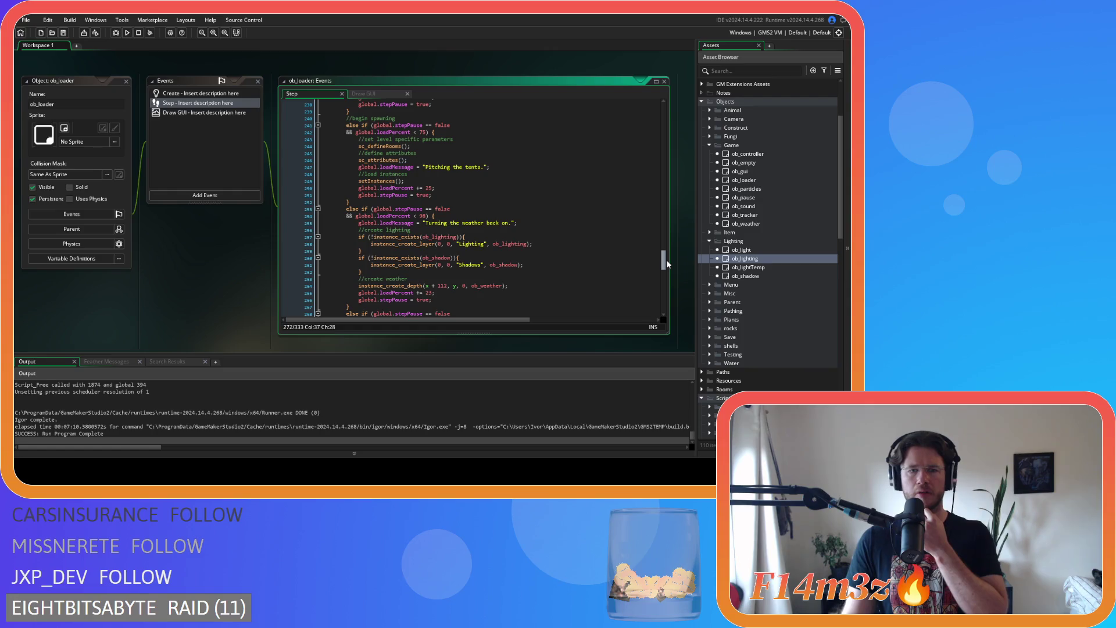
scroll(815, 275, down, 15)
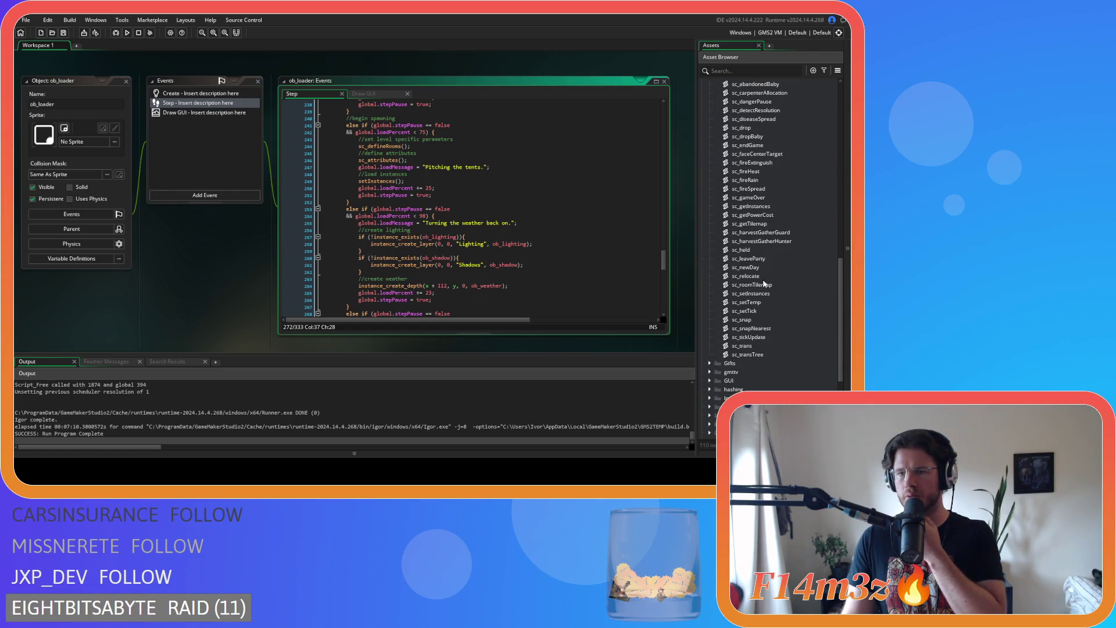
Open sc_getInstances, peek at the closing saveWeather definition, then close it and open sc_setInstances.
double_click(753, 206)
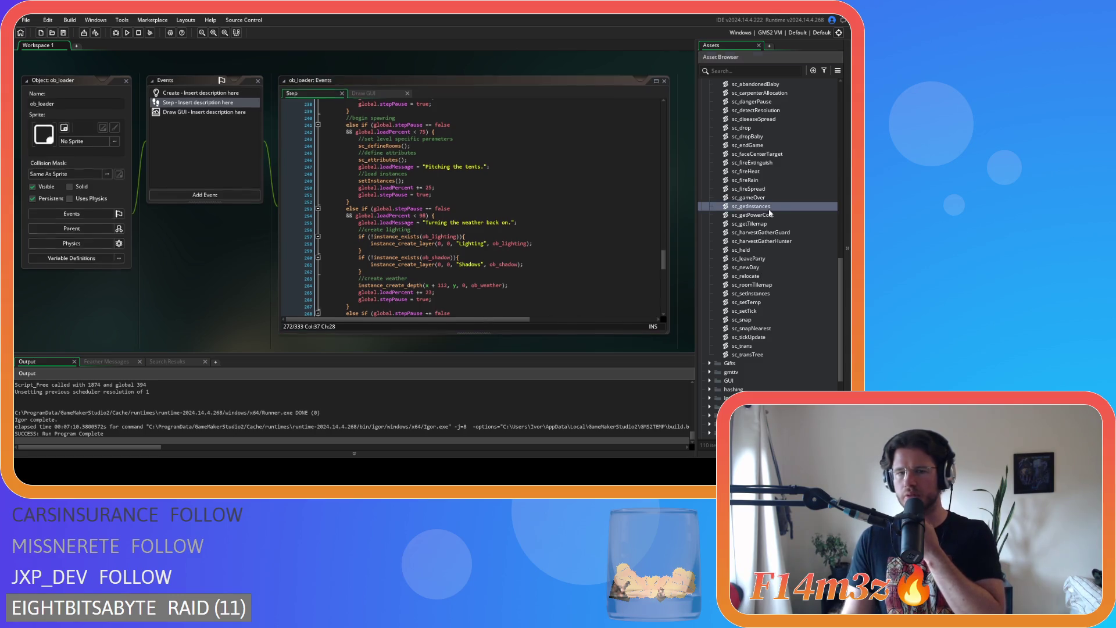
mouse_move(407, 123)
mouse_down()
mouse_move(409, 262)
mouse_move(399, 274)
mouse_up()
middle_click(111, 270)
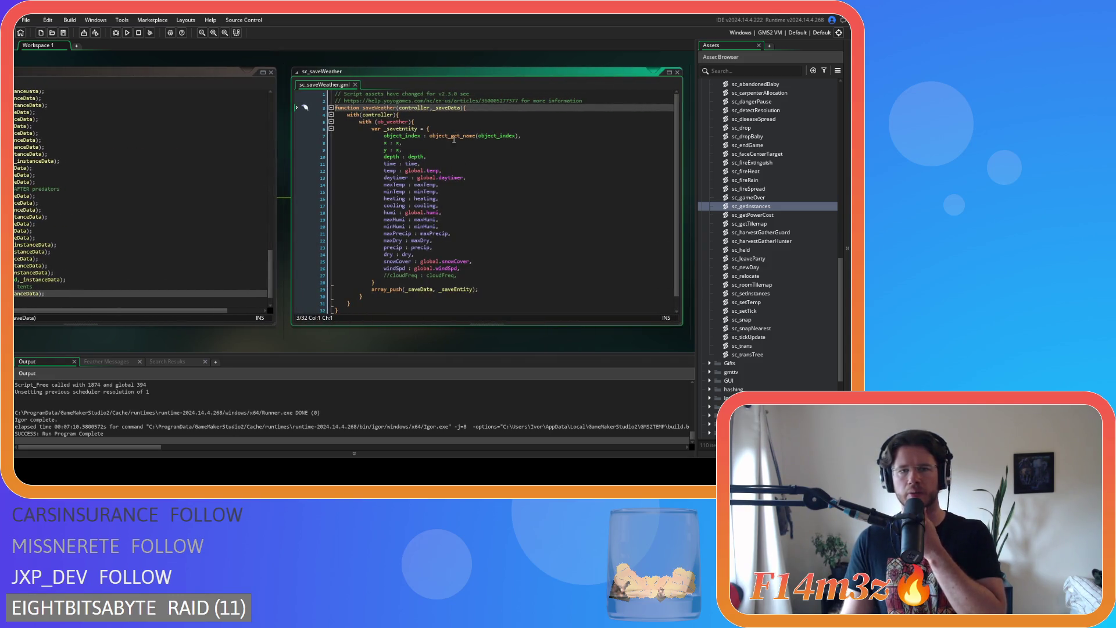
click(355, 84)
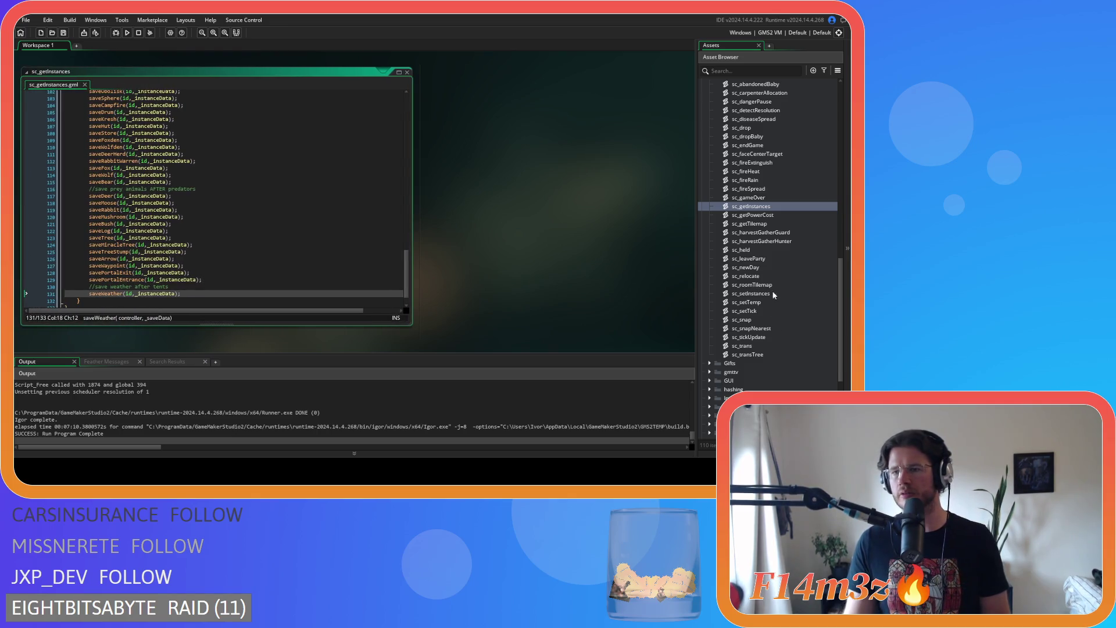
double_click(756, 293)
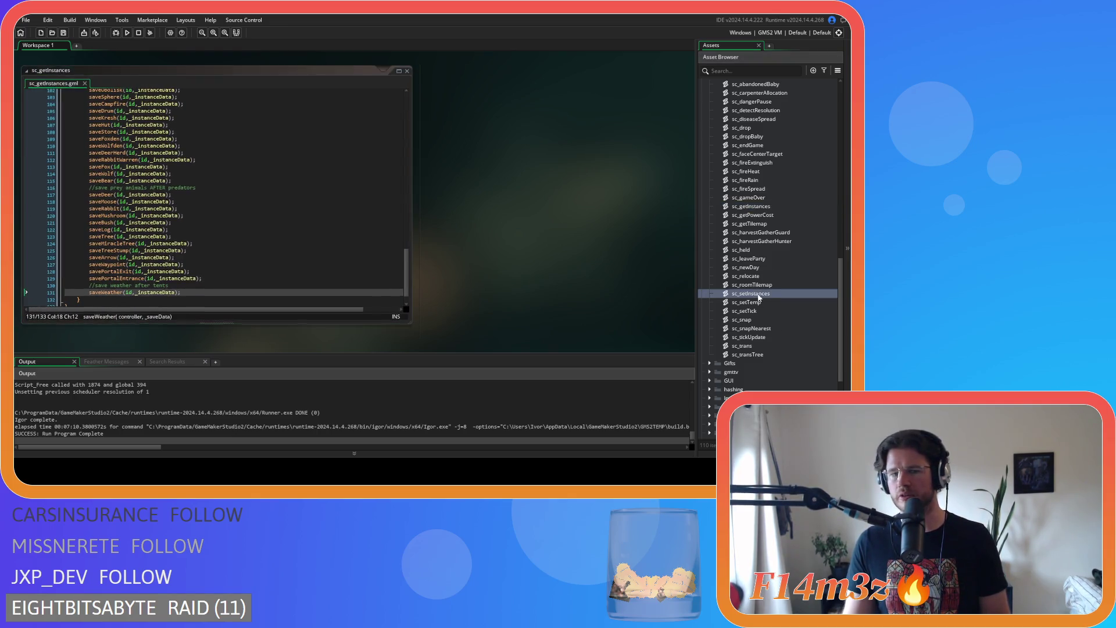
Read through sc_setInstances to see how loaded values are written to variables.
scroll(401, 163, down, 14)
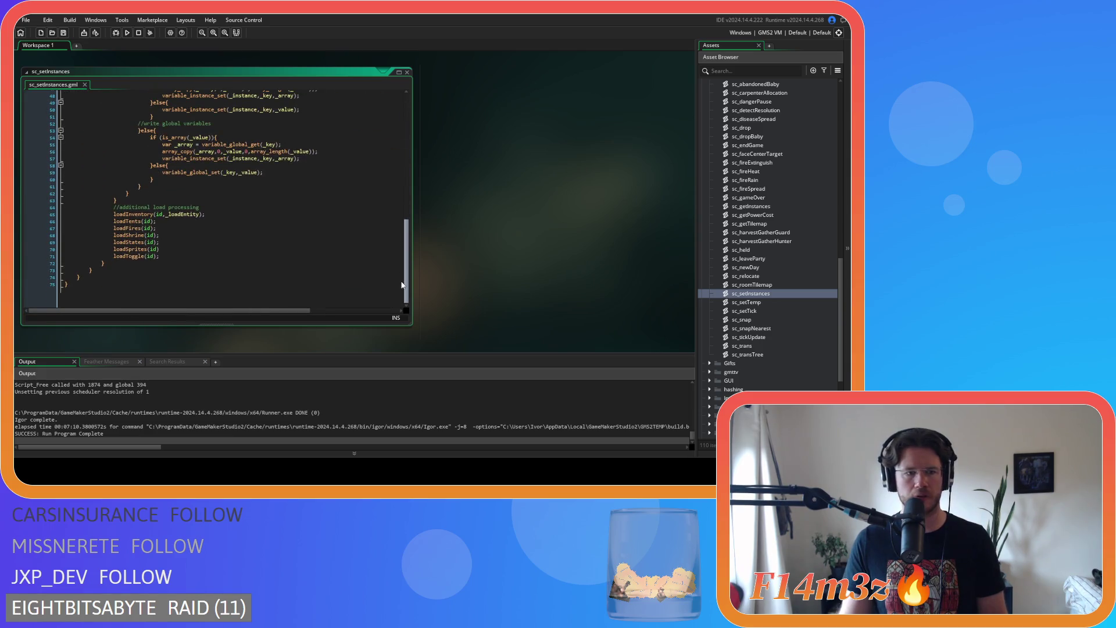
scroll(395, 181, up, 11)
scroll(394, 181, down, 10)
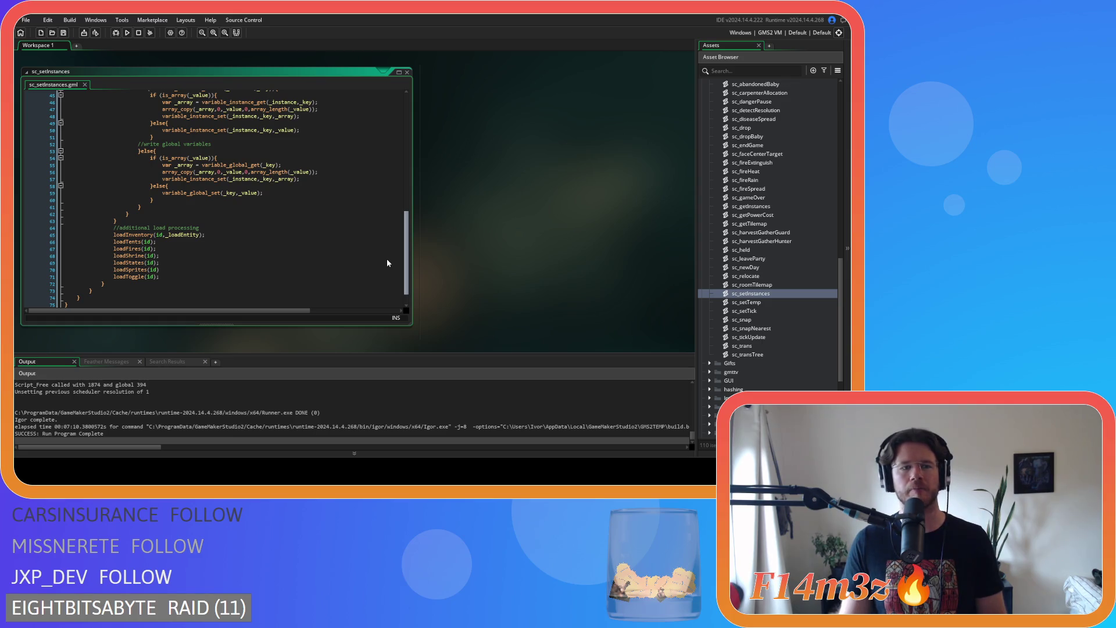
scroll(387, 262, up, 13)
scroll(383, 175, down, 7)
scroll(389, 221, up, 6)
scroll(391, 159, up, 2)
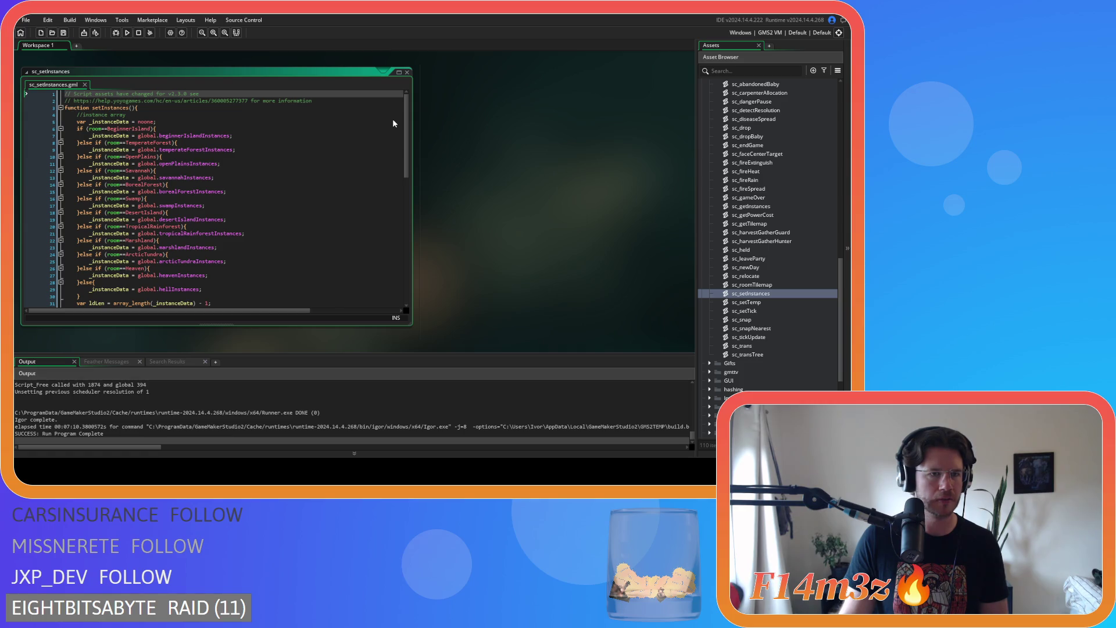
scroll(371, 168, down, 2)
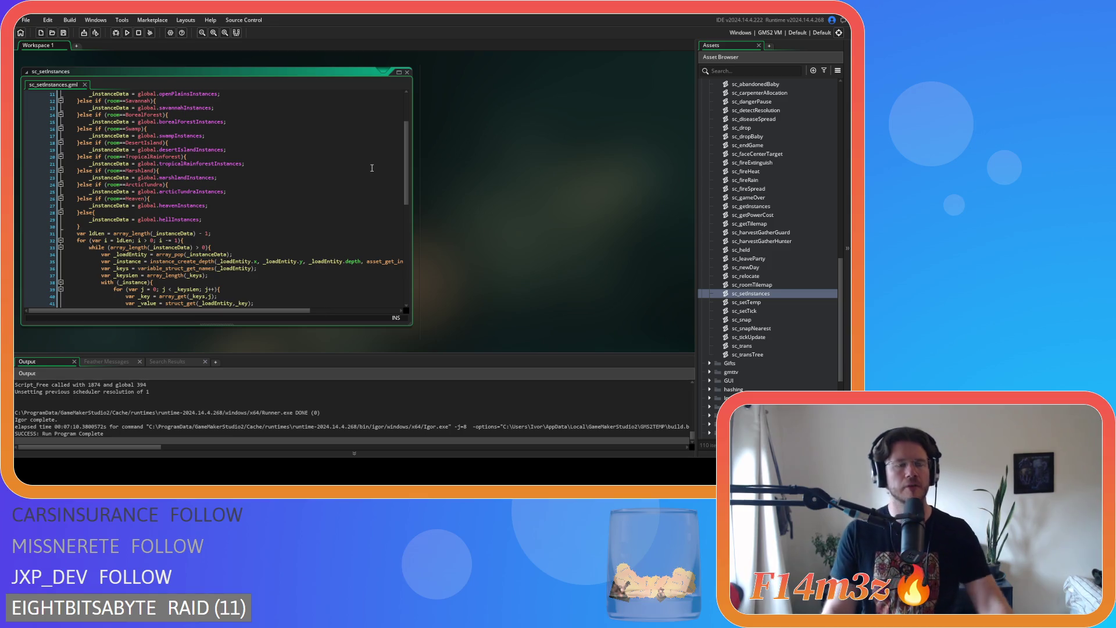
scroll(372, 168, up, 2)
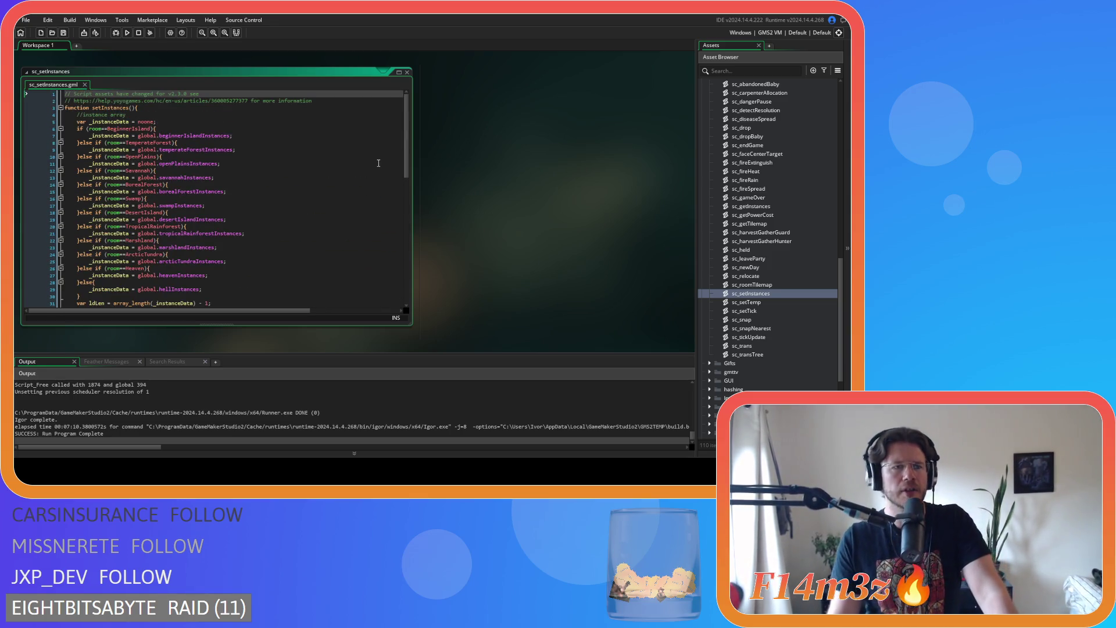
scroll(378, 163, down, 3)
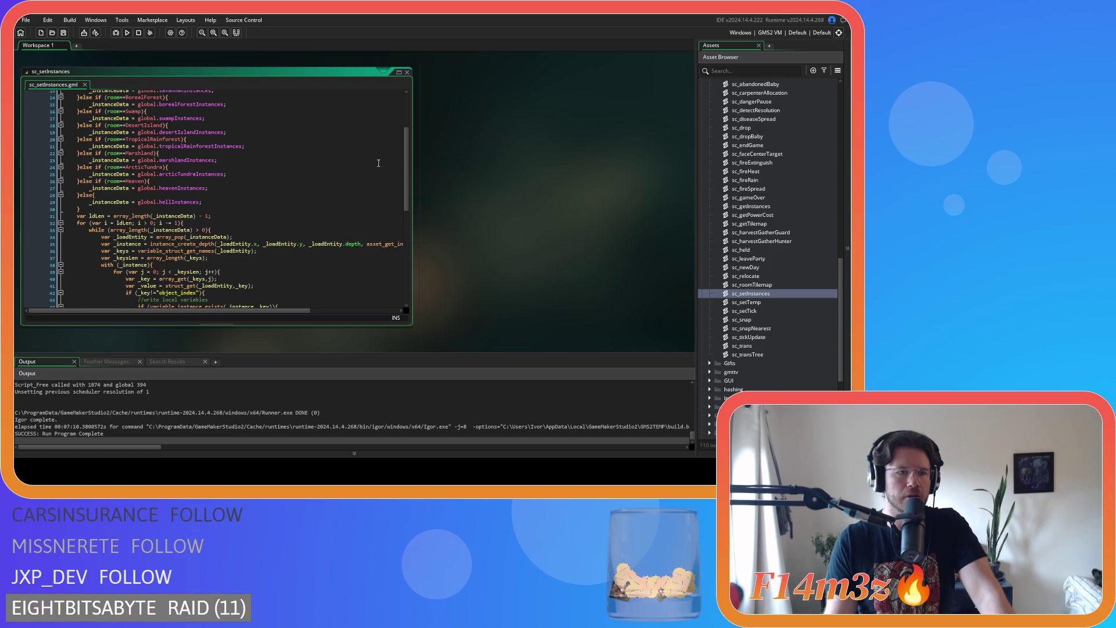
scroll(378, 164, up, 3)
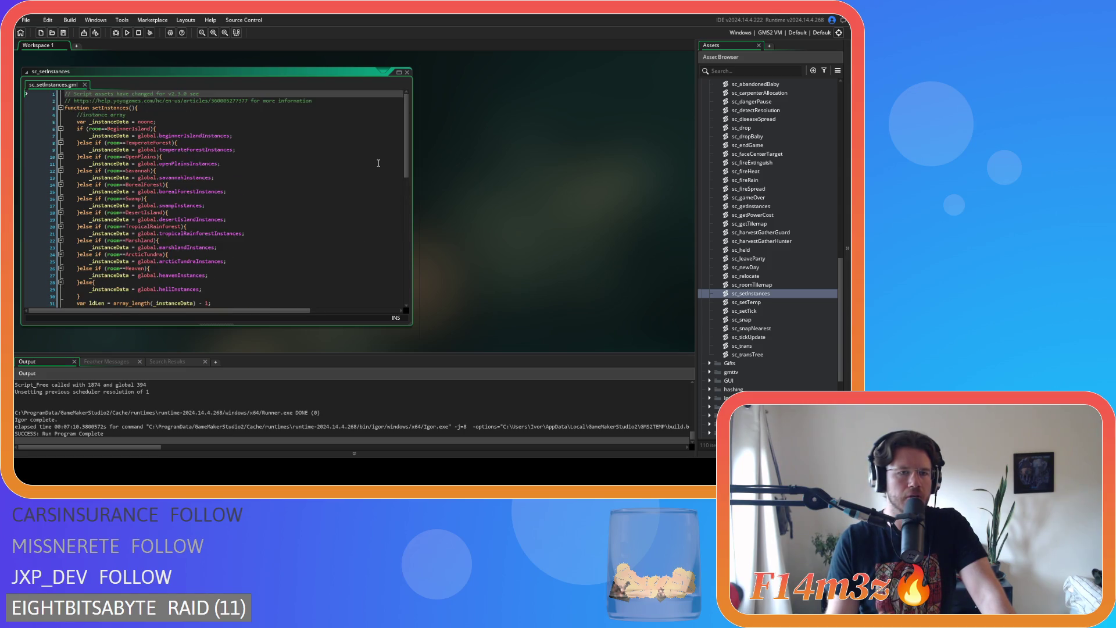
scroll(378, 163, down, 5)
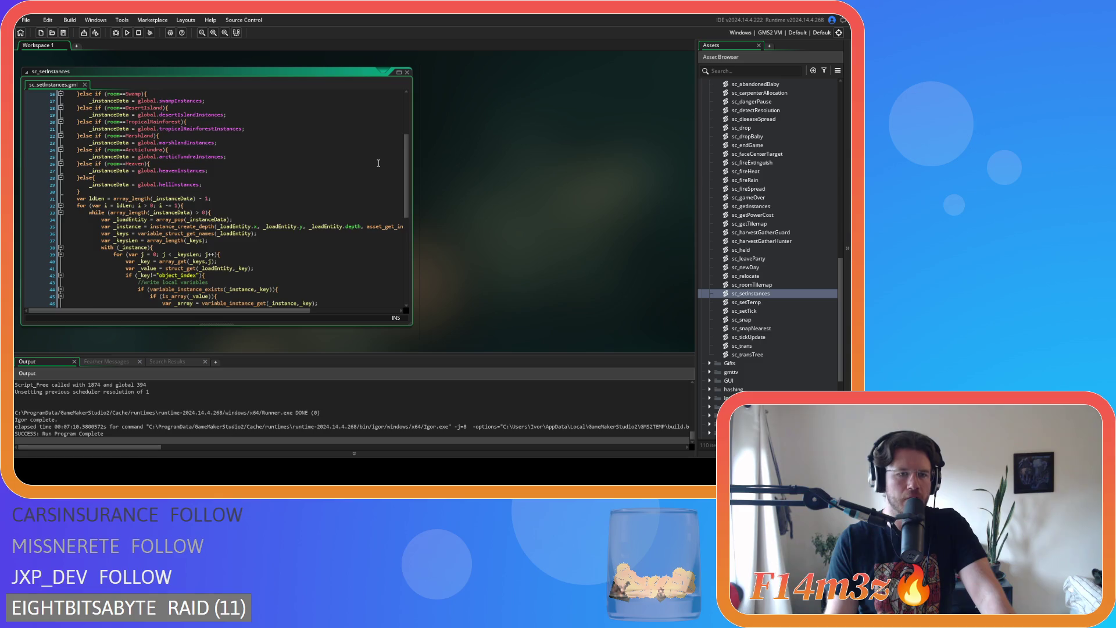
scroll(378, 163, down, 4)
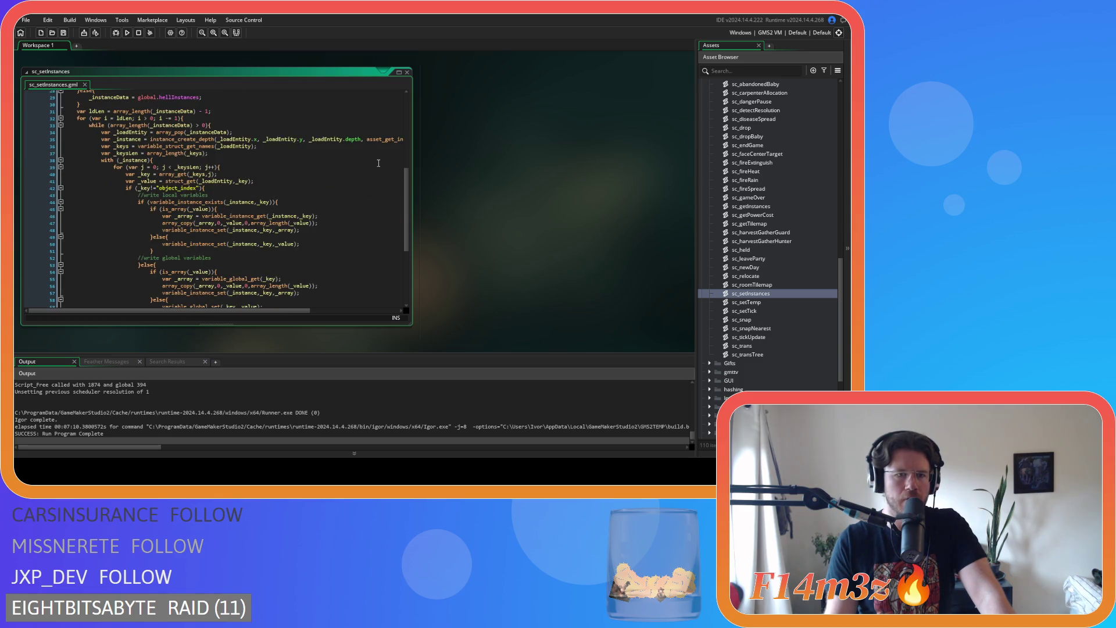
Finish reviewing sc_setInstances, expand the Loading scripts folder and open sc_loadCode.
scroll(378, 164, down, 3)
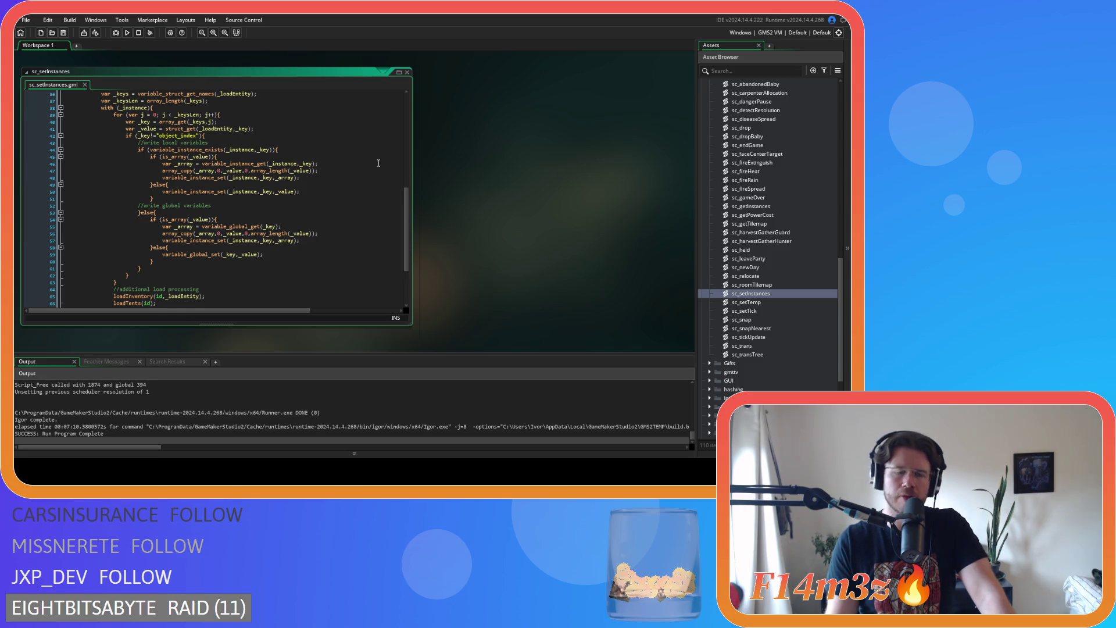
scroll(379, 163, up, 1)
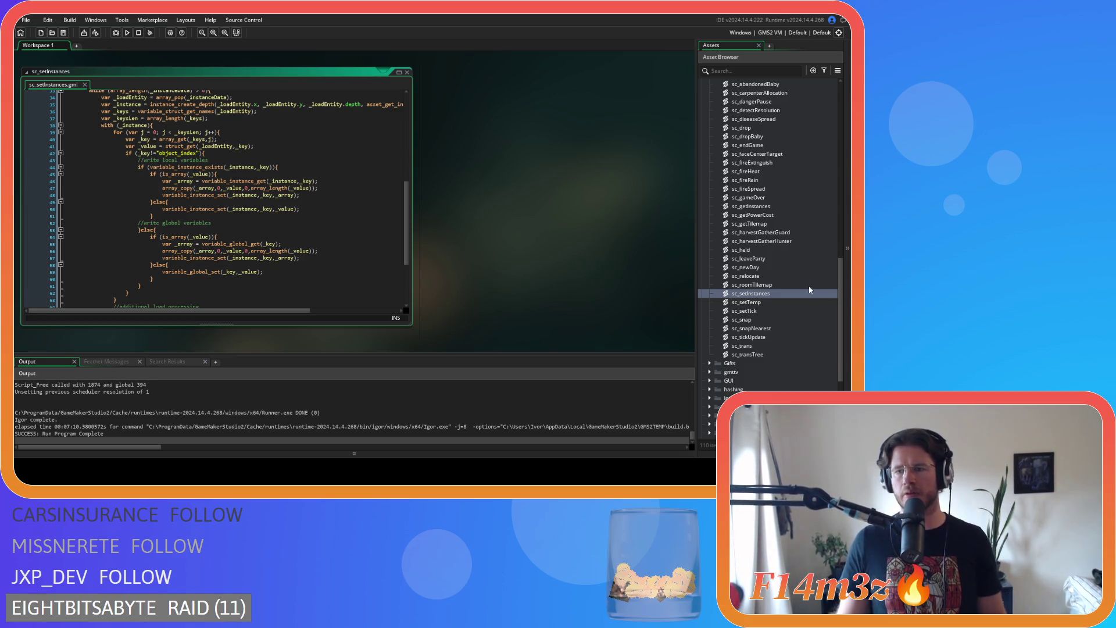
scroll(774, 243, down, 6)
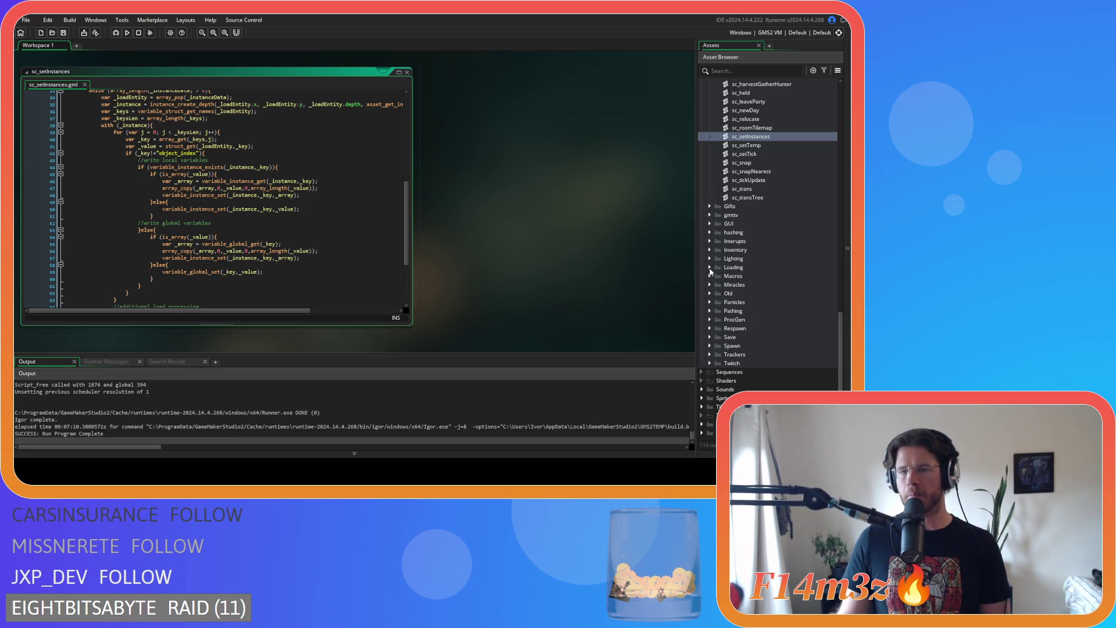
click(709, 267)
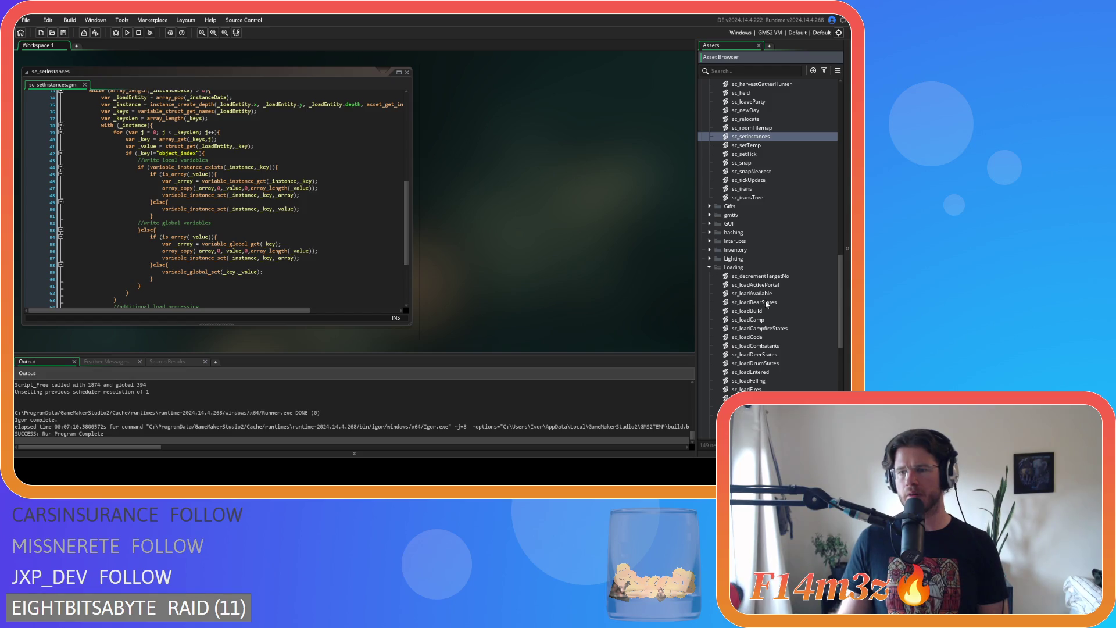
double_click(772, 337)
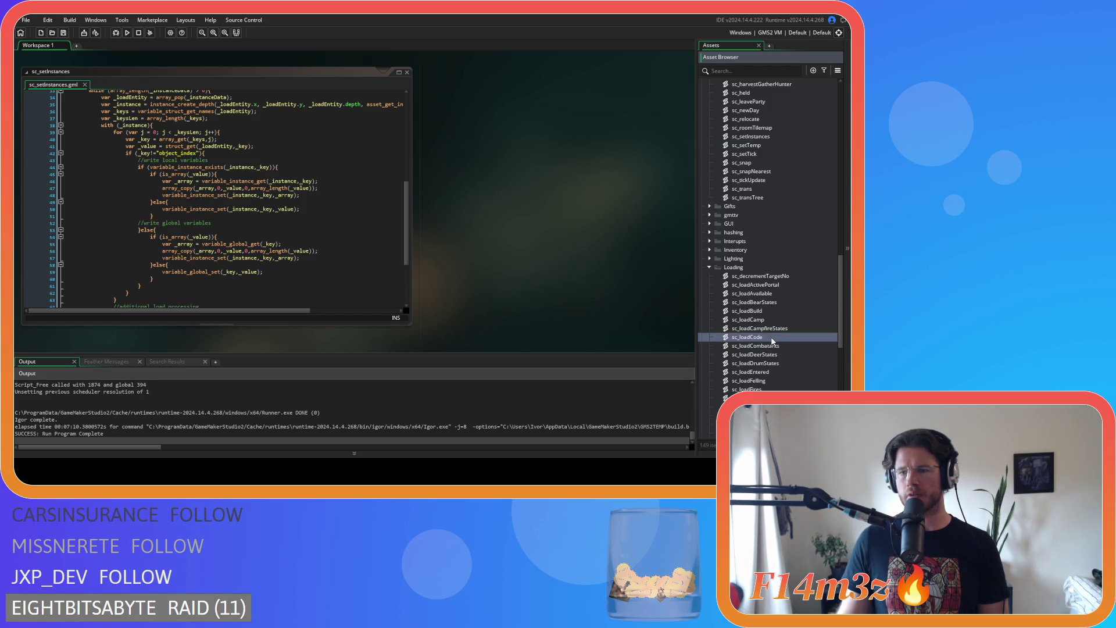
Scroll through sc_loadCode and compare its variable-writing loop with sc_setInstances line 54.
scroll(451, 235, down, 3)
mouse_move(406, 140)
mouse_down()
mouse_move(409, 282)
mouse_move(415, 180)
mouse_move(402, 256)
mouse_move(403, 240)
mouse_up()
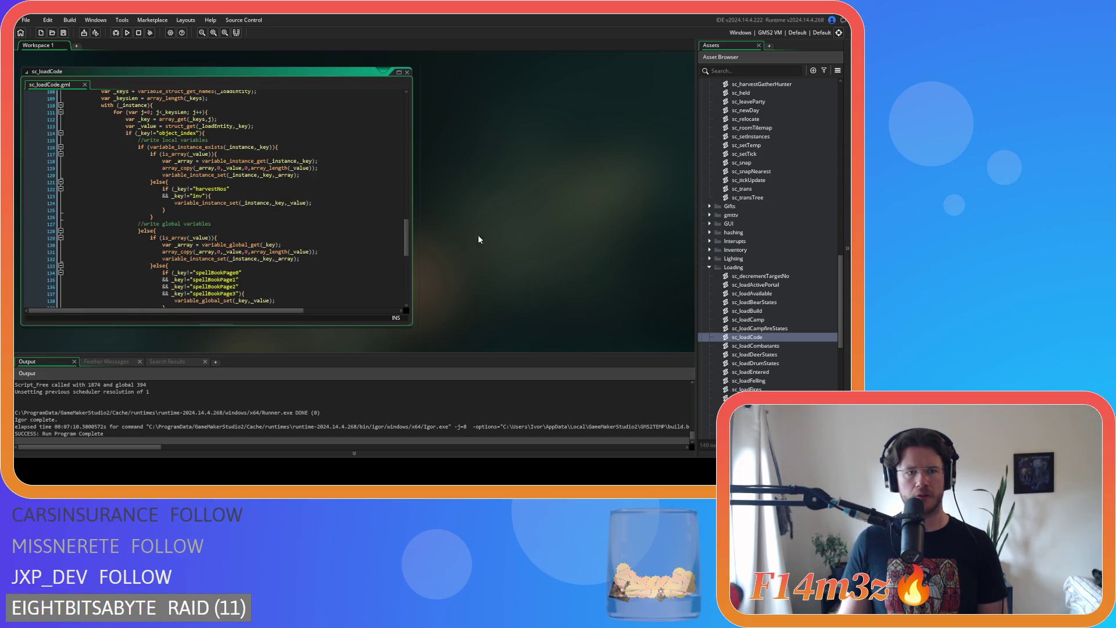
scroll(518, 243, down, 5)
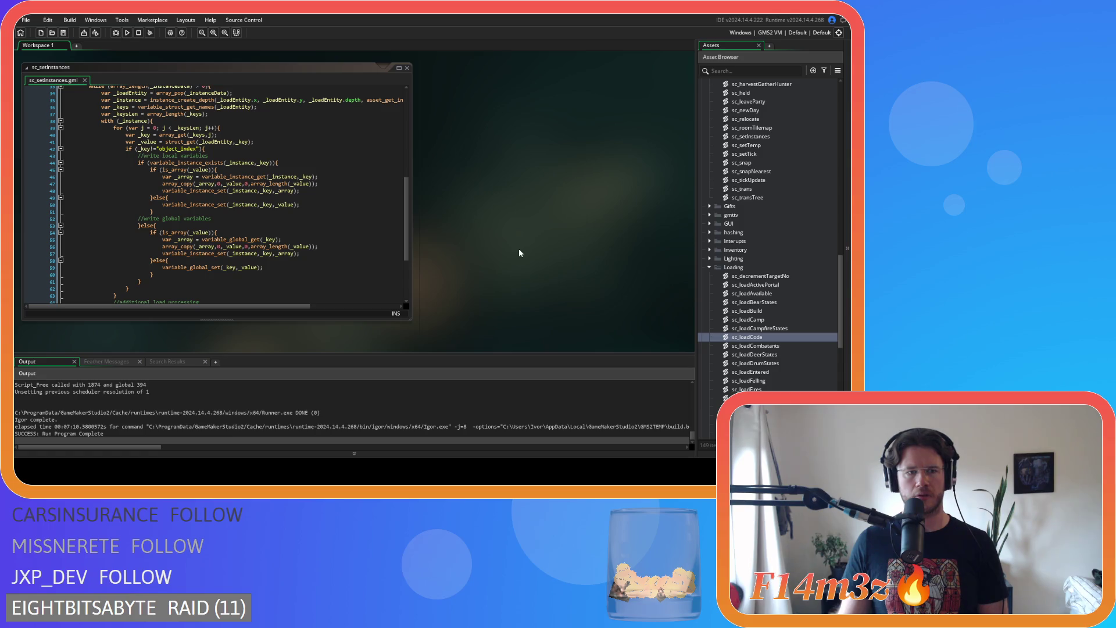
click(265, 231)
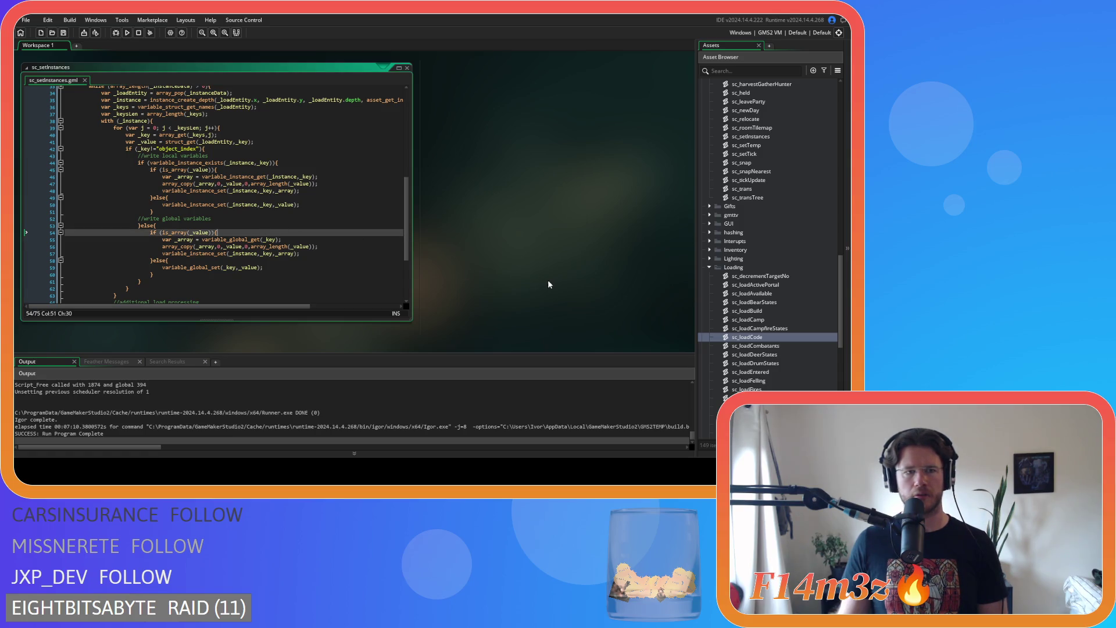
scroll(539, 283, down, 3)
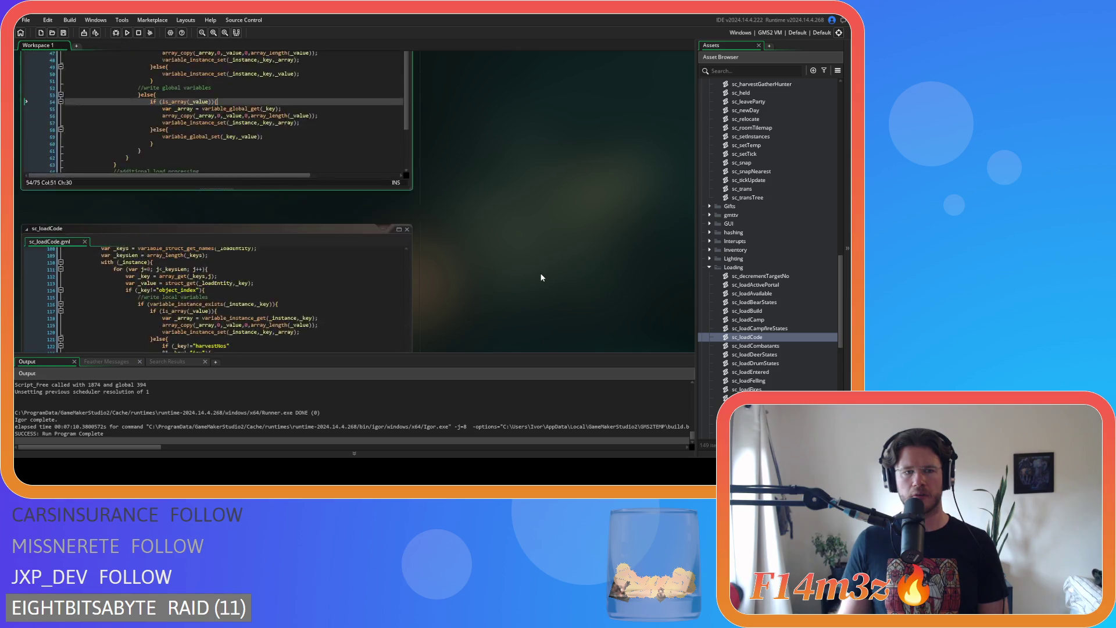
scroll(442, 232, up, 4)
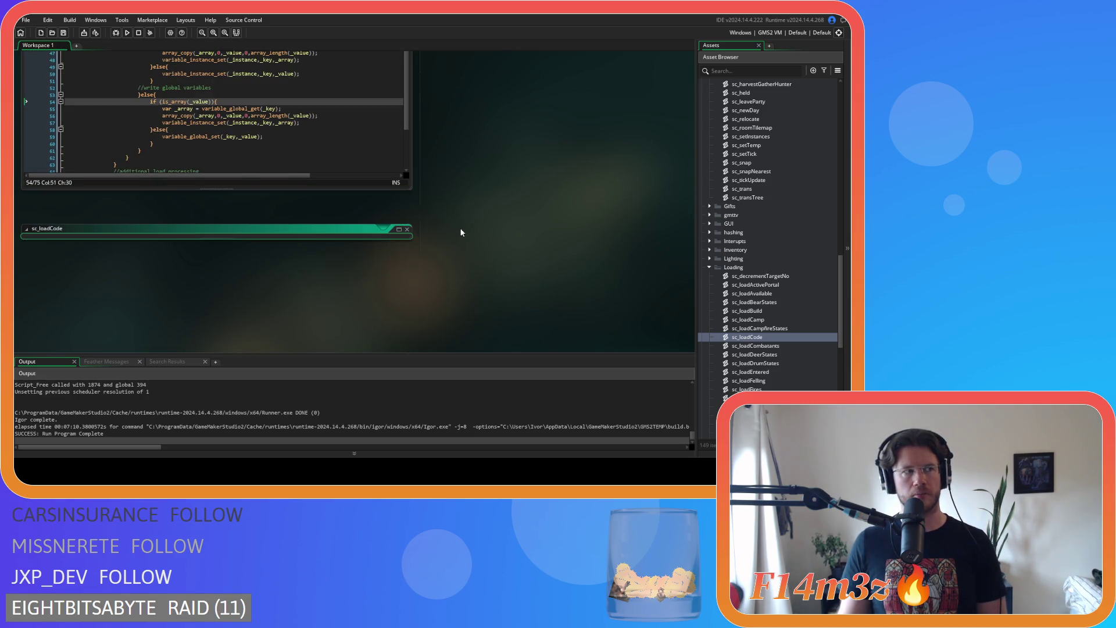
Close sc_setInstances and sc_getInstances, collapse the Loading folder, and reopen ob_loader.
click(407, 94)
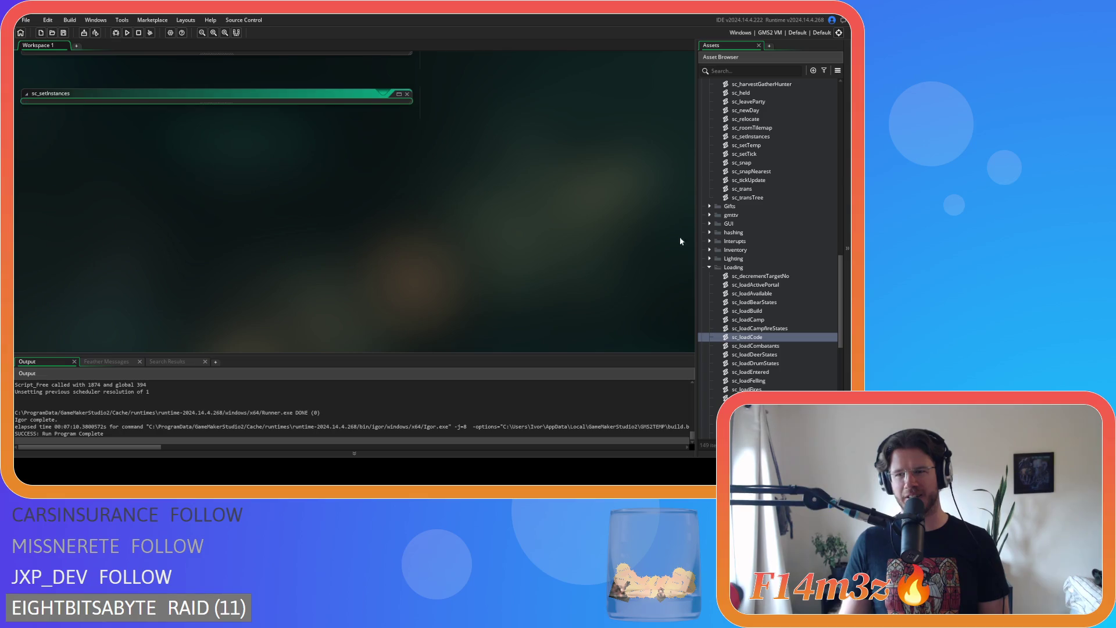
click(708, 267)
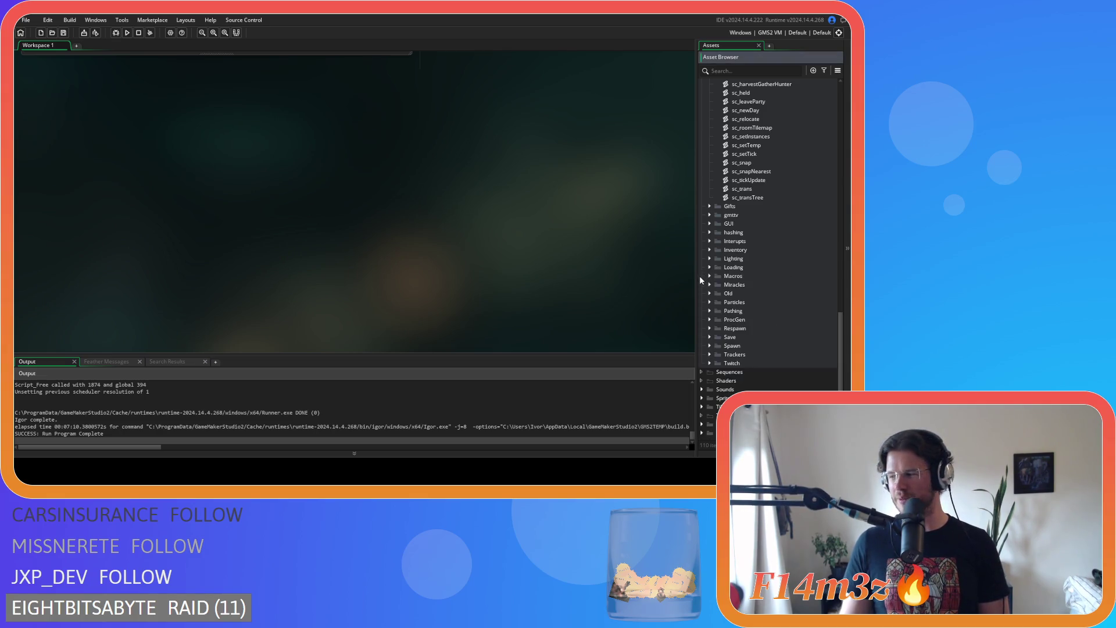
scroll(703, 275, up, 5)
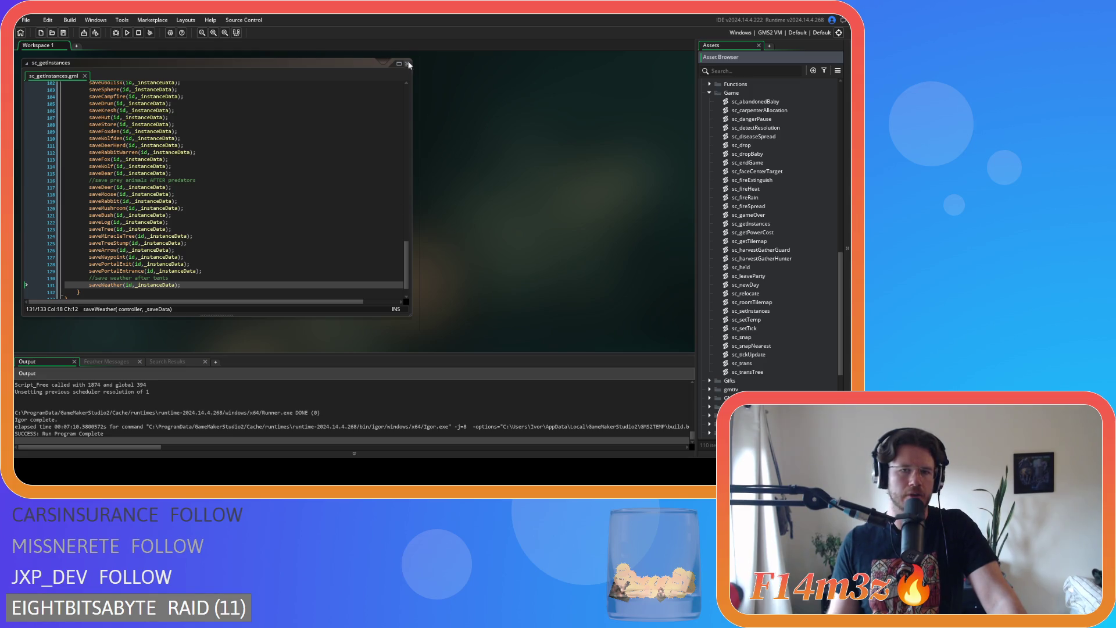
double_click(389, 63)
scroll(716, 196, up, 3)
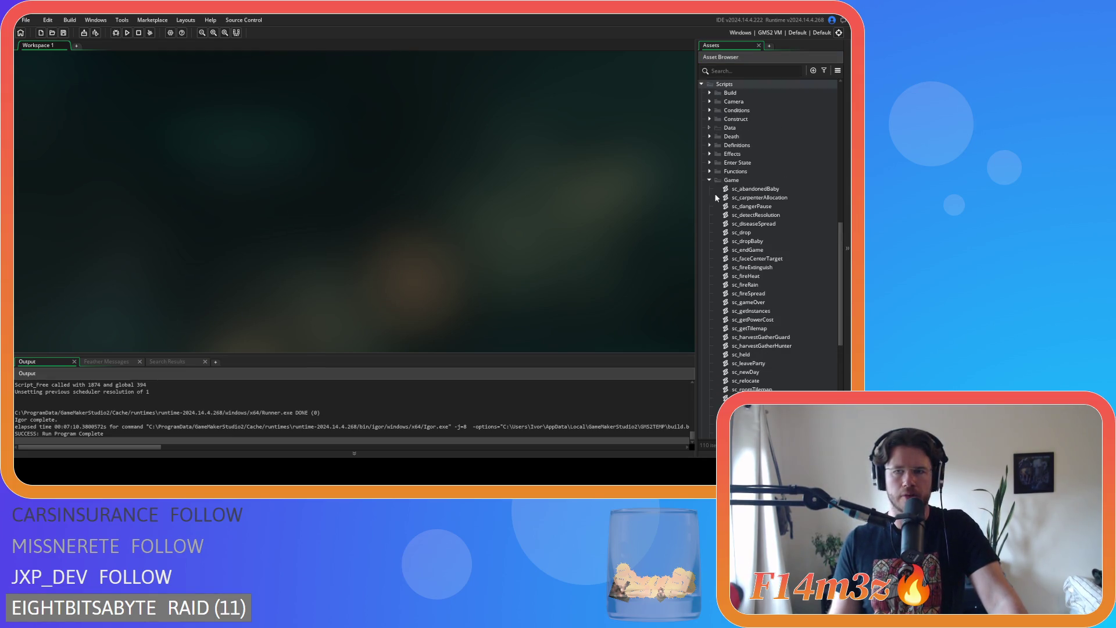
click(709, 180)
scroll(737, 238, up, 5)
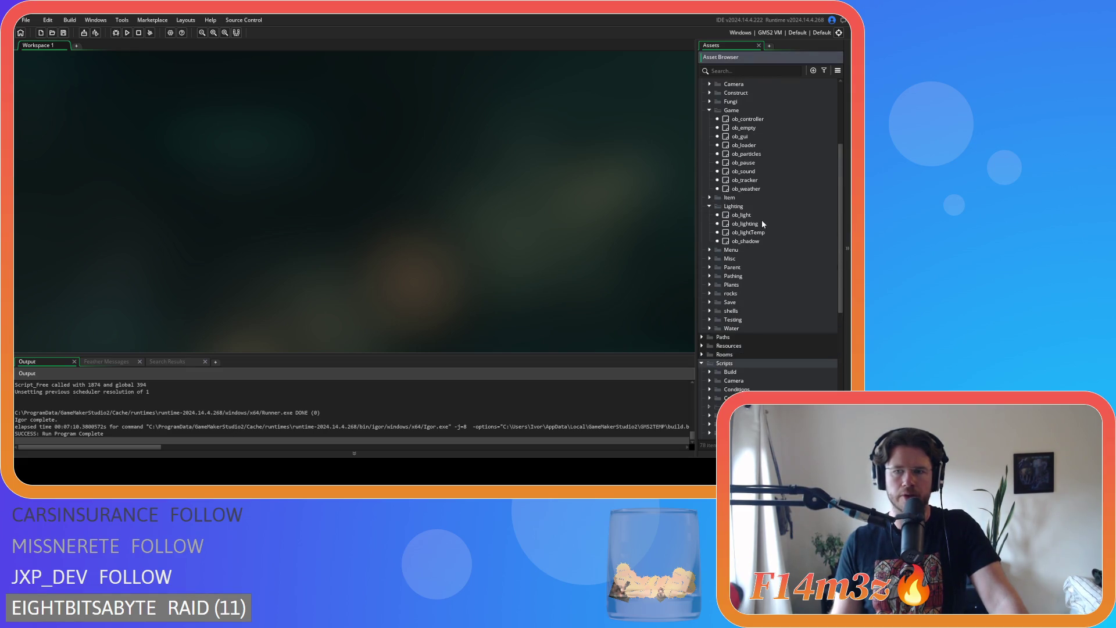
double_click(756, 146)
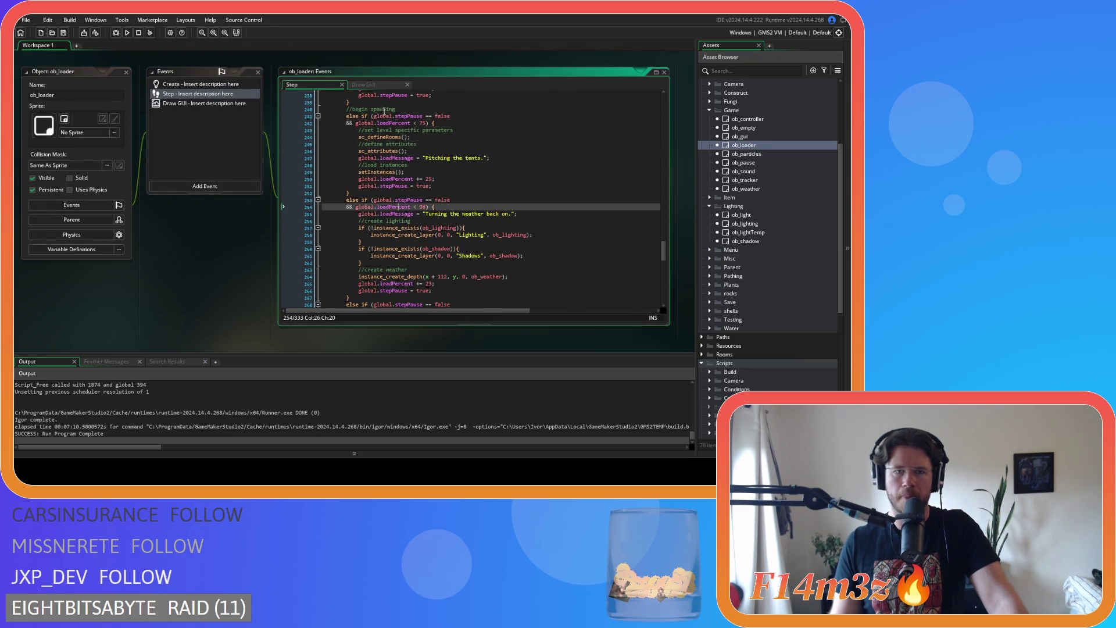
click(372, 84)
drag(665, 271, 662, 261)
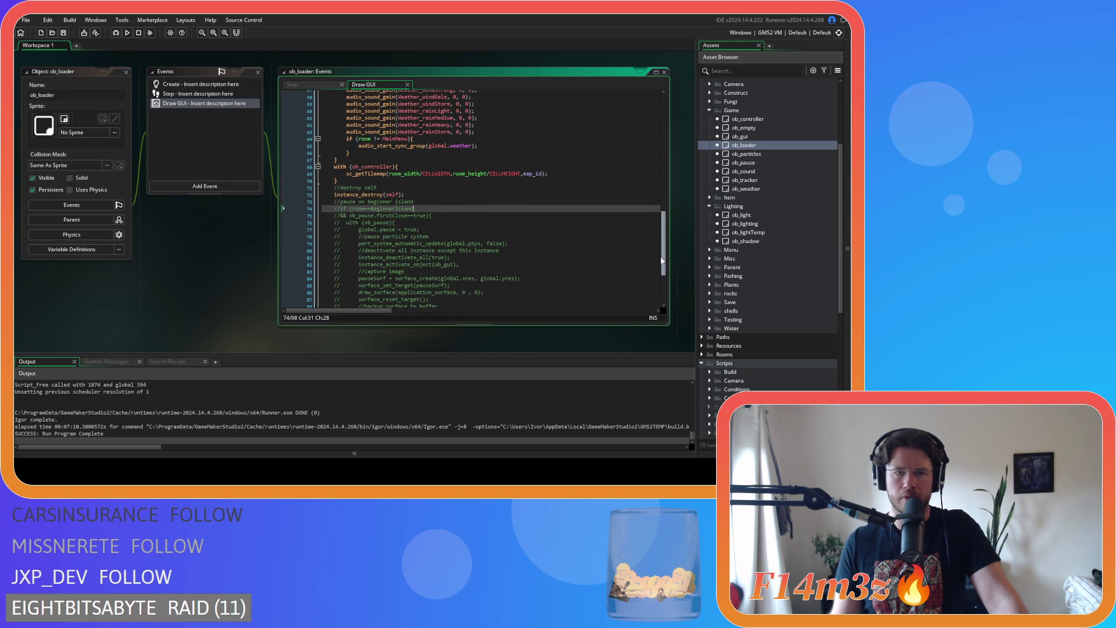
mouse_move(662, 261)
mouse_down()
mouse_move(642, 140)
mouse_move(626, 222)
mouse_up()
scroll(630, 244, down, 5)
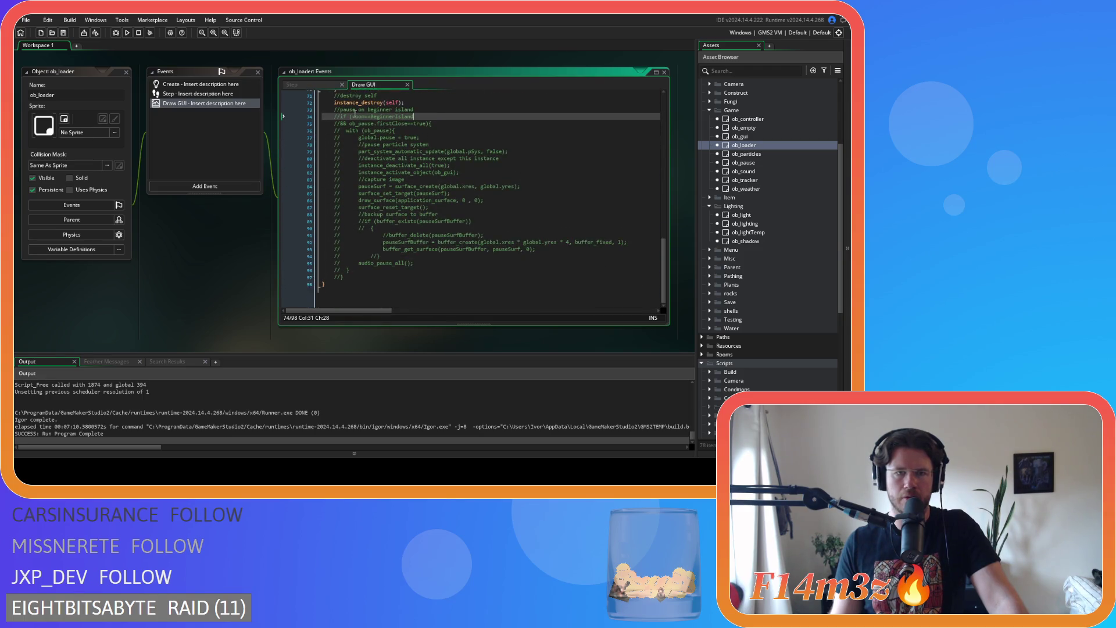
click(308, 85)
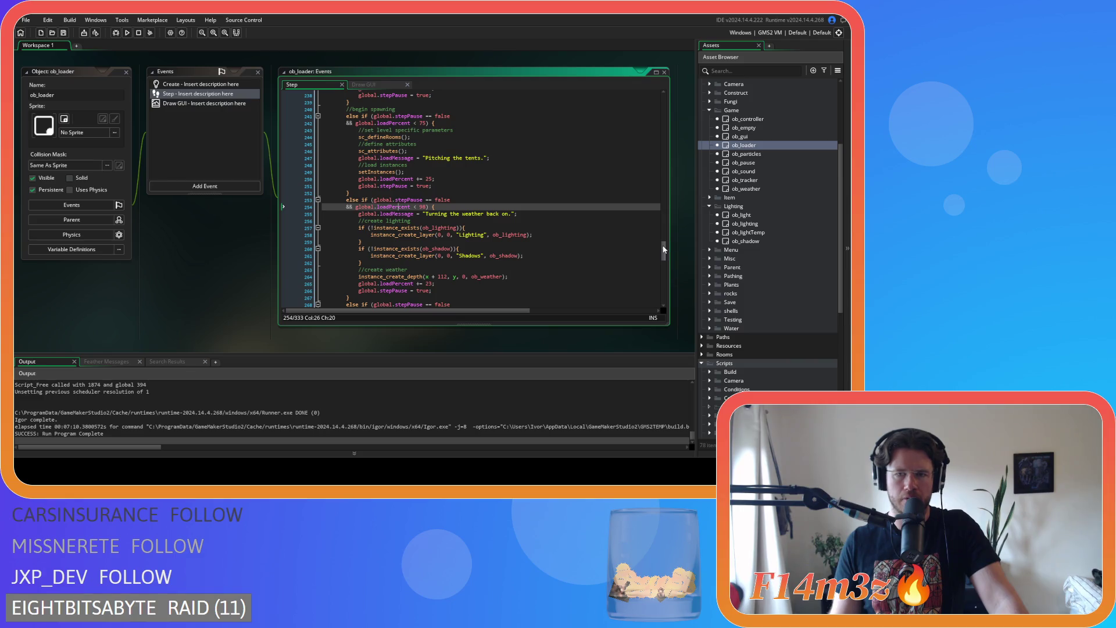
scroll(666, 251, up, 2)
drag(665, 251, 665, 248)
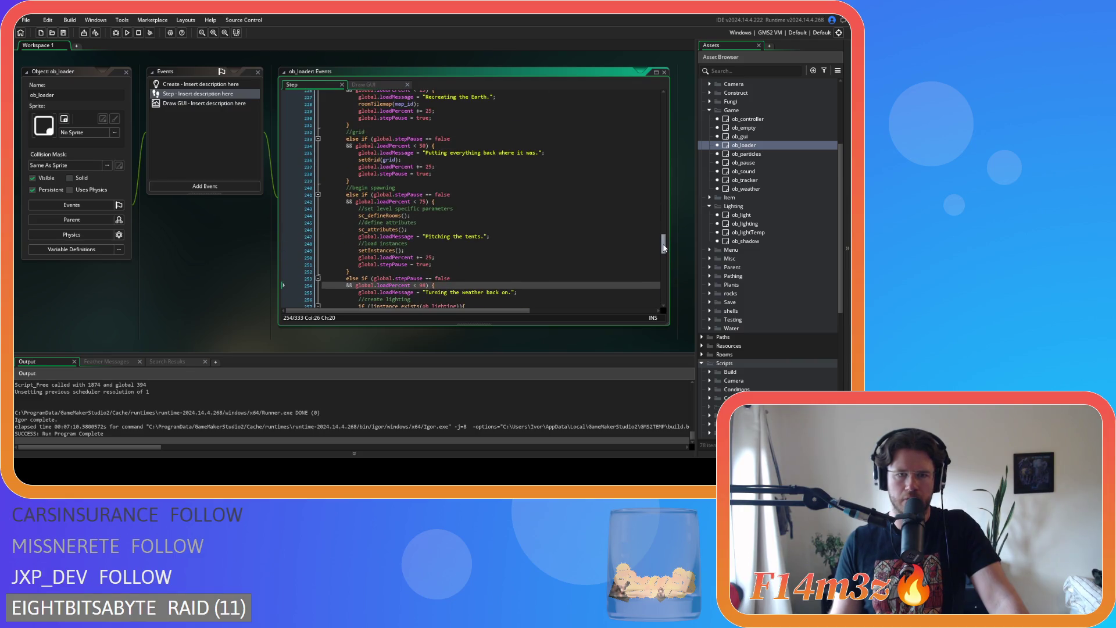
mouse_move(664, 247)
mouse_down()
mouse_move(662, 236)
mouse_move(669, 257)
mouse_move(663, 220)
mouse_move(664, 262)
mouse_up()
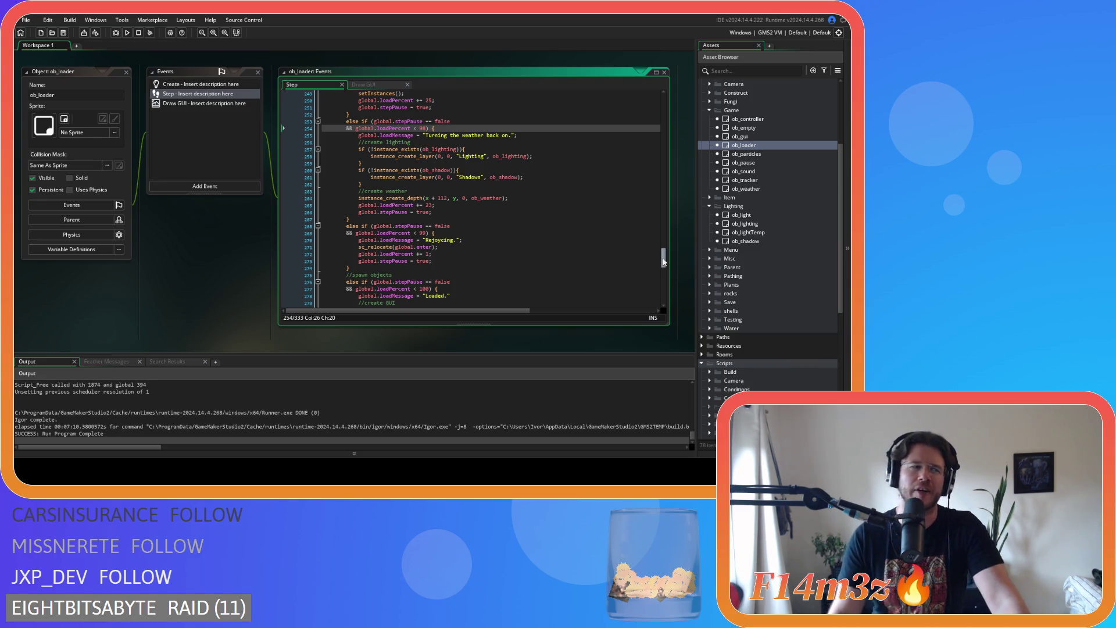
drag(663, 261, 654, 255)
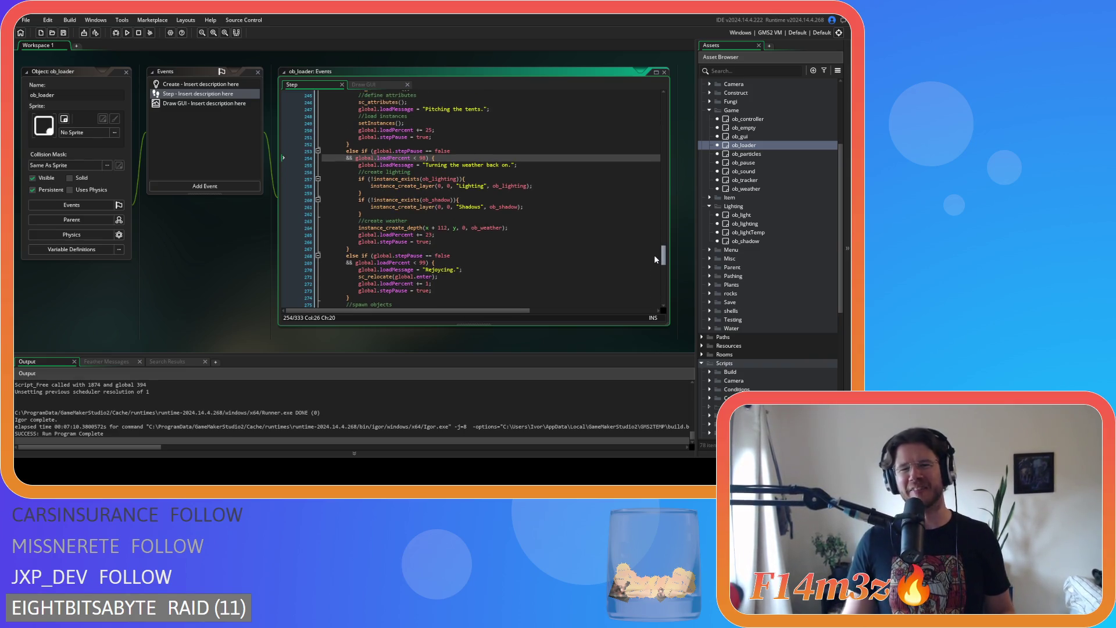
drag(507, 227, 357, 223)
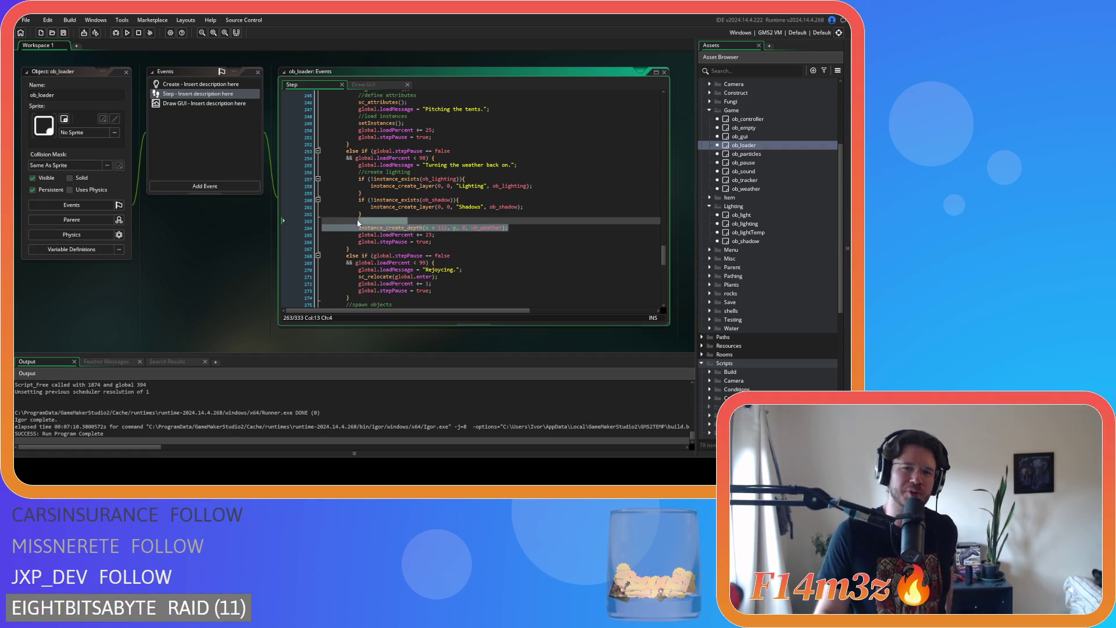
click(516, 229)
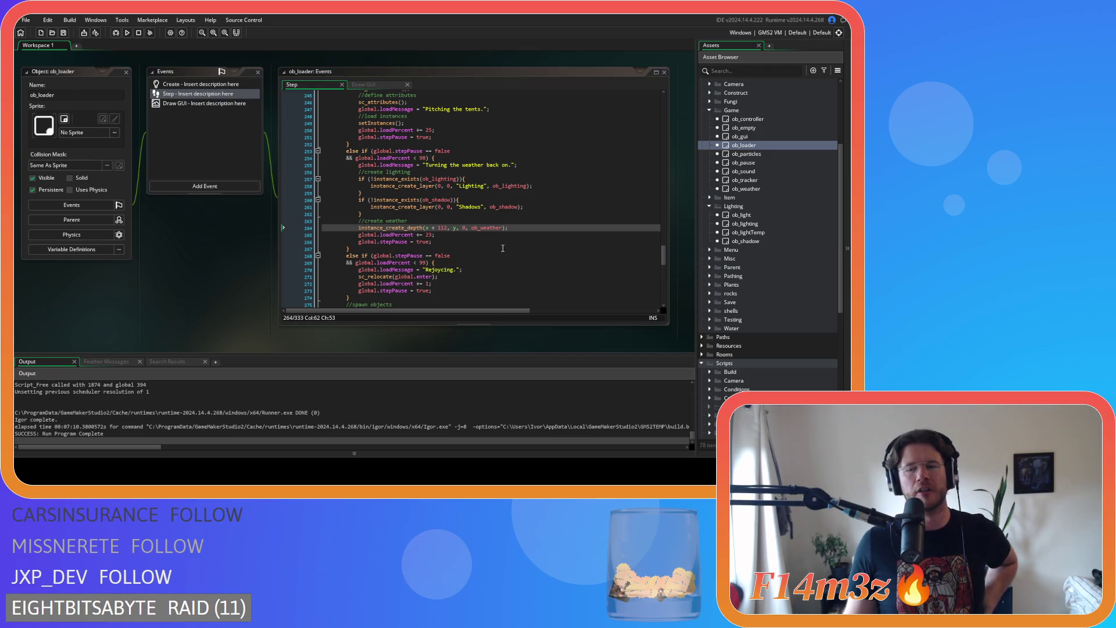
scroll(763, 250, up, 5)
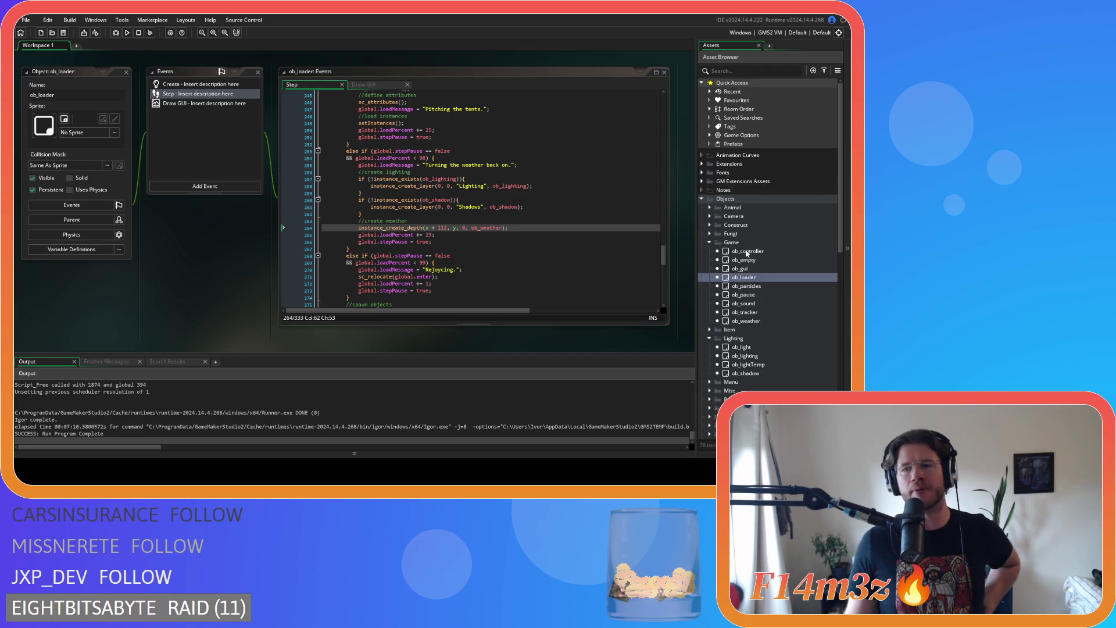
double_click(740, 269)
Open ob_gui's Draw GUI code and duplicate the Speed display lines with Ctrl+D.
scroll(175, 166, down, 1)
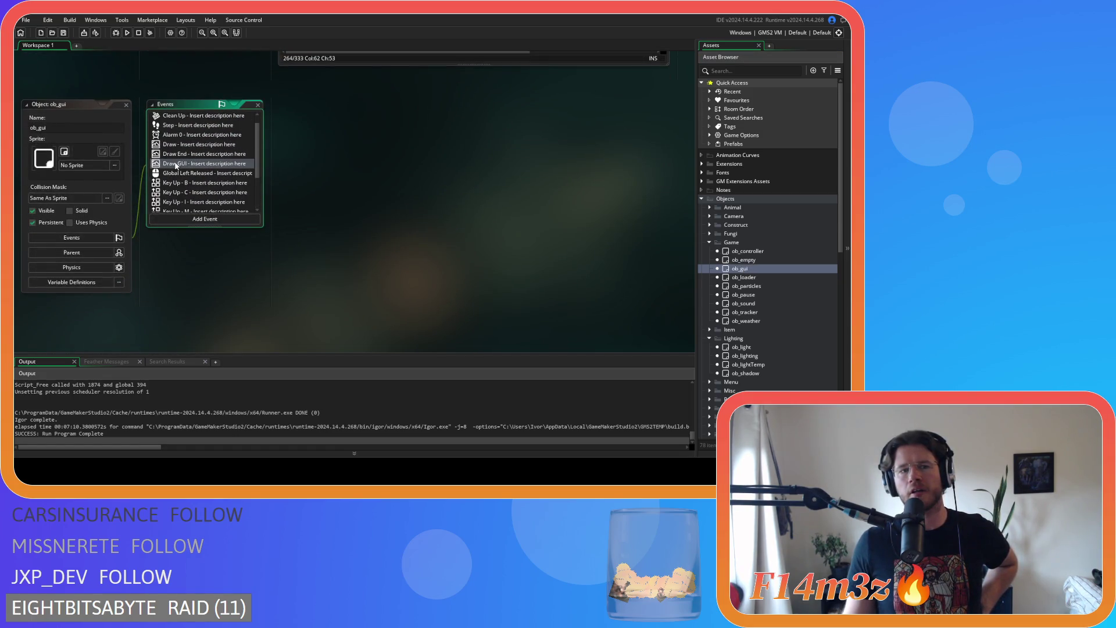
click(175, 165)
mouse_move(666, 138)
mouse_down()
mouse_move(661, 277)
mouse_move(657, 192)
mouse_up()
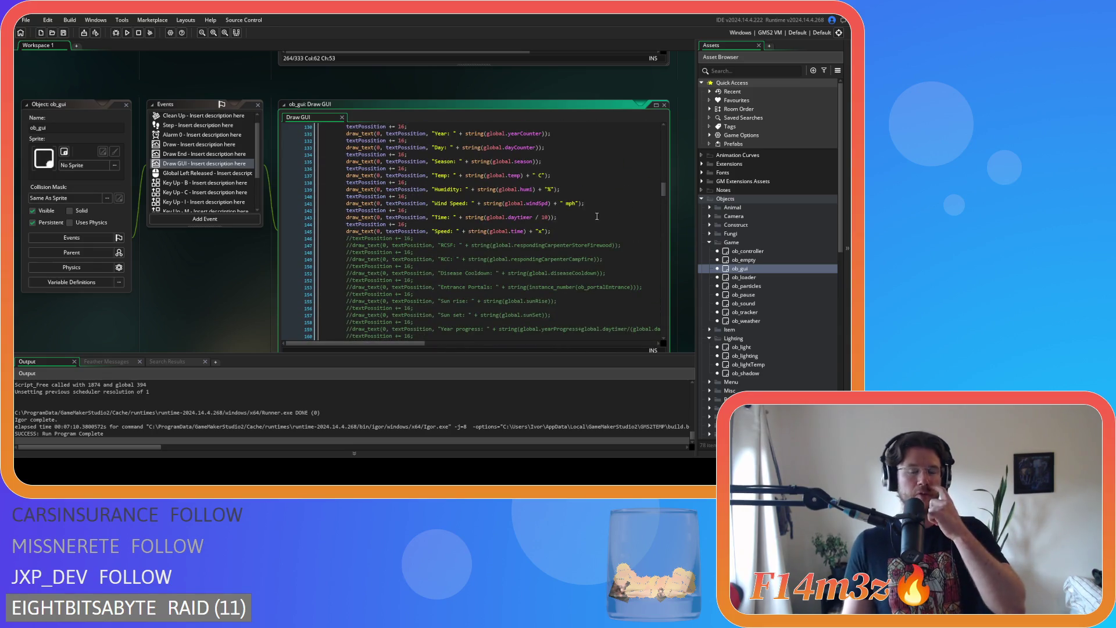
click(562, 232)
drag(562, 232, 347, 224)
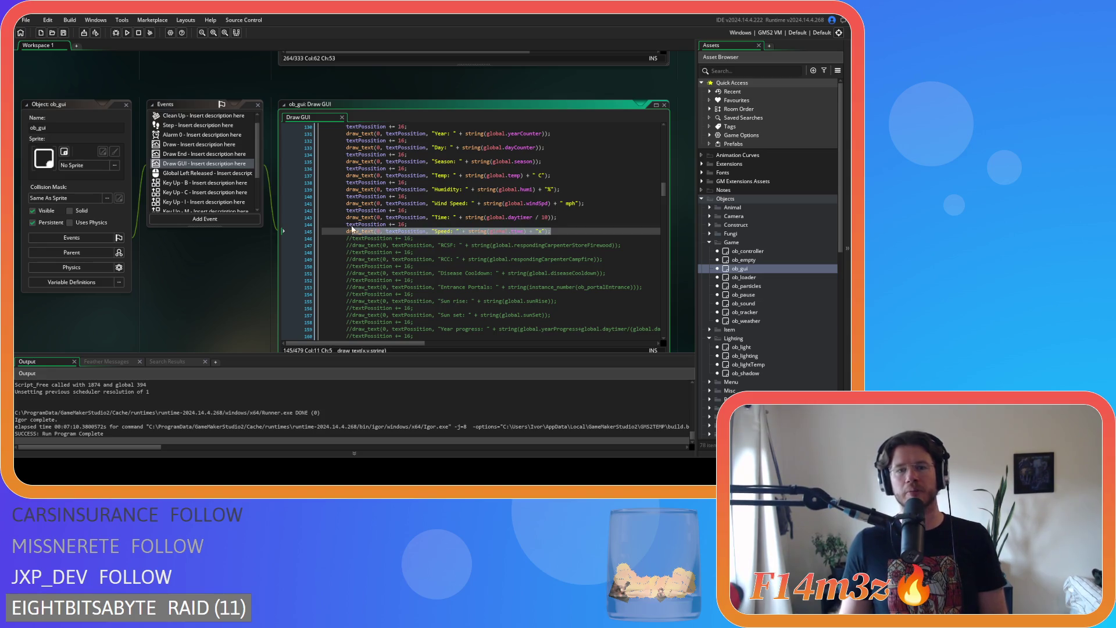
key(ctrl+d)
click(413, 239)
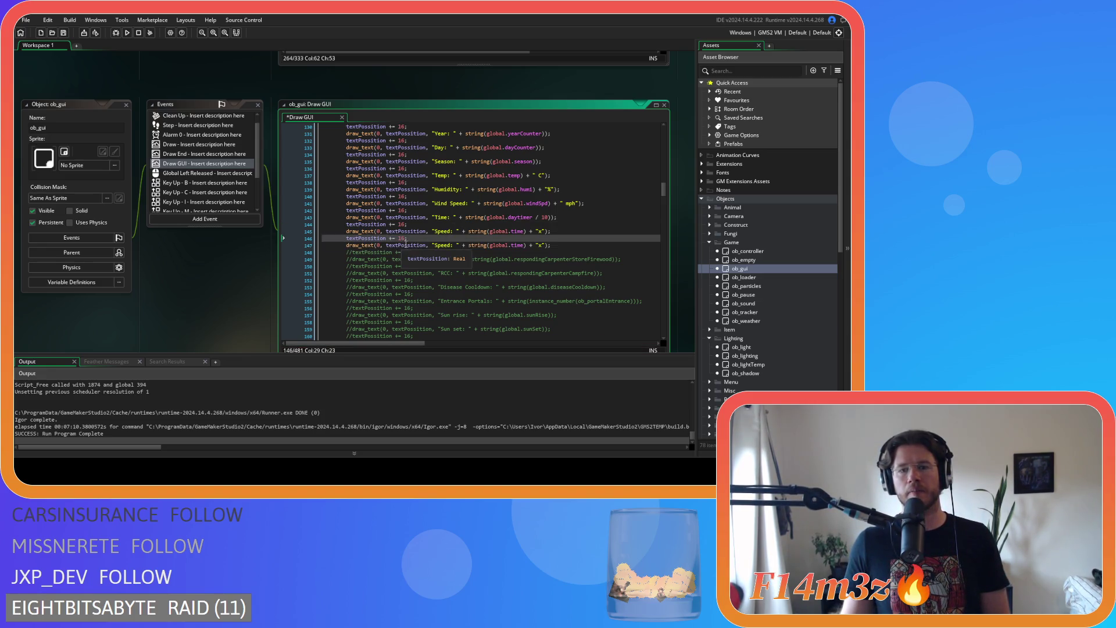
Make the copy draw 'Weather Objects: ' + string(instance_number(ob_weather)), then save and run with F5.
double_click(440, 245)
text(Weather )
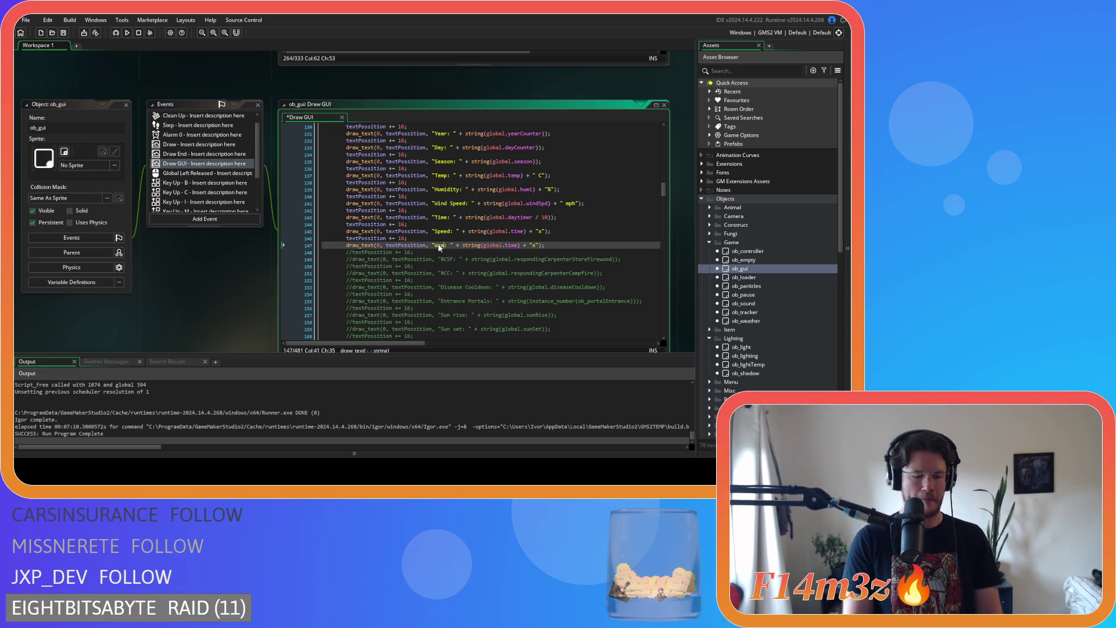
text(Objects)
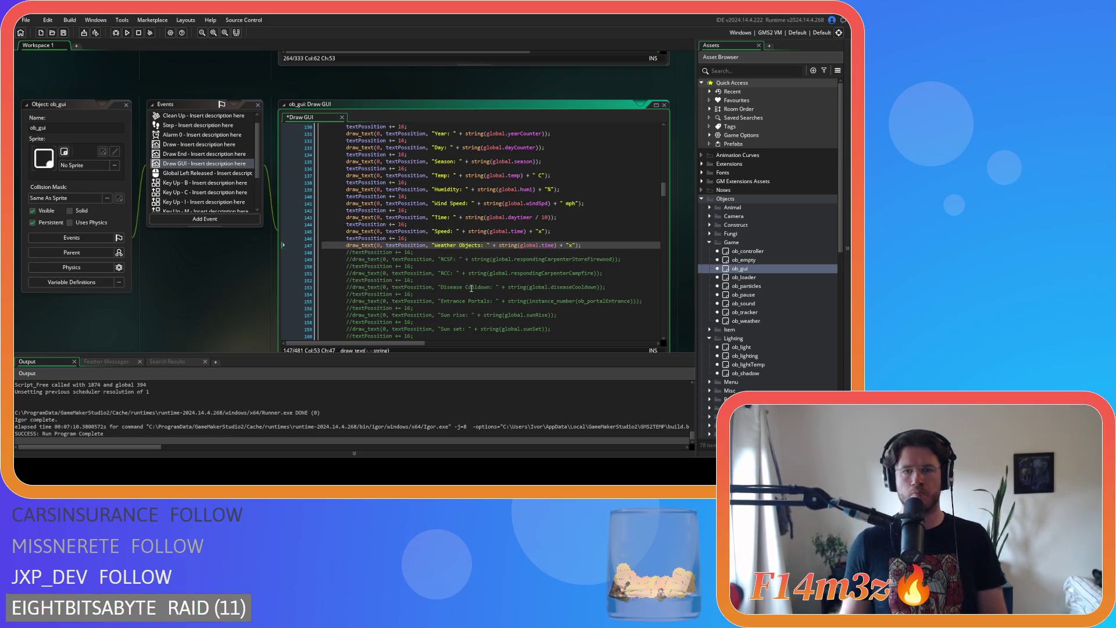
click(575, 245)
key(BackSpace)
key(BackSpace)
key(BackSpace)
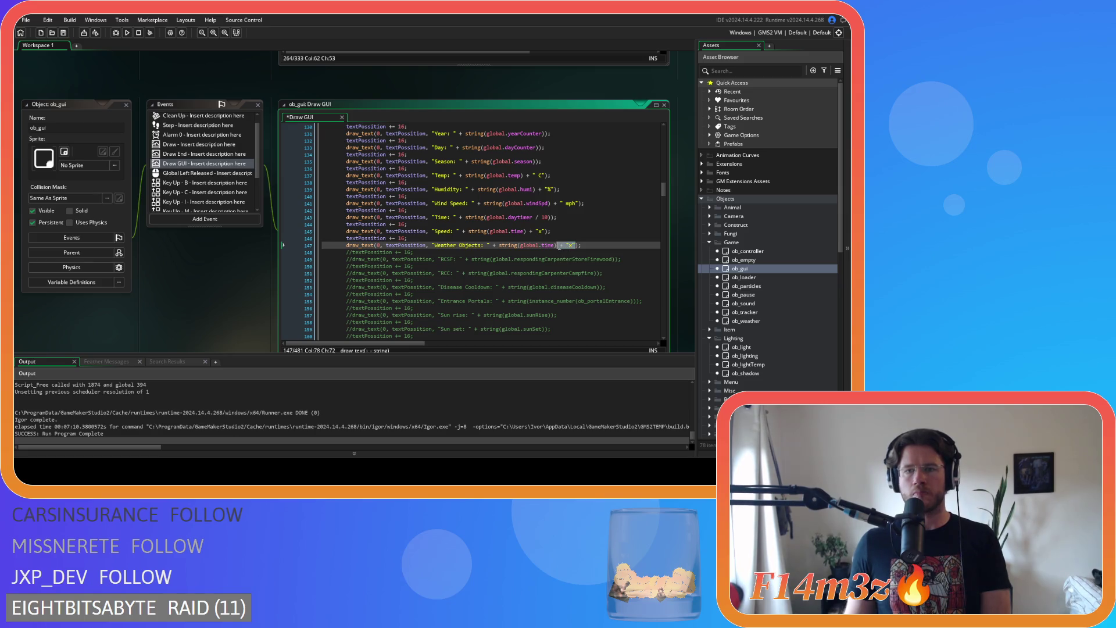
double_click(530, 245)
drag(551, 247, 523, 246)
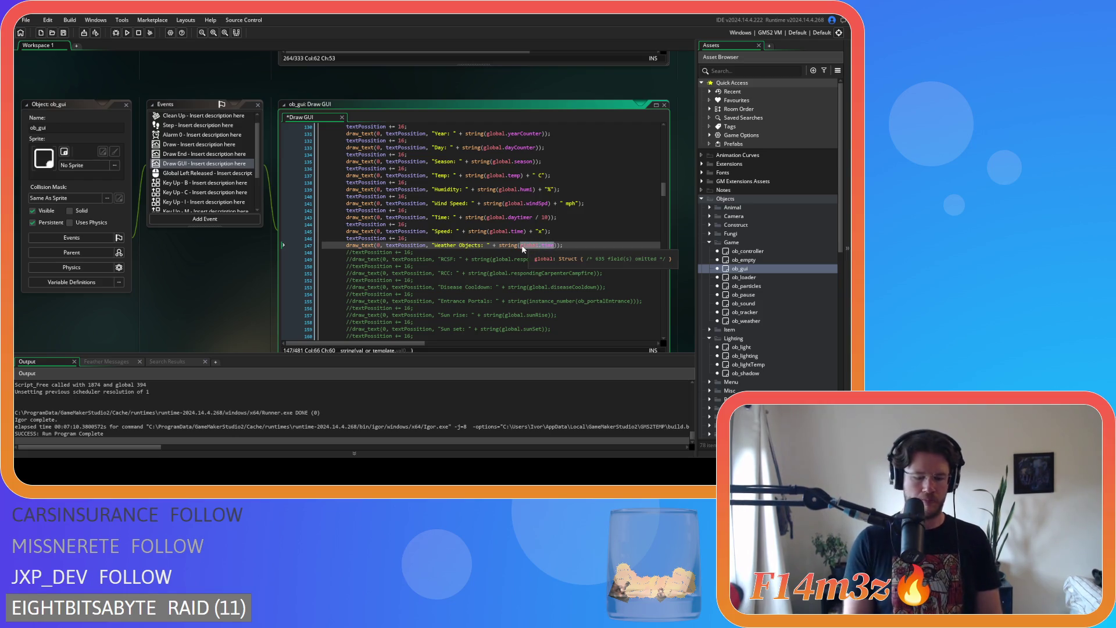
text(instance_nu)
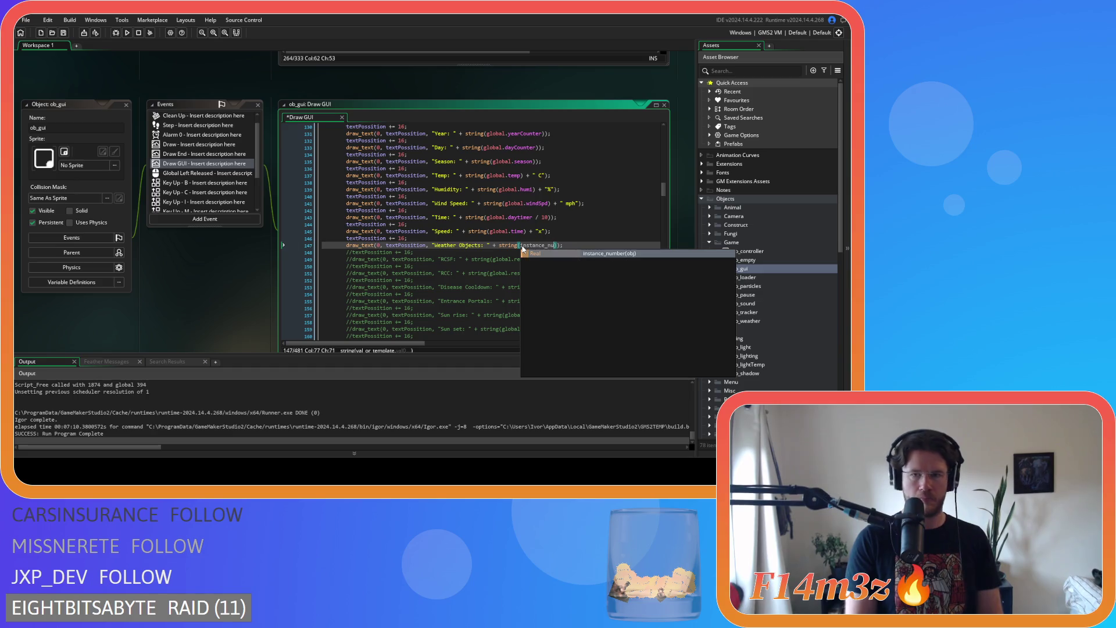
key(Return)
text((ob_we)
key(Return)
key(ctrl+s)
key(F5)
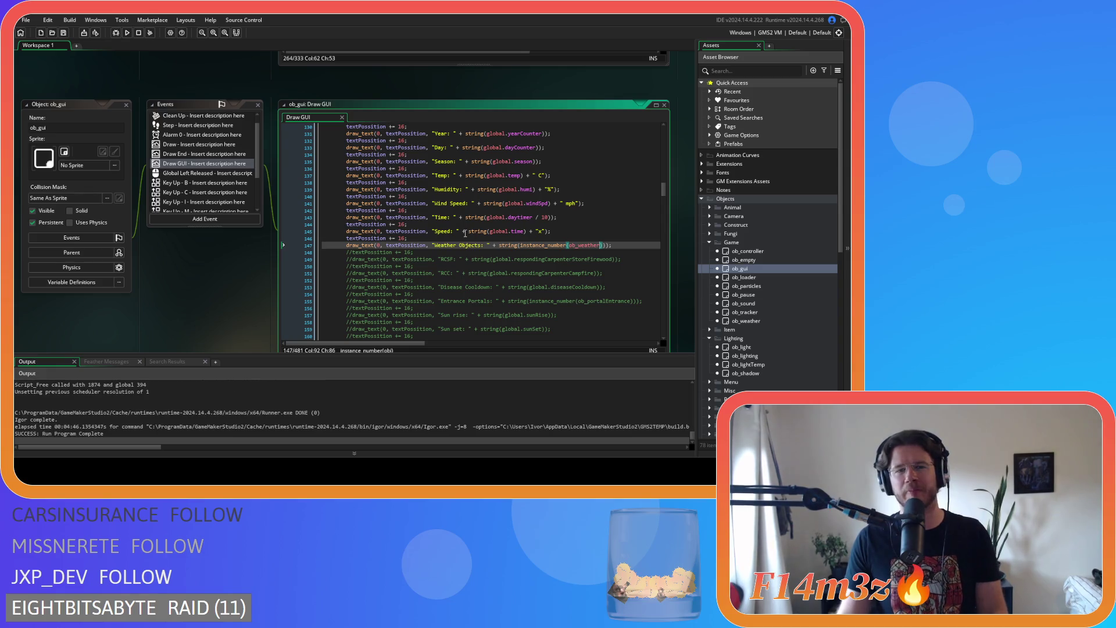
After the test run, scroll up to ob_loader's Step code creating ob_weather at x + 112.
click(493, 245)
scroll(410, 204, down, 6)
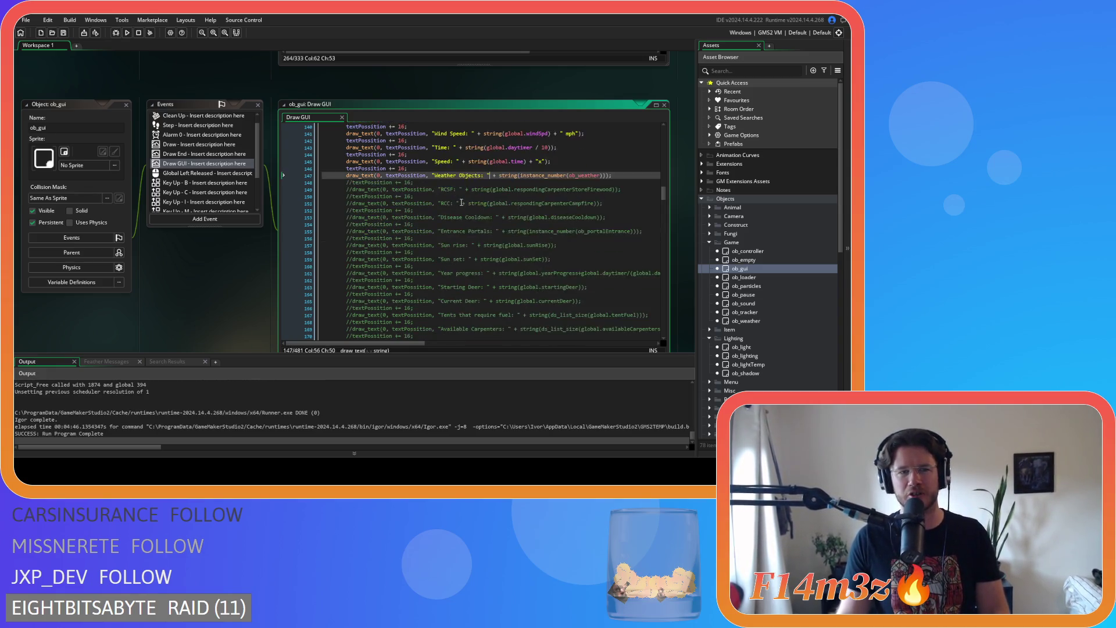
scroll(469, 202, up, 8)
scroll(205, 256, up, 5)
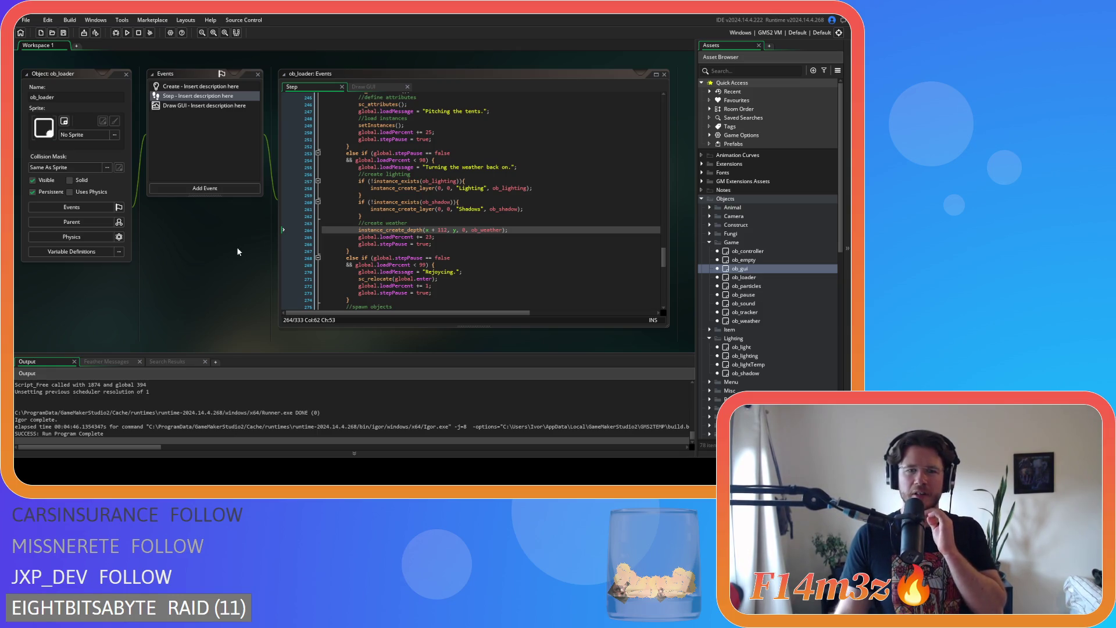
scroll(399, 244, down, 3)
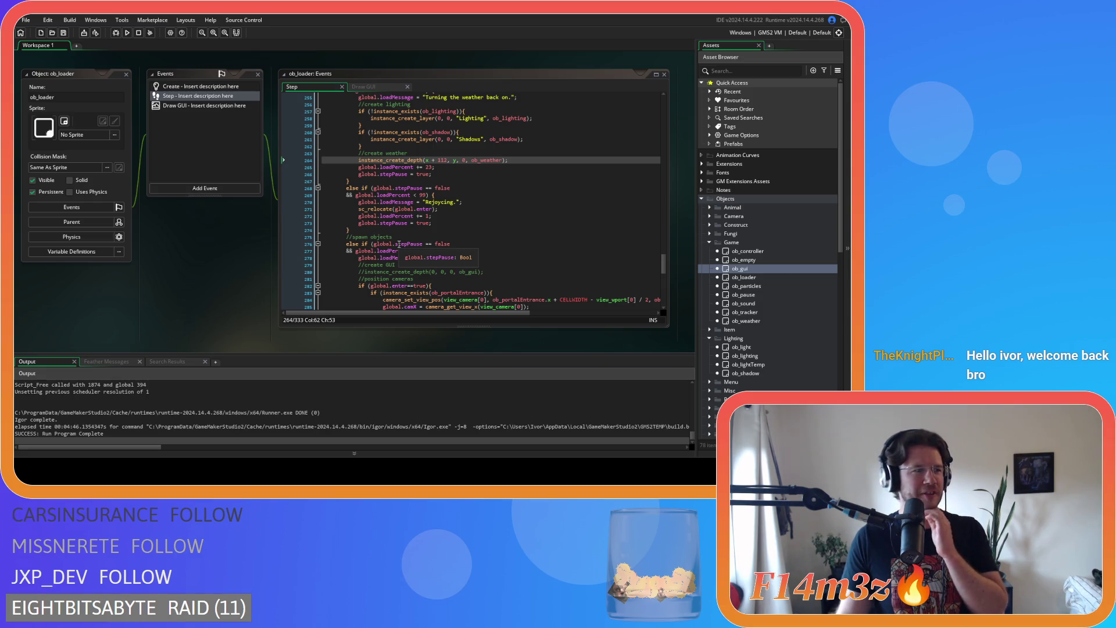
click(549, 235)
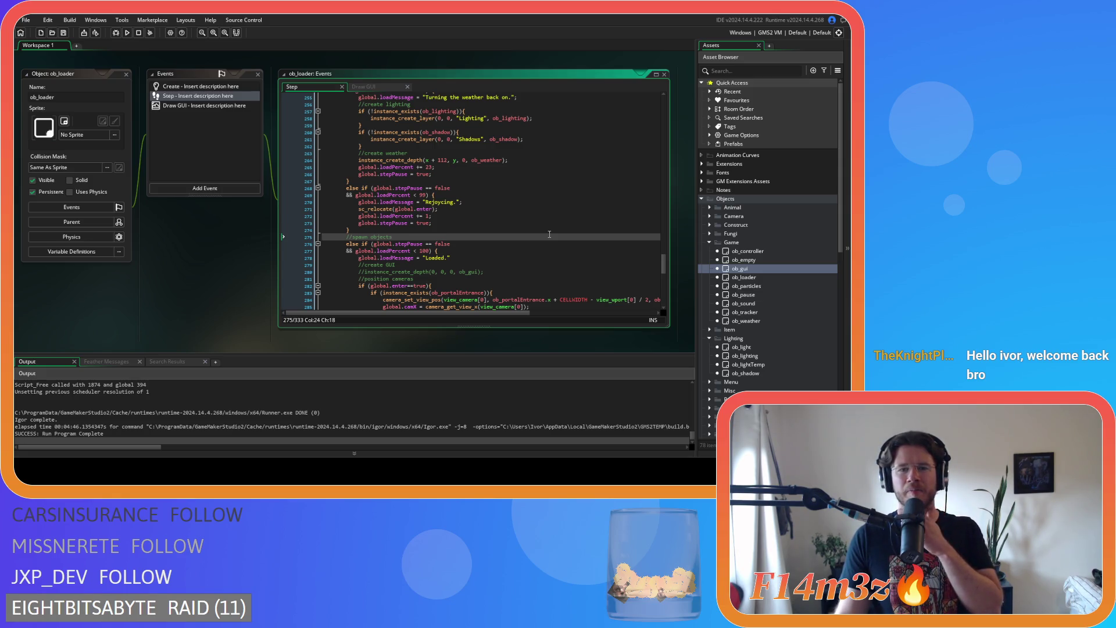
scroll(550, 234, up, 3)
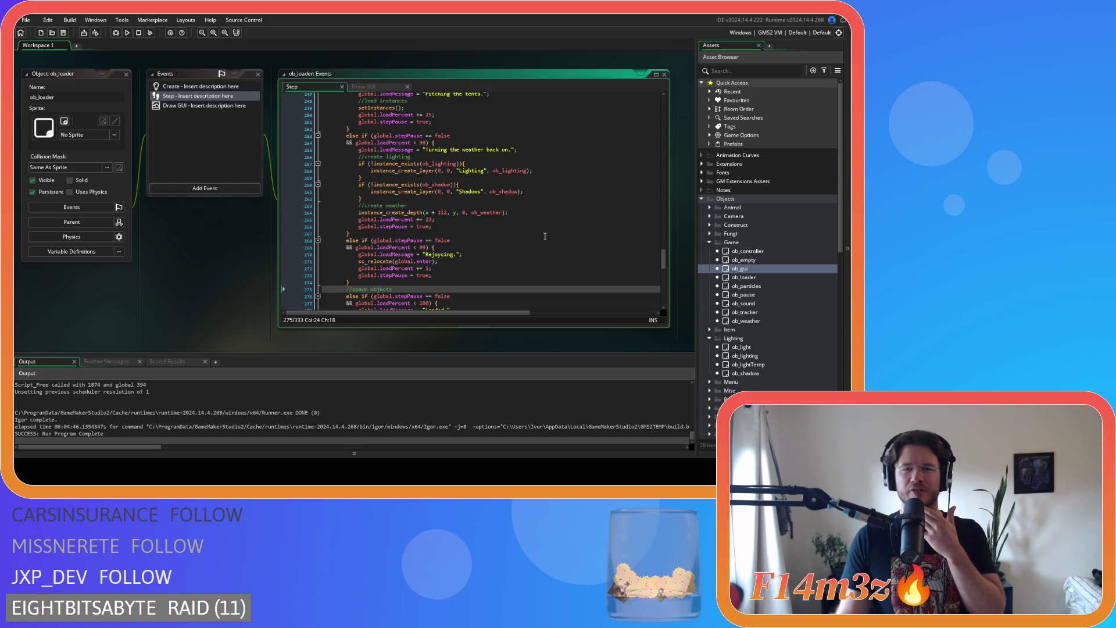
scroll(545, 236, up, 15)
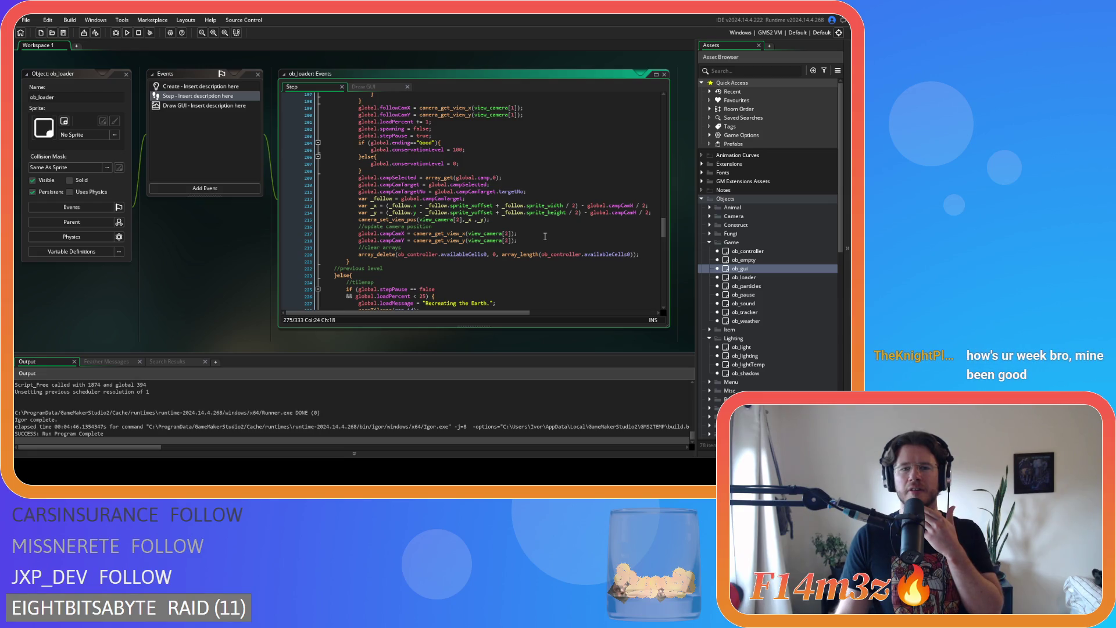
drag(663, 228, 664, 263)
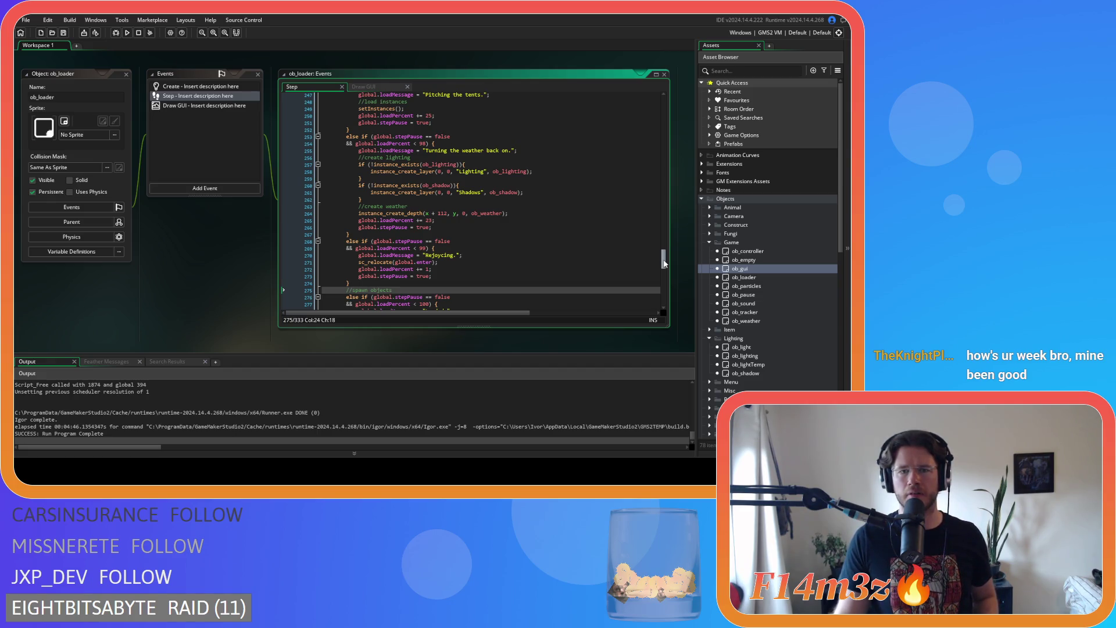
drag(665, 263, 664, 289)
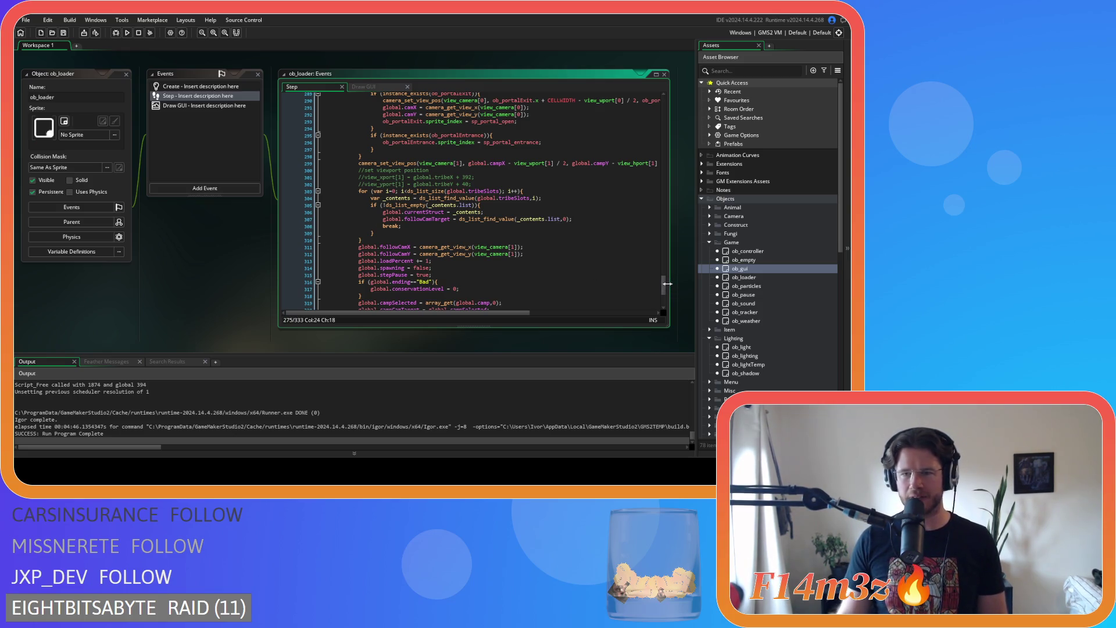
drag(663, 286, 664, 272)
scroll(626, 277, up, 5)
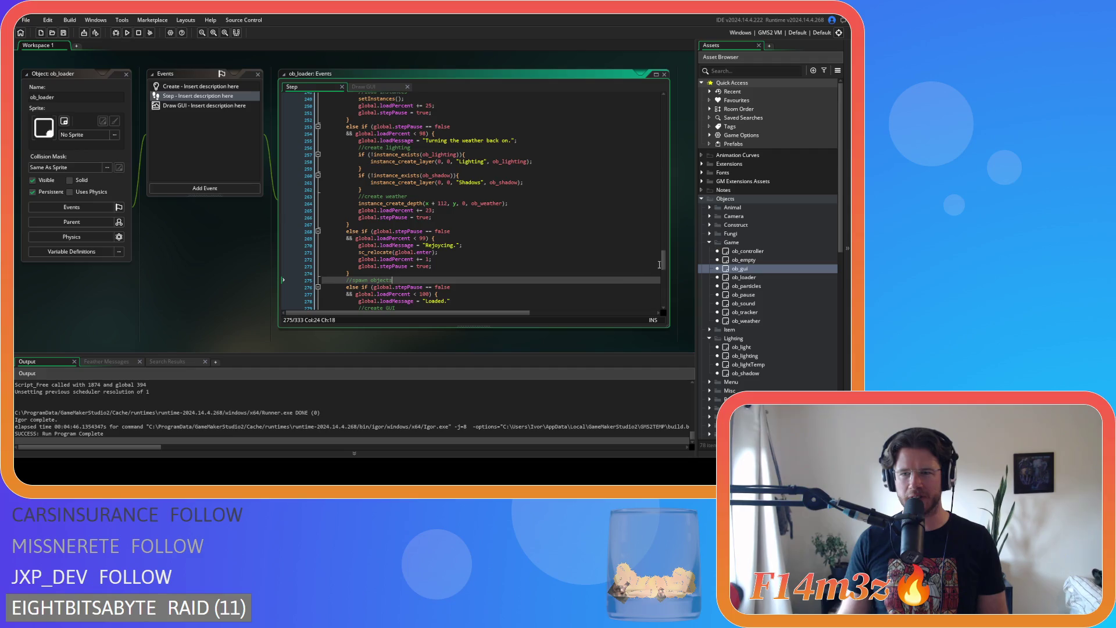
scroll(663, 263, down, 6)
click(558, 264)
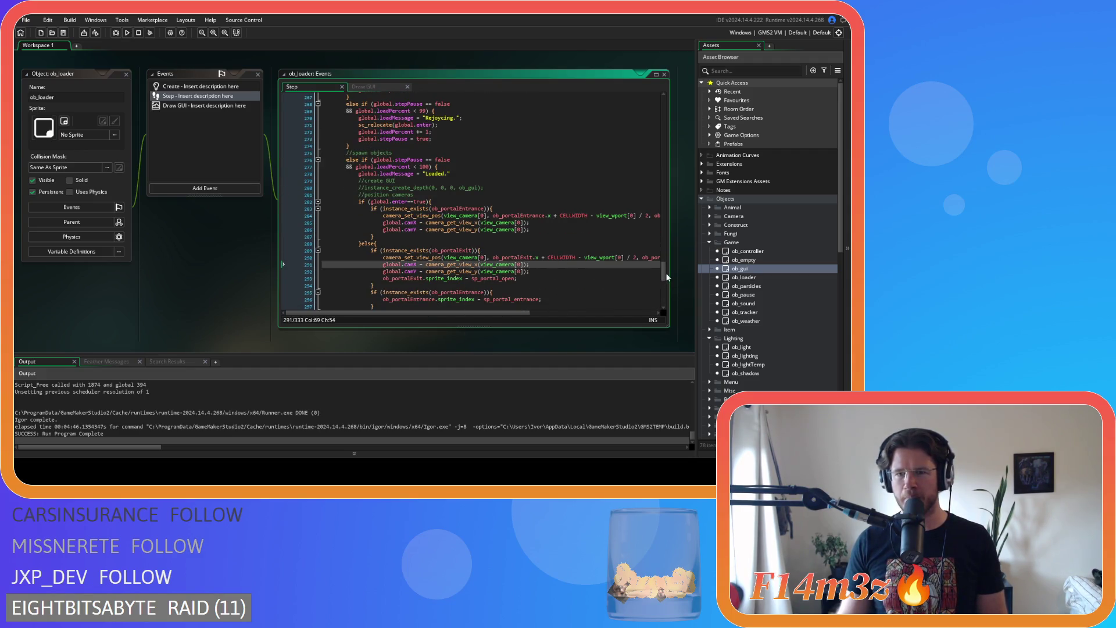
scroll(665, 279, down, 6)
scroll(665, 282, up, 4)
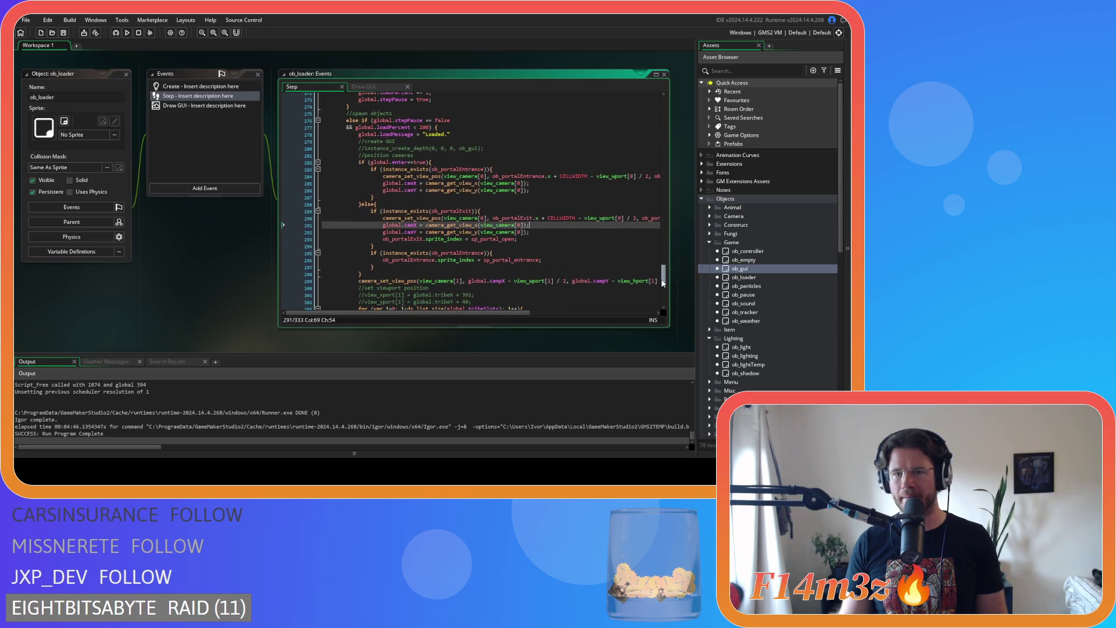
scroll(664, 283, down, 3)
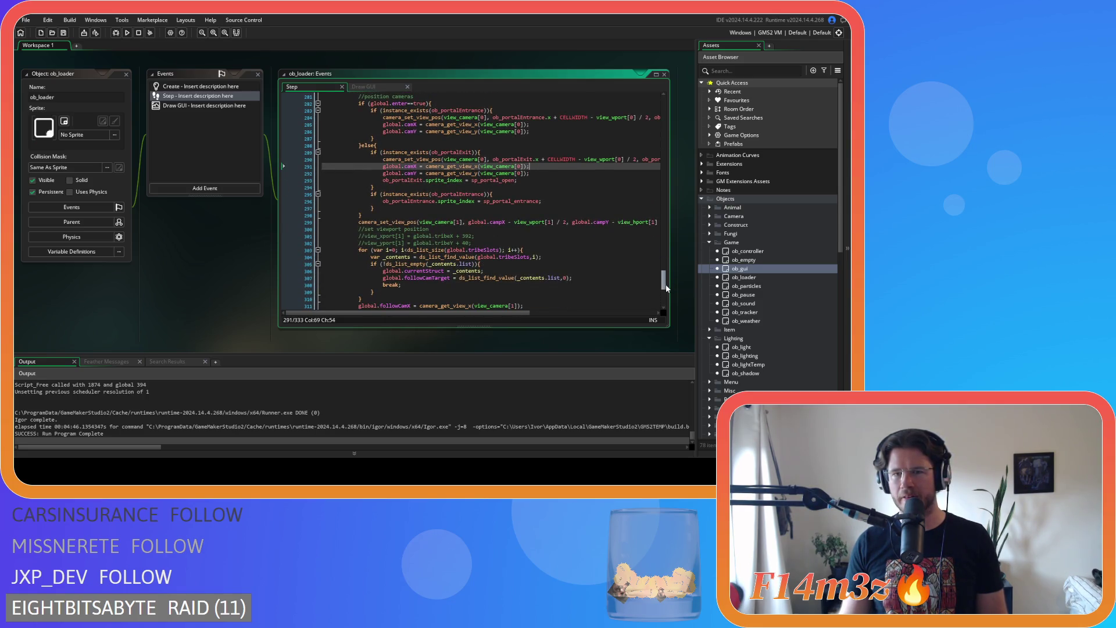
scroll(665, 284, up, 1)
drag(663, 286, 670, 301)
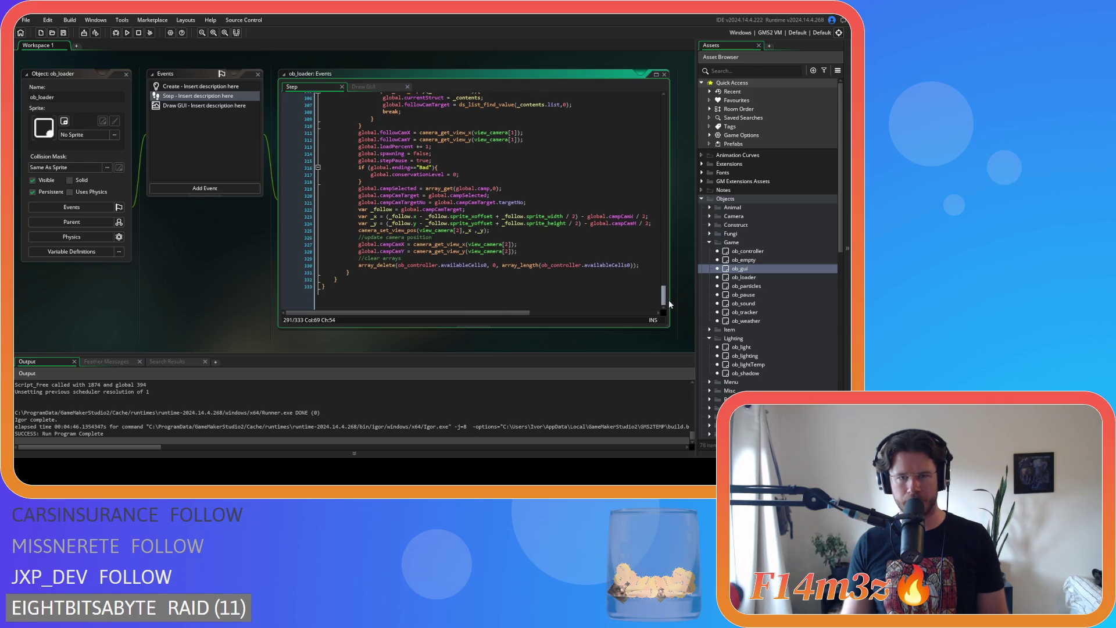
drag(669, 304, 643, 117)
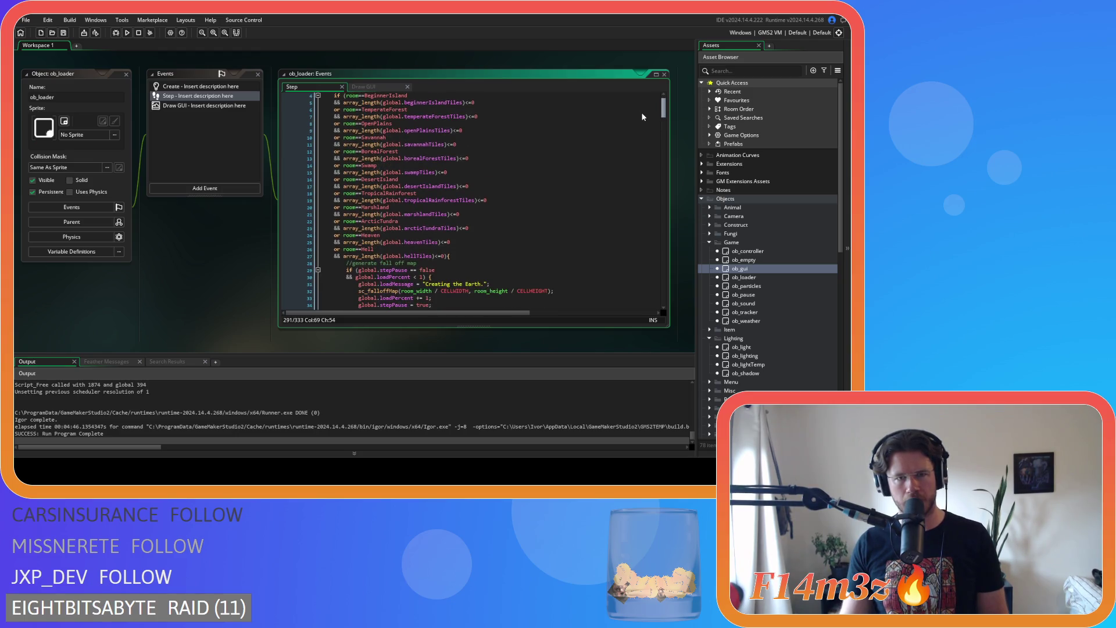
scroll(643, 119, down, 4)
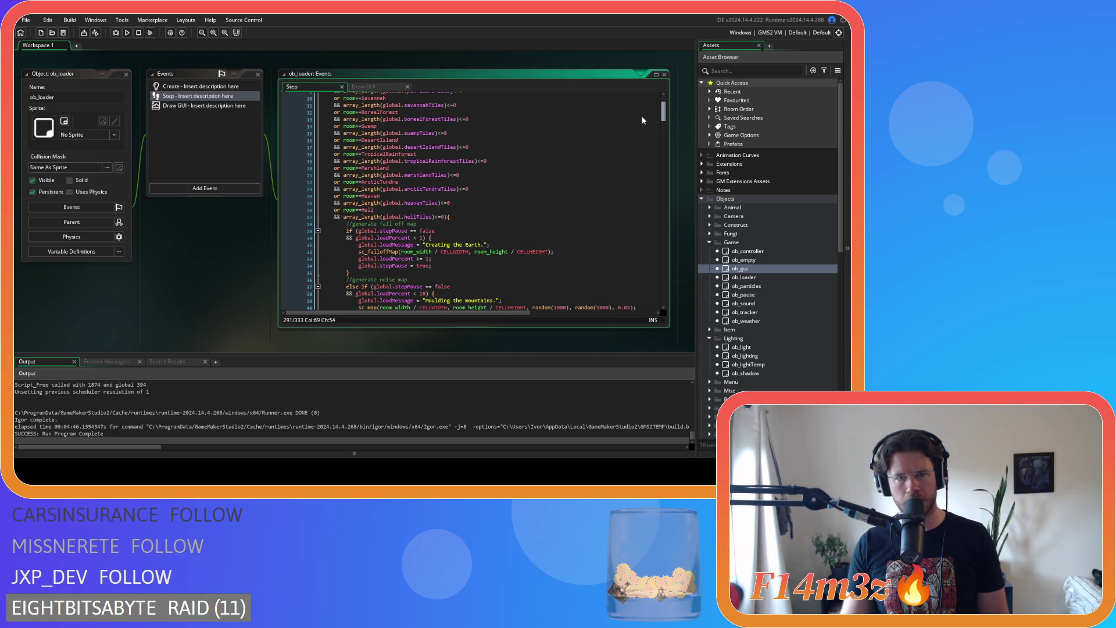
drag(643, 120, 637, 180)
scroll(636, 175, down, 10)
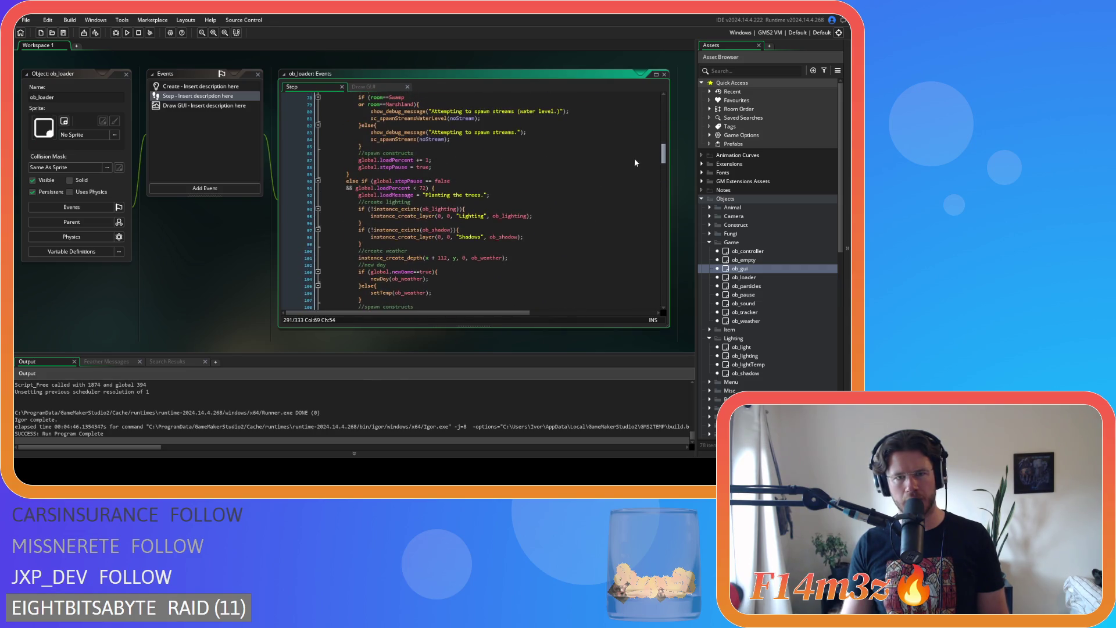
scroll(635, 201, down, 12)
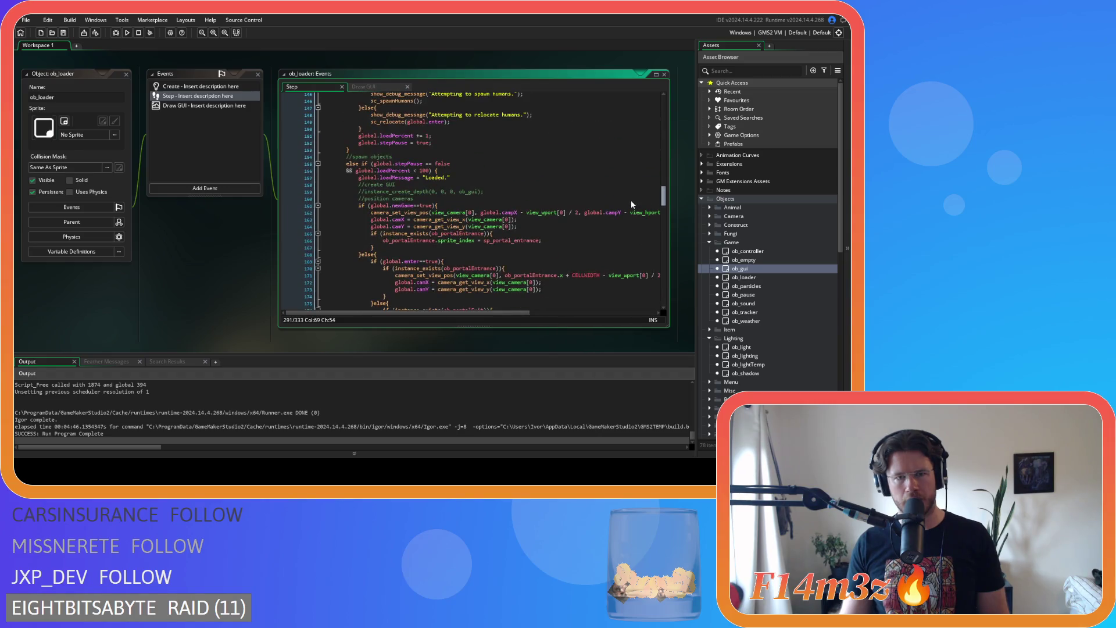
scroll(635, 223, down, 12)
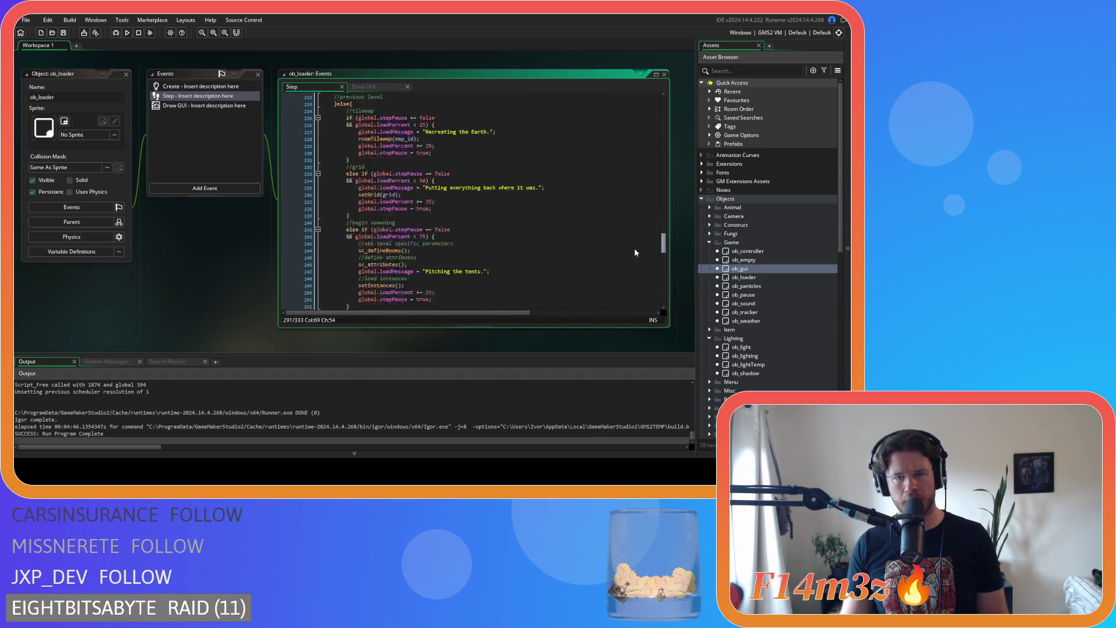
scroll(631, 246, up, 1)
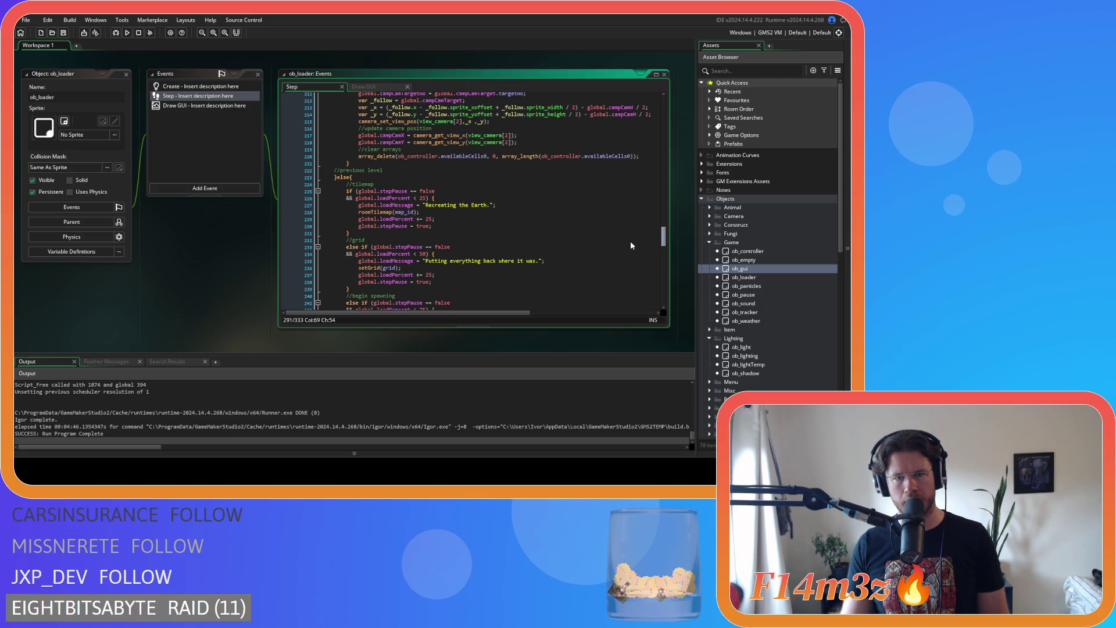
scroll(630, 243, down, 4)
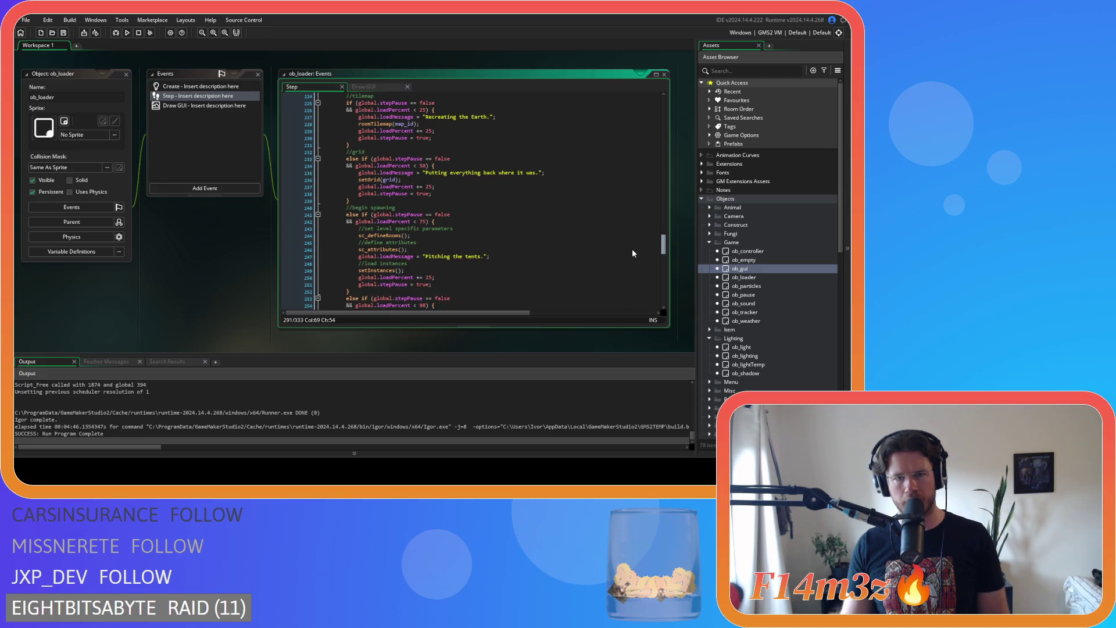
scroll(633, 253, down, 2)
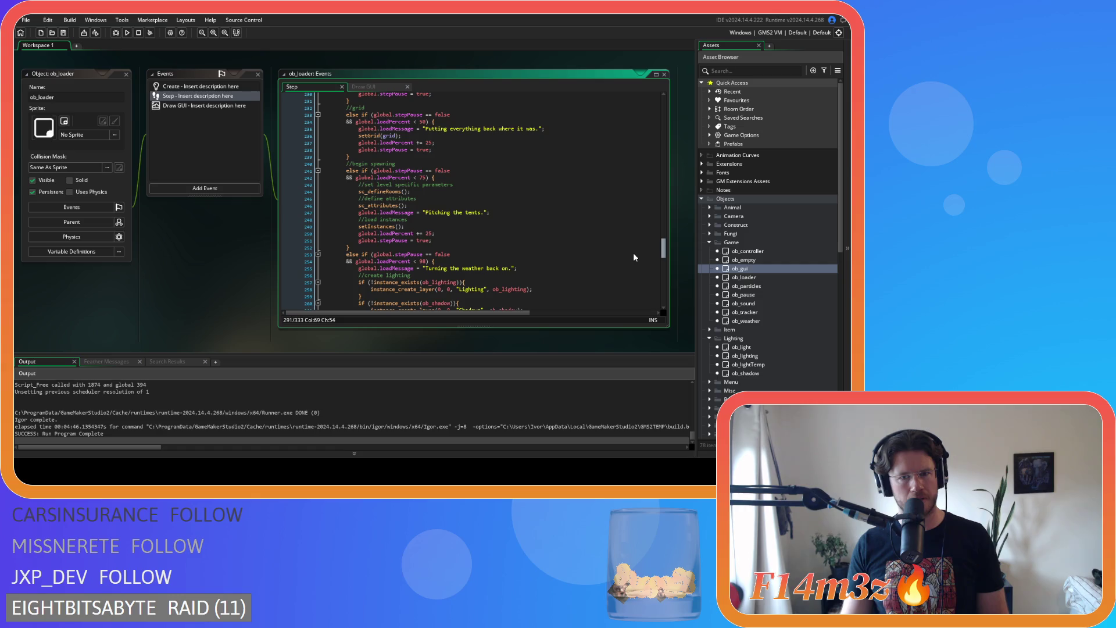
scroll(633, 256, down, 3)
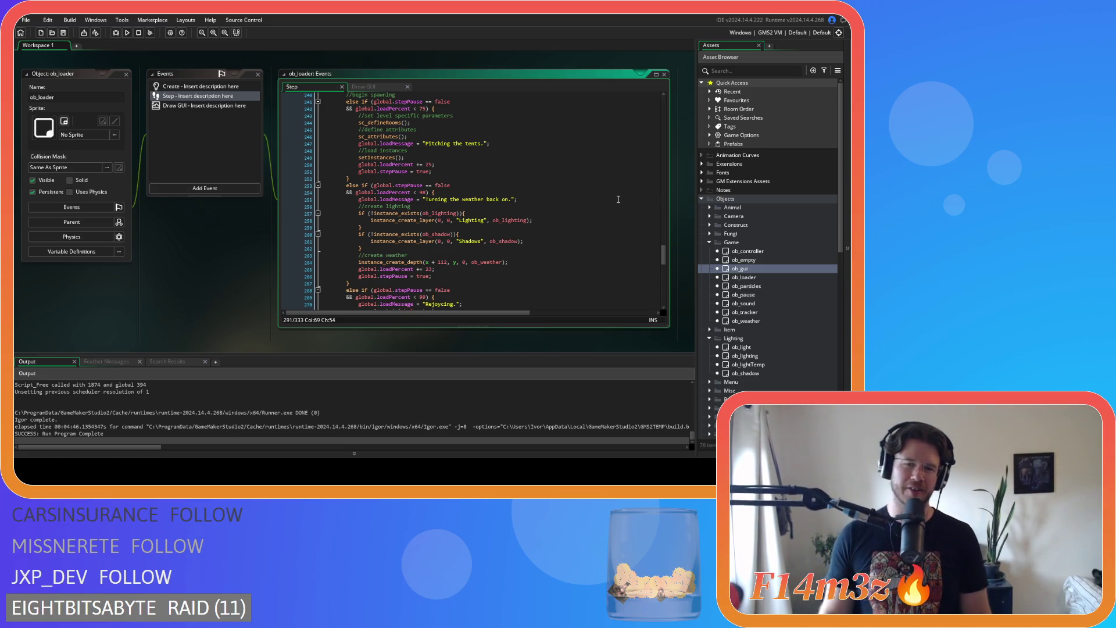
scroll(648, 267, down, 1)
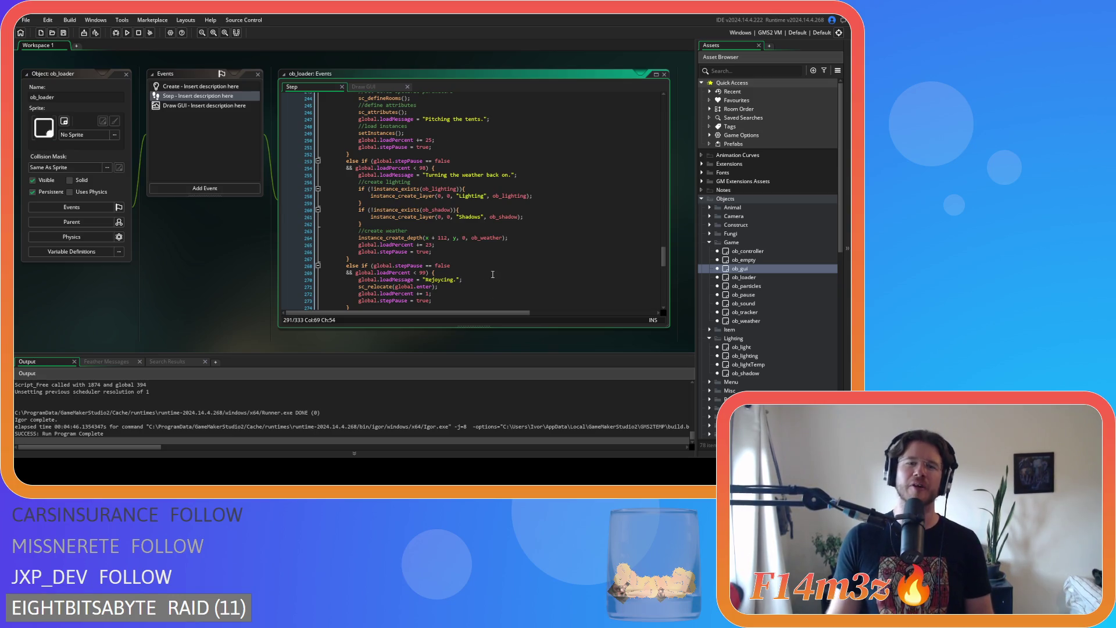
scroll(498, 257, down, 3)
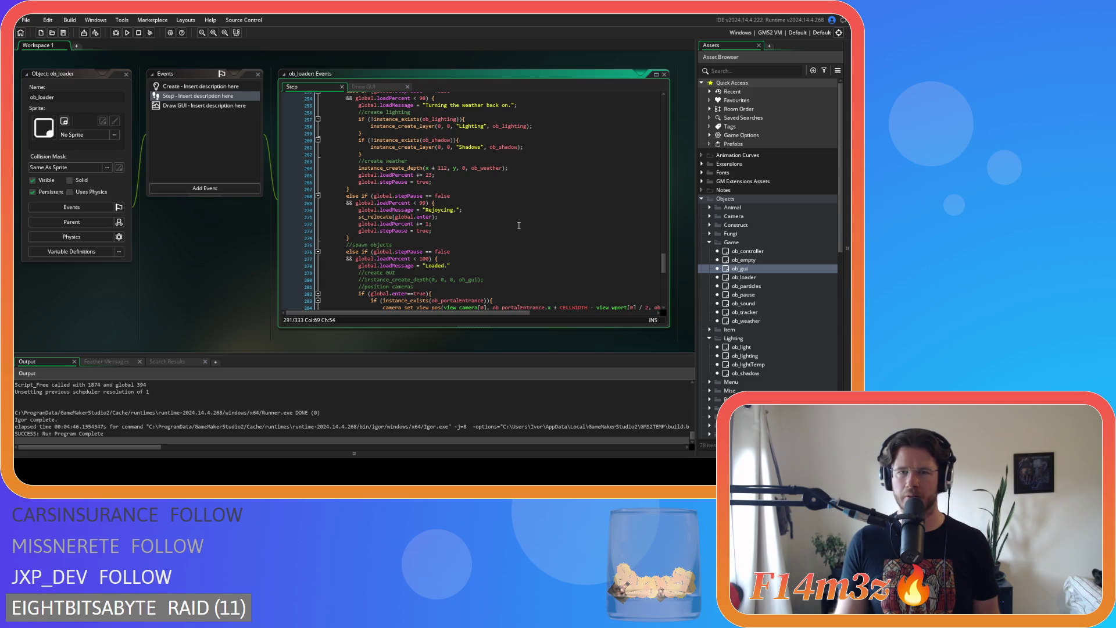
Comment out line 264's weather instance_create_depth call with Ctrl+K and rebuild with F5.
click(503, 169)
key(shift+Home)
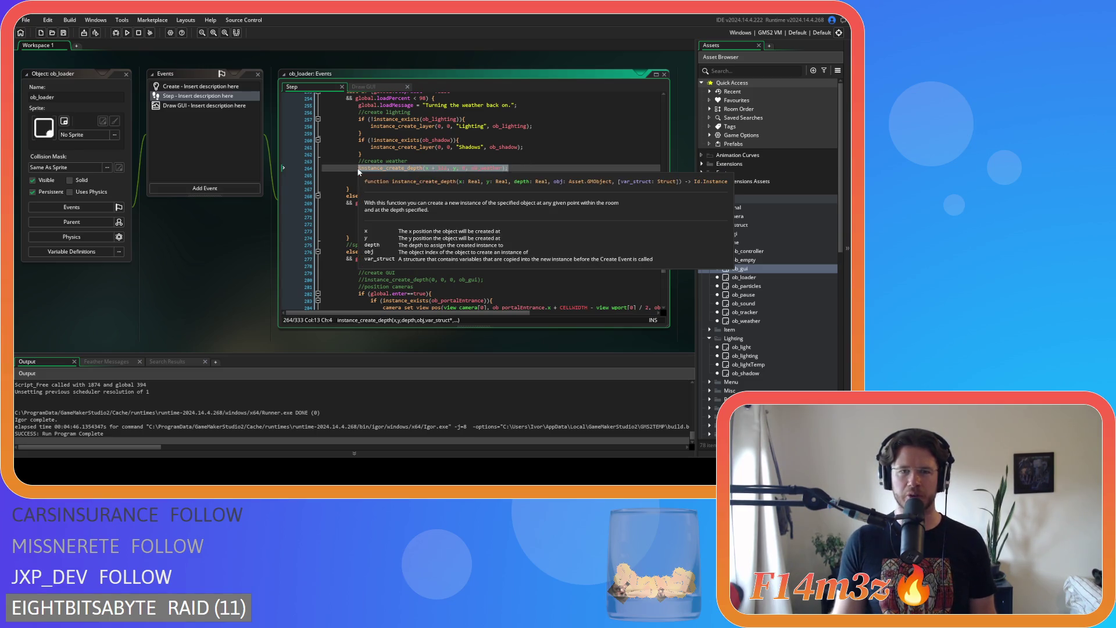
click(513, 168)
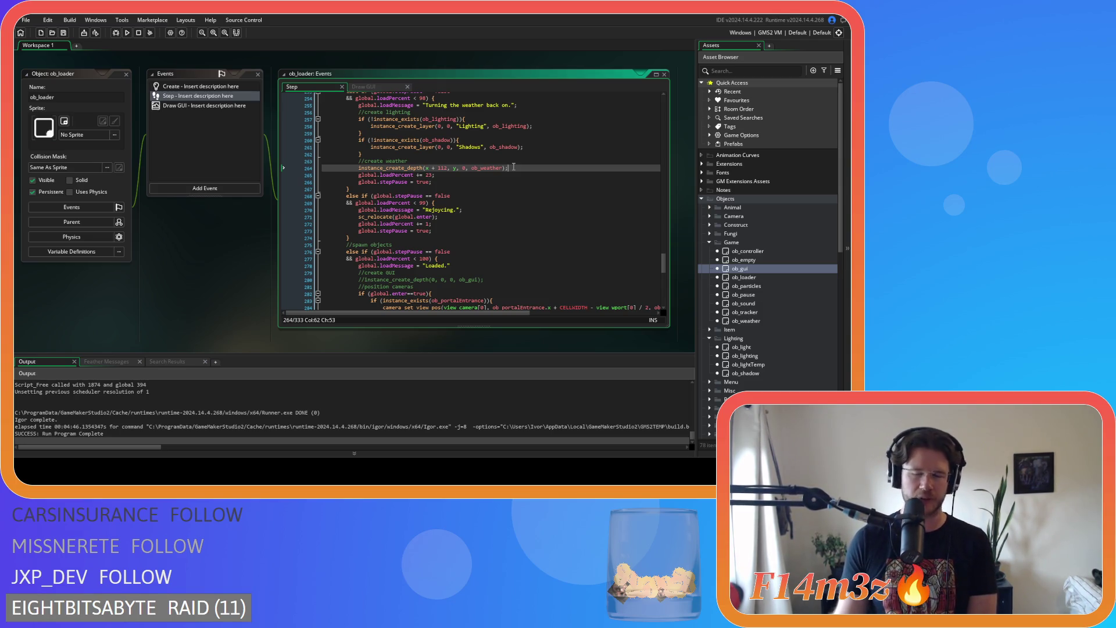
key(ctrl+k)
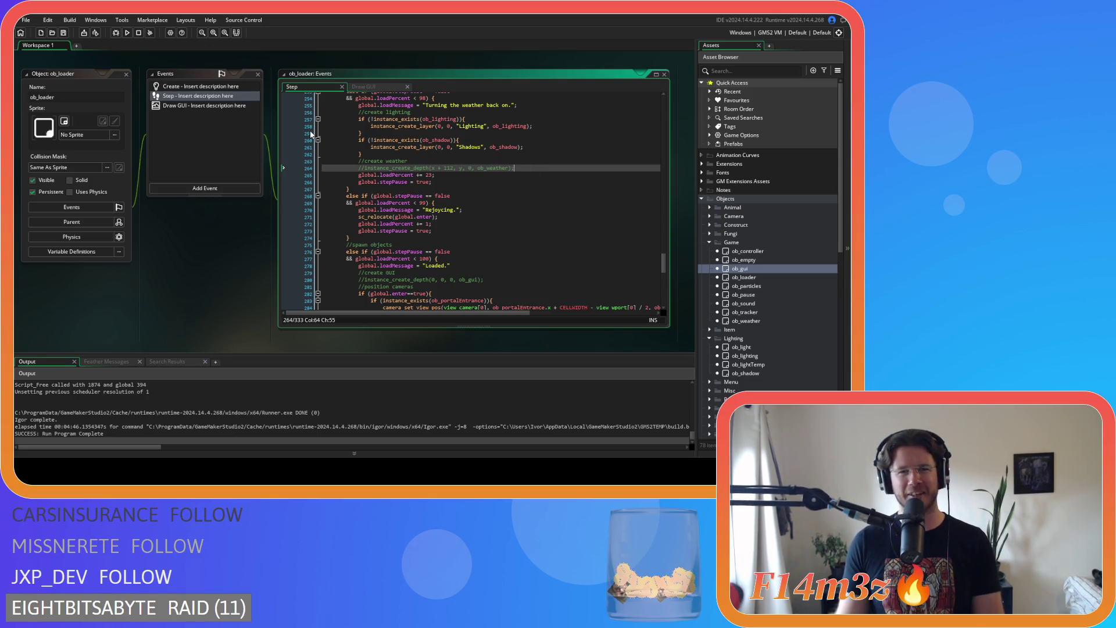
key(F5)
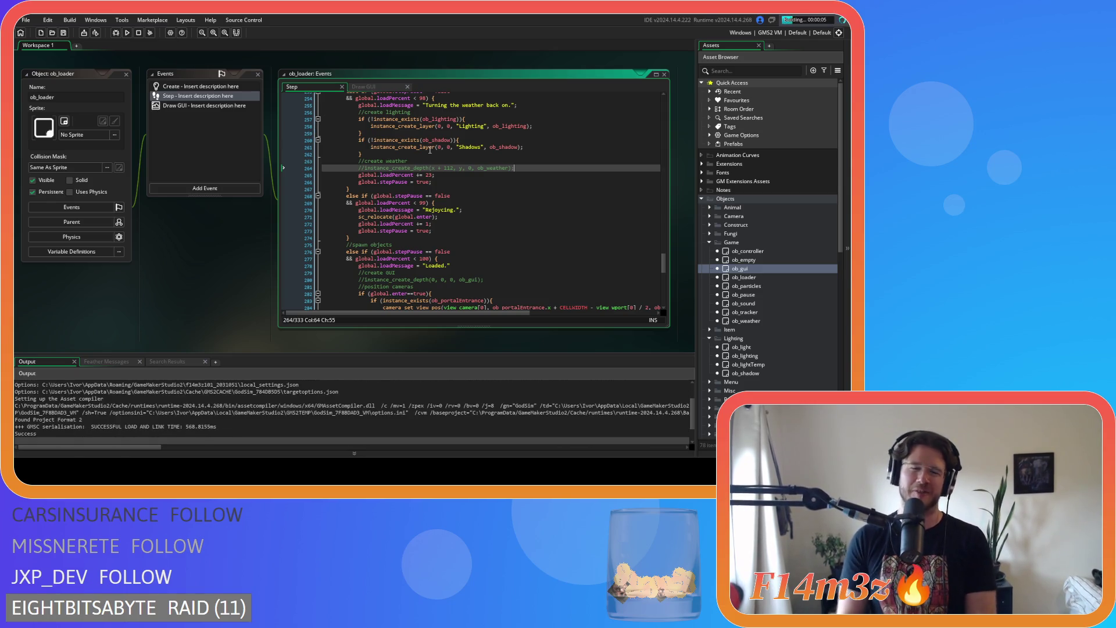